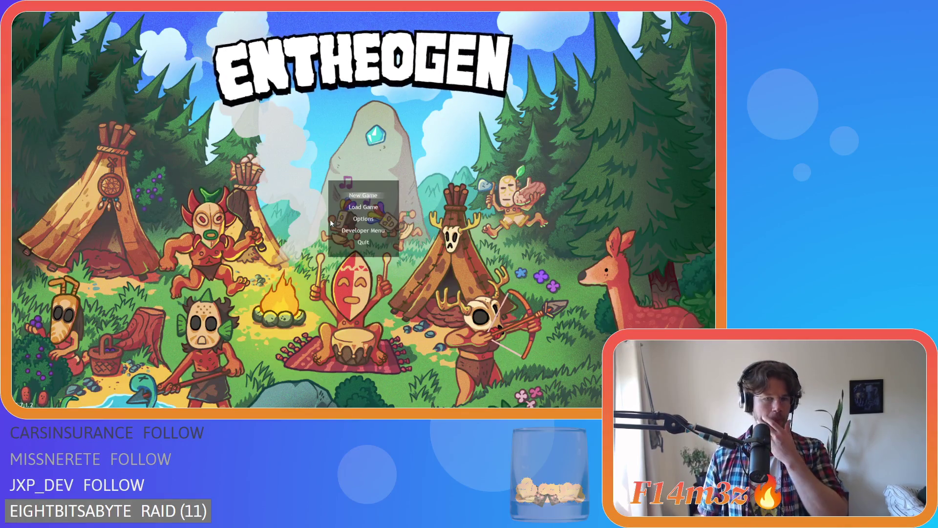
Quit the running game and open the sc_namePlatePortalStone and sc_namePlateCreature scripts
{"action": "key", "text": "alt+F4"}
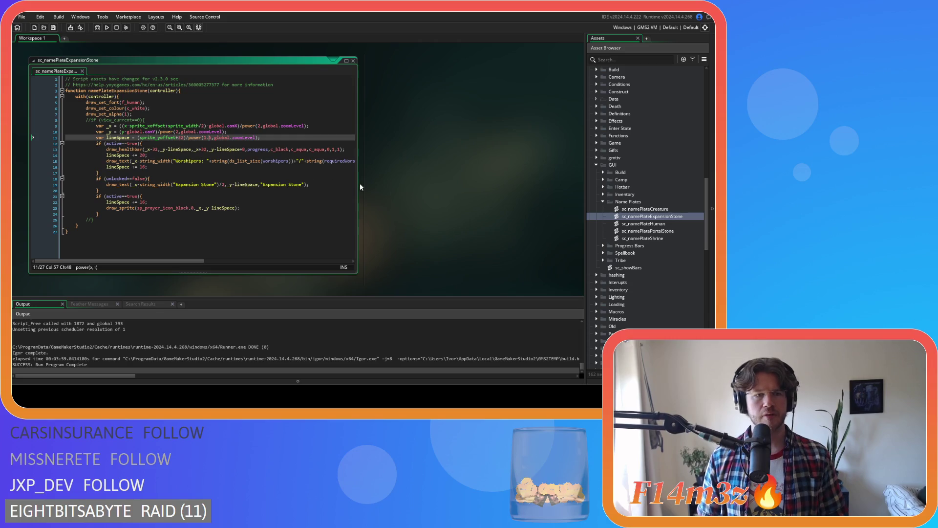
{"action": "type", "text": "5"}
{"action": "left_click", "coordinate": [279, 206]}
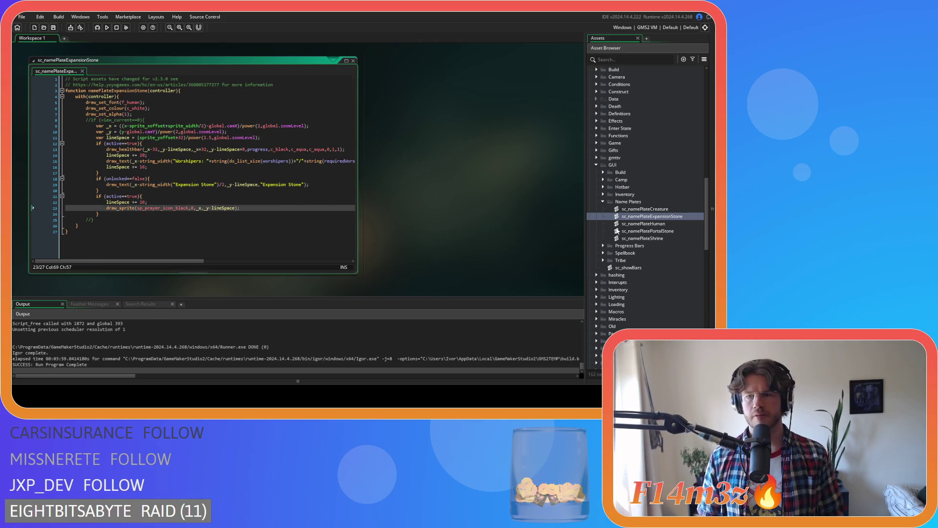
{"action": "double_click", "coordinate": [677, 232]}
{"action": "left_click", "coordinate": [295, 202]}
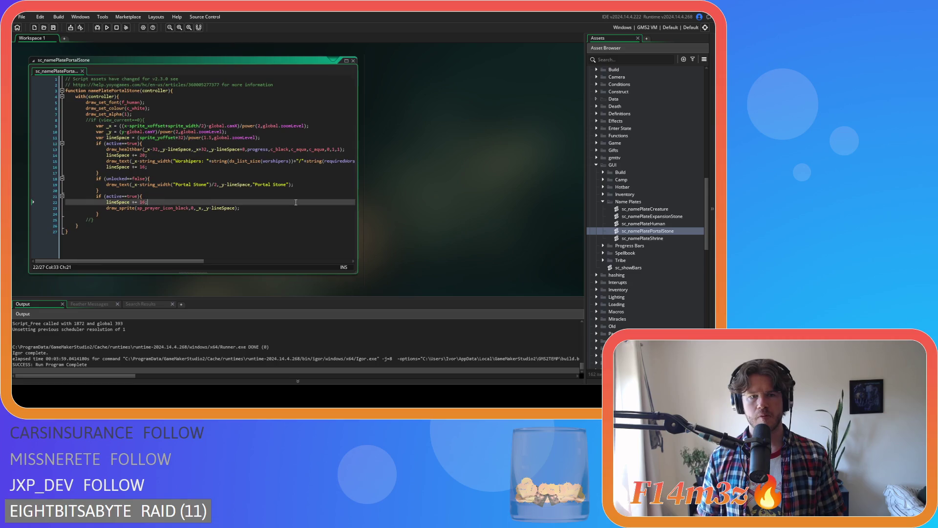
{"action": "double_click", "coordinate": [660, 210]}
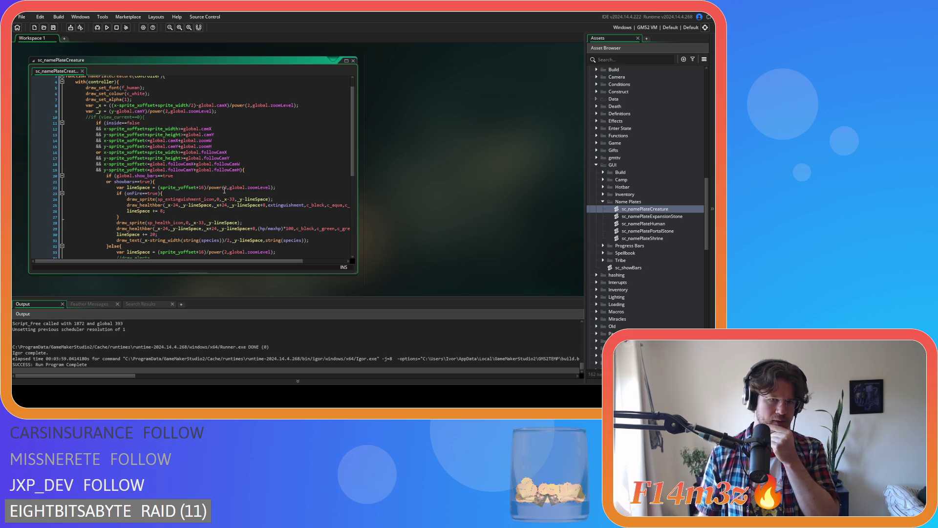
{"action": "left_click", "coordinate": [225, 187]}
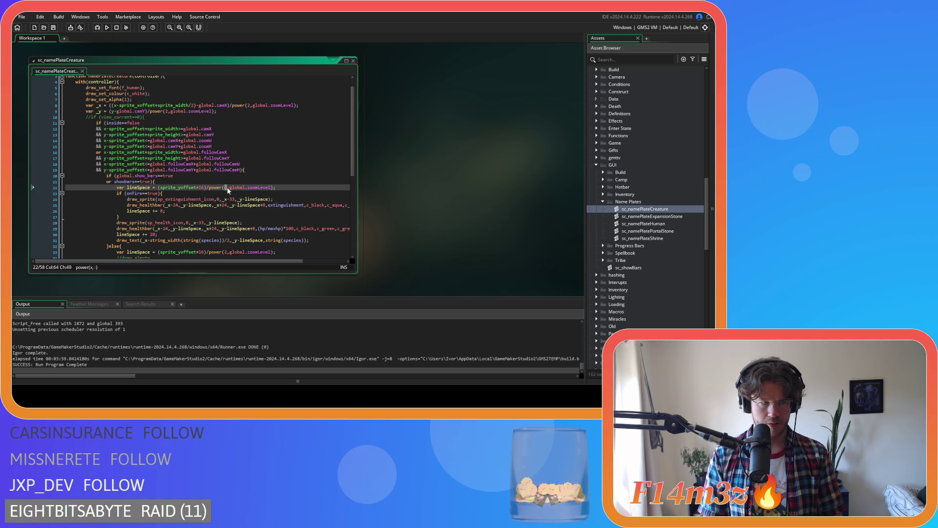
Change the power(2, global.zoomLevel) base to 1.5 on lines 22 and 33, saving the script
{"action": "type", "text": "1.5"}
{"action": "key", "text": "ctrl+s"}
{"action": "scroll", "scroll_direction": "down", "scroll_amount": 3}
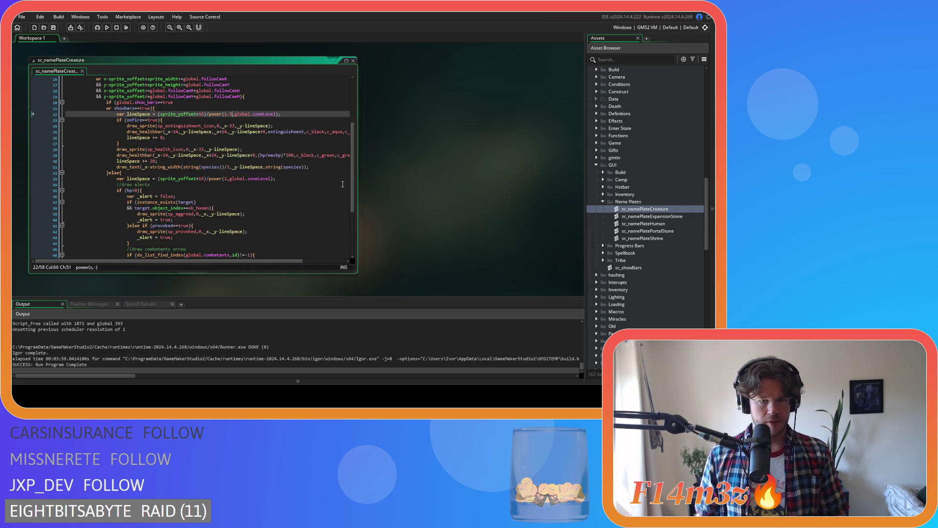
{"action": "double_click", "coordinate": [225, 179]}
{"action": "type", "text": "1.5"}
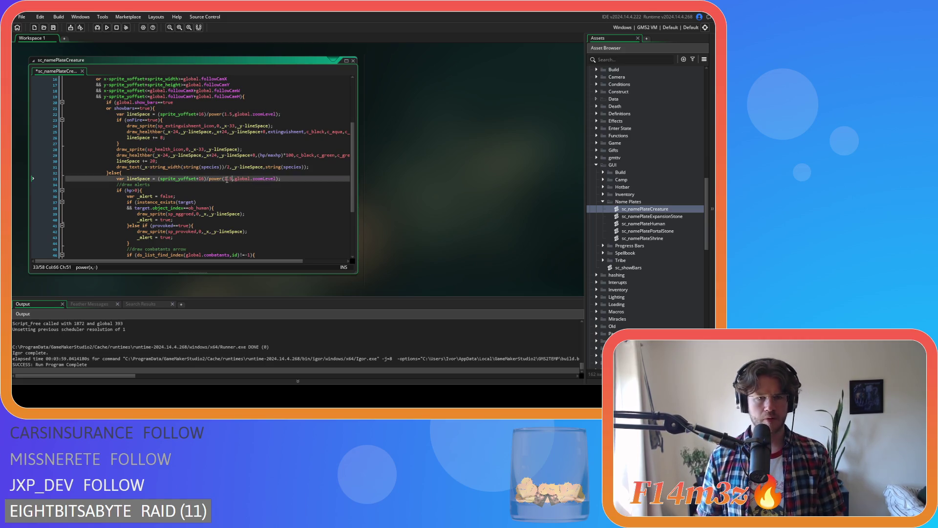
{"action": "scroll", "scroll_direction": "down", "scroll_amount": 3}
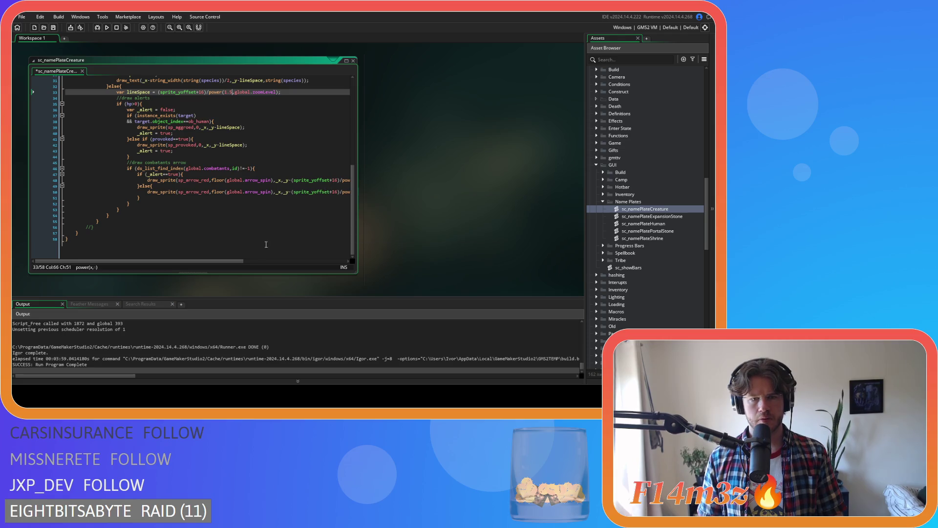
{"action": "scroll", "scroll_direction": "right", "scroll_amount": 3}
Set the arrow exponents on lines 48 and 50 to 1.5, then save and run the game
{"action": "double_click", "coordinate": [275, 185]}
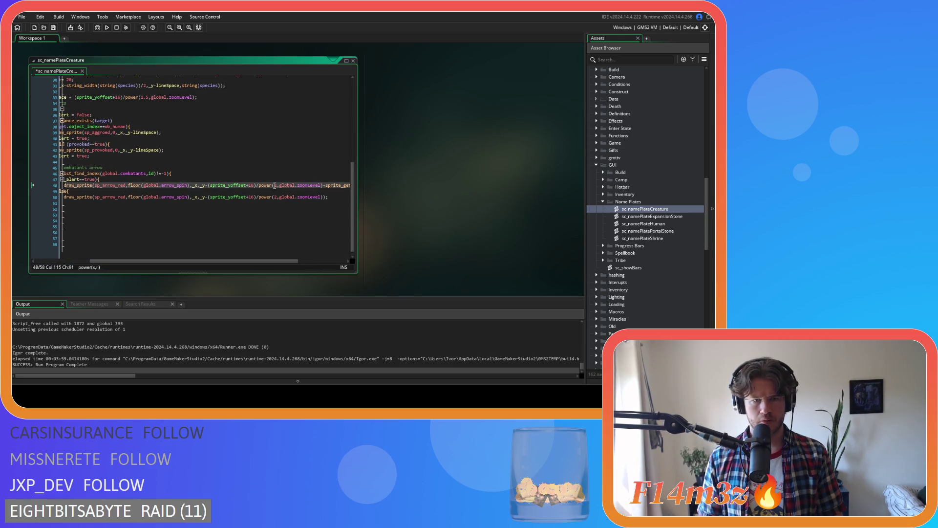
{"action": "type", "text": "1.5"}
{"action": "double_click", "coordinate": [275, 197]}
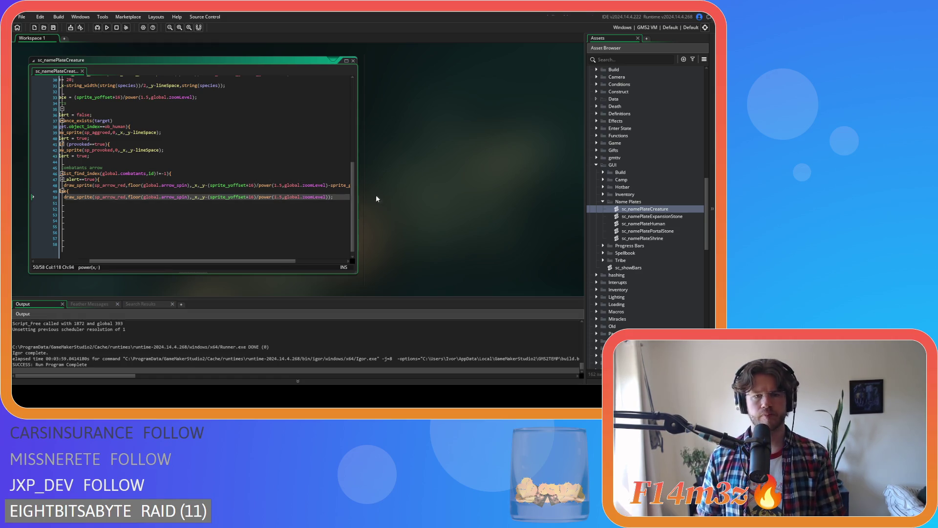
{"action": "key", "text": "F5"}
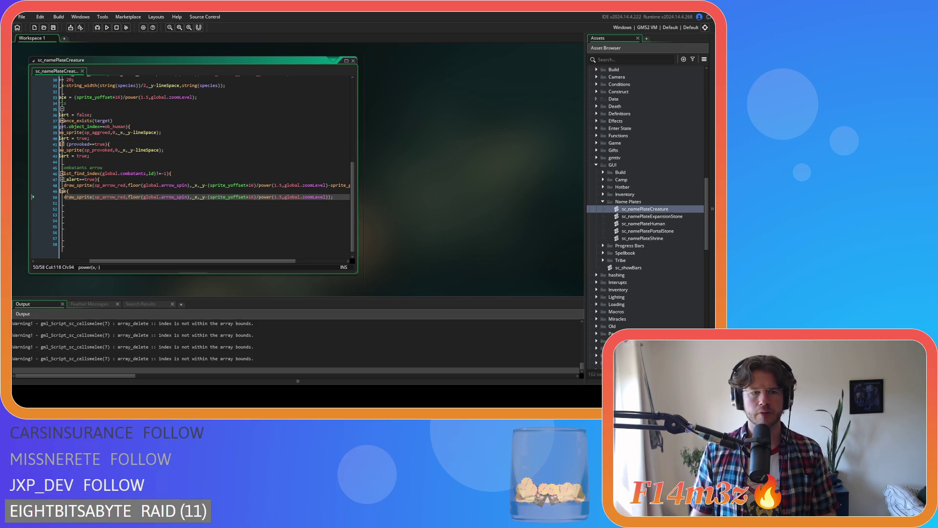
Zoom the island map in and out to check 1.5-base nameplate scaling, then quit the game
{"action": "scroll", "scroll_direction": "down", "scroll_amount": 3}
{"action": "scroll", "scroll_direction": "up", "scroll_amount": 3}
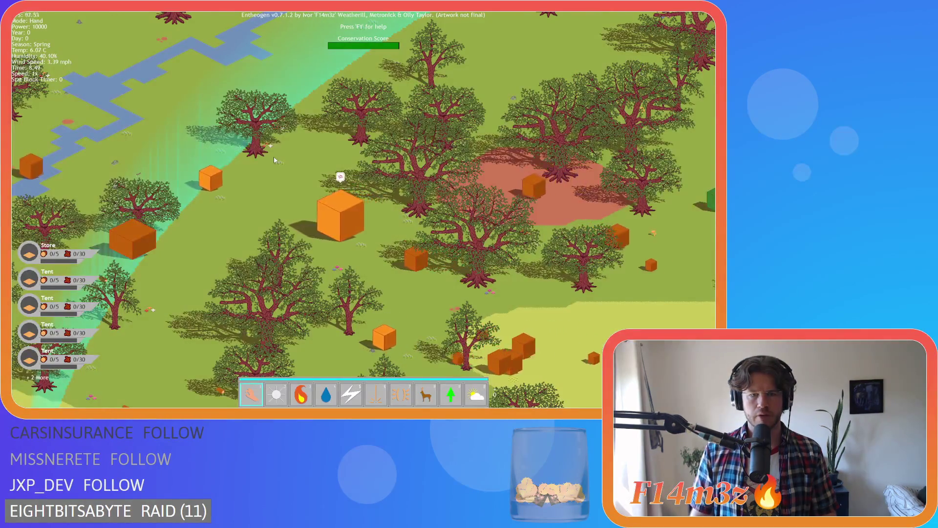
{"action": "scroll", "scroll_direction": "down", "scroll_amount": 3}
{"action": "scroll", "scroll_direction": "up", "scroll_amount": 3}
{"action": "scroll", "scroll_direction": "down", "scroll_amount": 3}
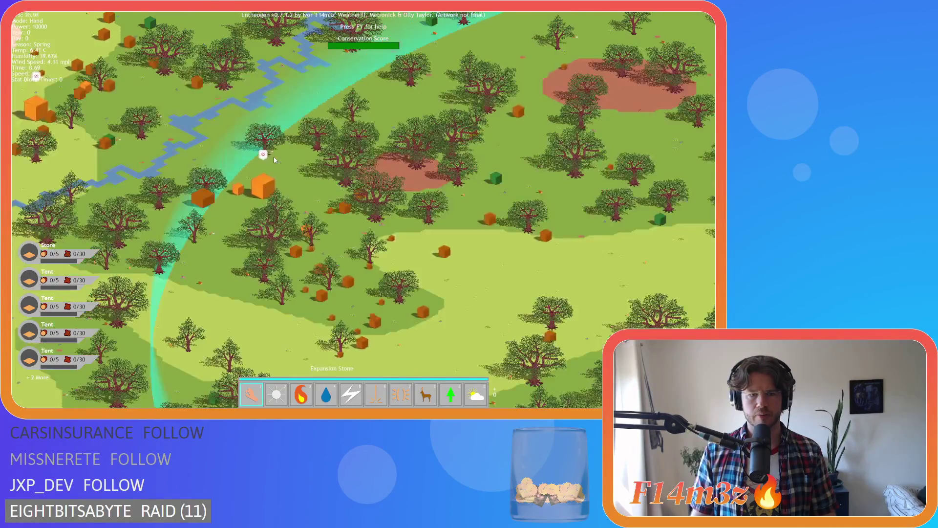
{"action": "scroll", "scroll_direction": "up", "scroll_amount": 3}
{"action": "scroll", "scroll_direction": "down", "scroll_amount": 3}
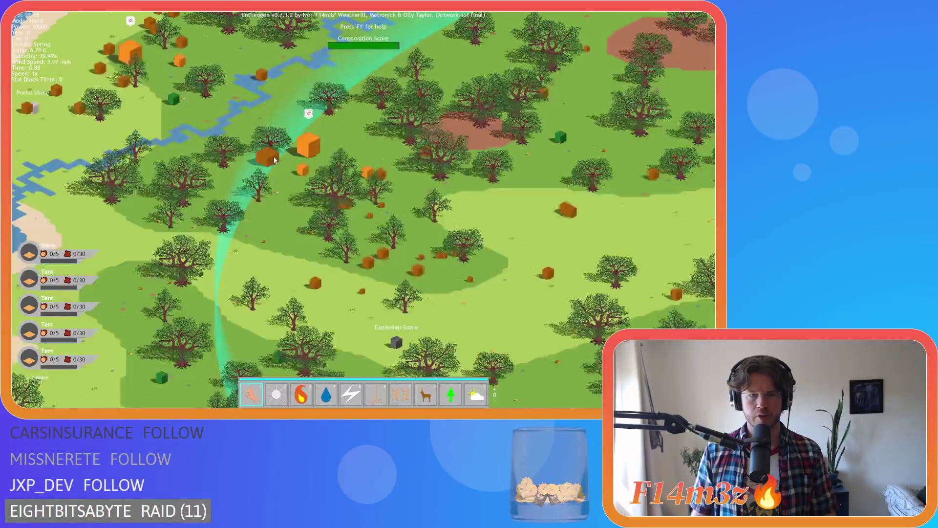
{"action": "scroll", "scroll_direction": "up", "scroll_amount": 3}
{"action": "scroll", "scroll_direction": "up", "scroll_amount": 3}
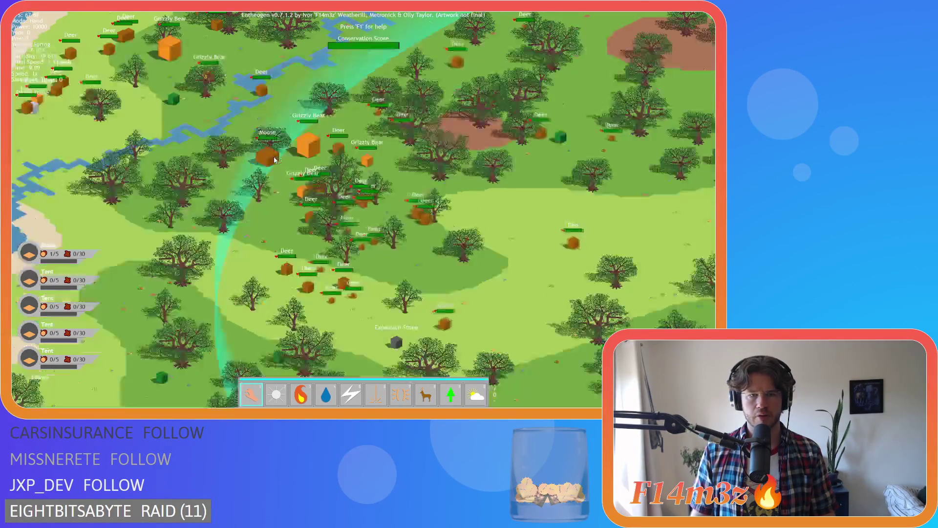
{"action": "scroll", "scroll_direction": "down", "scroll_amount": 3}
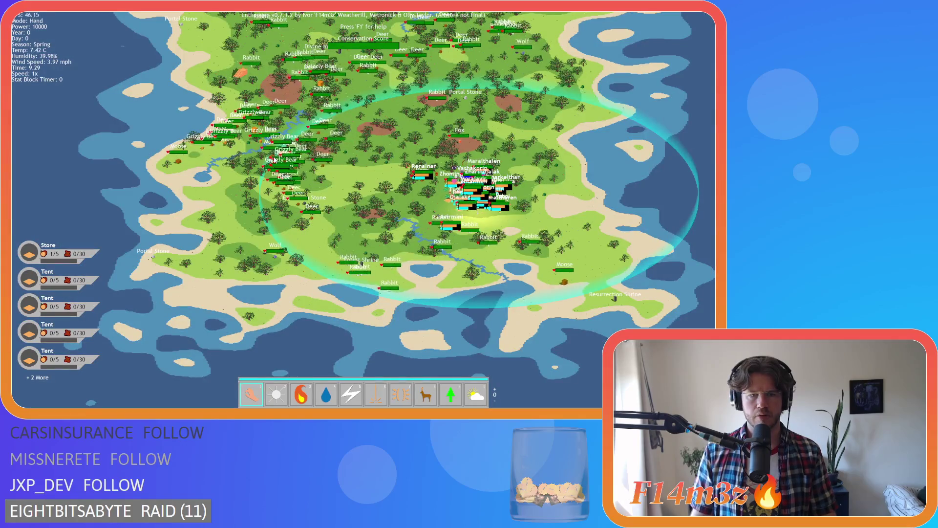
{"action": "key", "text": "Escape"}
{"action": "key", "text": "y"}
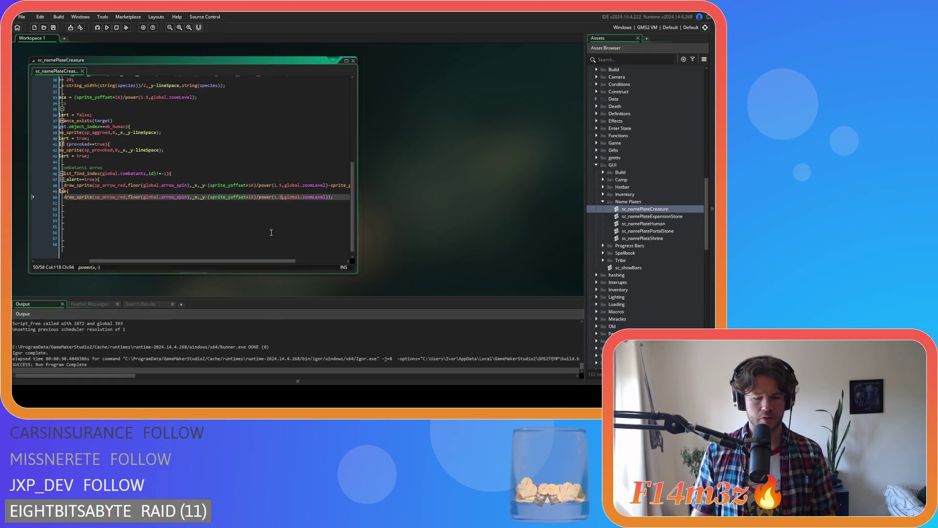
Change the zoom base from 1.5 to 1.75 on lines 50 and 48
{"action": "key", "text": "Left"}
{"action": "type", "text": "7"}
{"action": "key", "text": "Up"}
{"action": "key", "text": "Up"}
{"action": "key", "text": "Left"}
{"action": "type", "text": "7"}
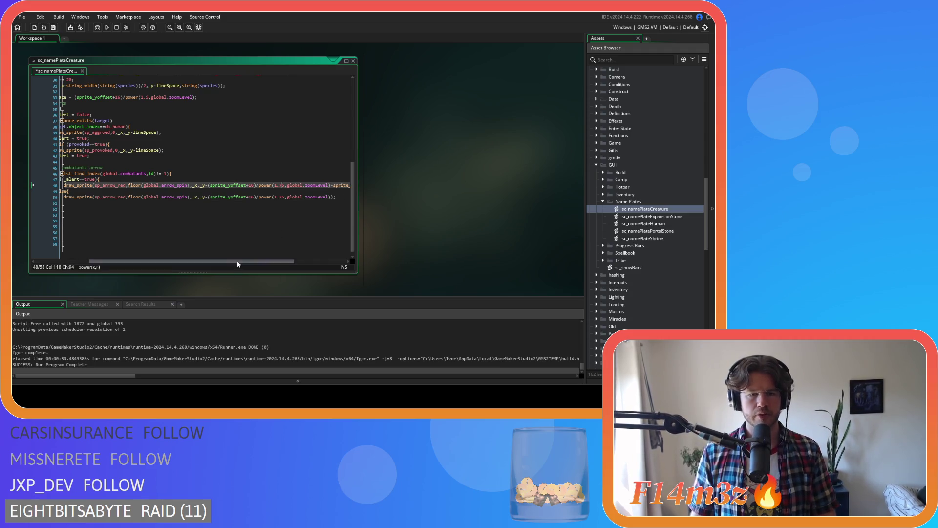
{"action": "left_click_drag", "start_coordinate": [237, 260], "coordinate": [184, 260]}
{"action": "scroll", "scroll_direction": "up", "scroll_amount": 3}
{"action": "scroll", "scroll_direction": "up", "scroll_amount": 3}
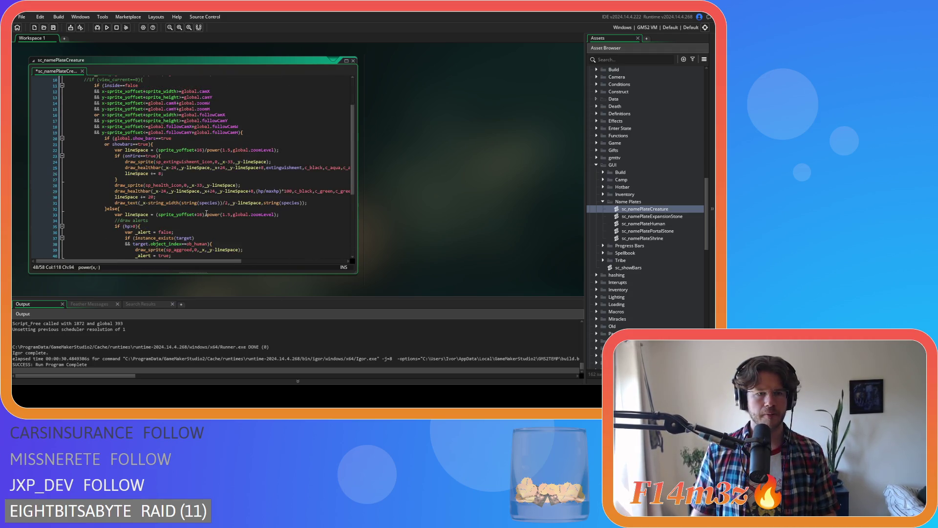
Change lines 22 and 33 to power(1.75, global.zoomLevel), then save and run the game
{"action": "left_click", "coordinate": [231, 152]}
{"action": "type", "text": "7"}
{"action": "scroll", "scroll_direction": "up", "scroll_amount": 3}
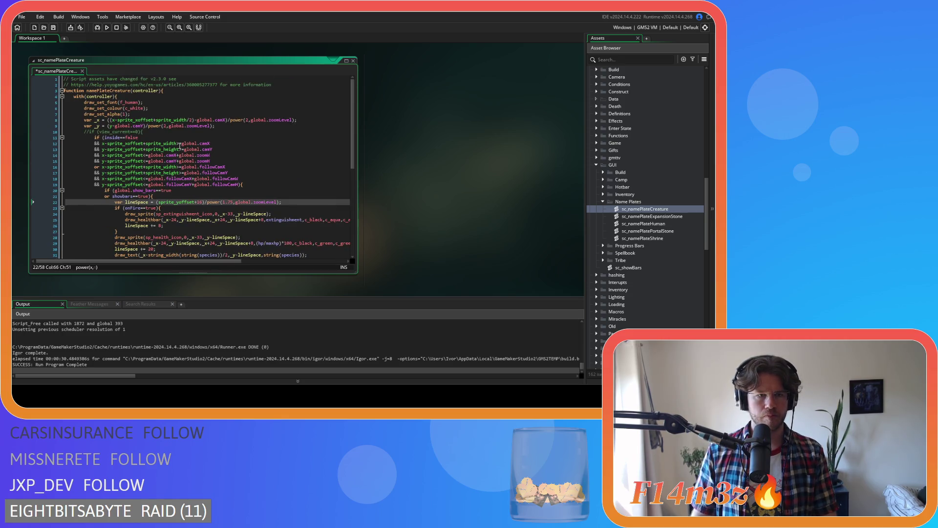
{"action": "scroll", "scroll_direction": "down", "scroll_amount": 3}
{"action": "left_click", "coordinate": [231, 178]}
{"action": "type", "text": "7"}
{"action": "key", "text": "F5"}
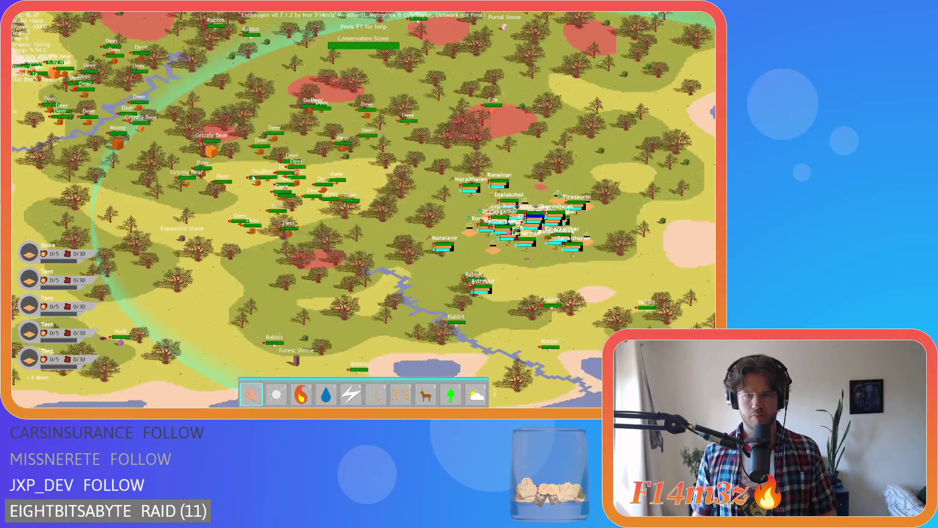
Zoom and pan the island map to check the 1.75-base nameplate scaling, then start quitting
{"action": "scroll", "scroll_direction": "down", "scroll_amount": 3}
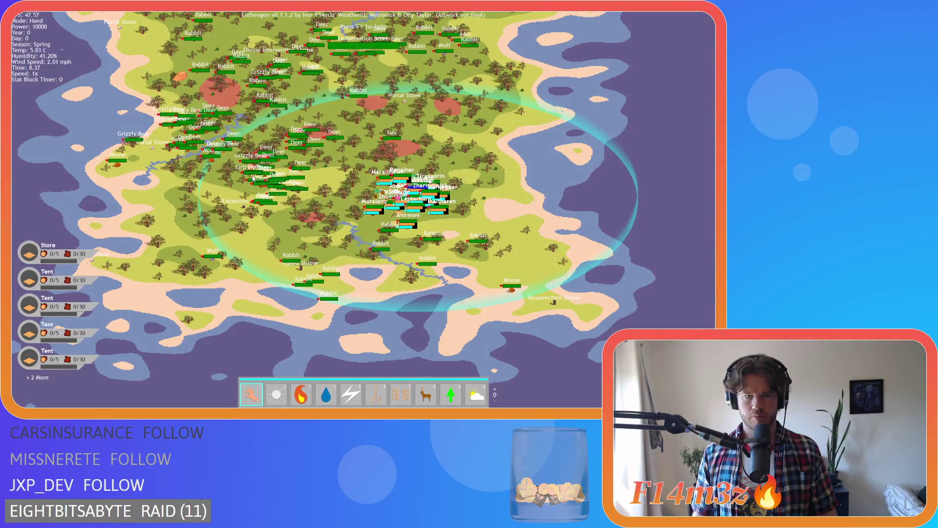
{"action": "key", "text": "Left"}
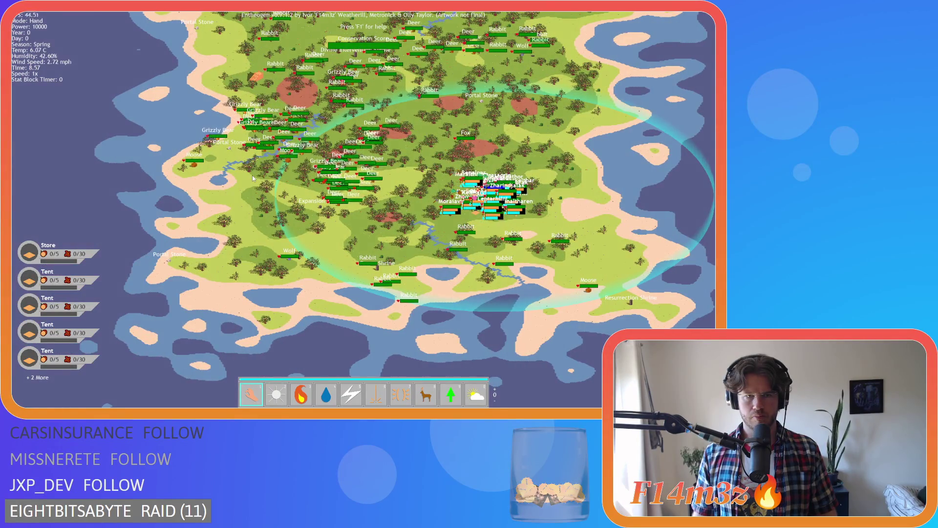
{"action": "scroll", "scroll_direction": "up", "scroll_amount": 3}
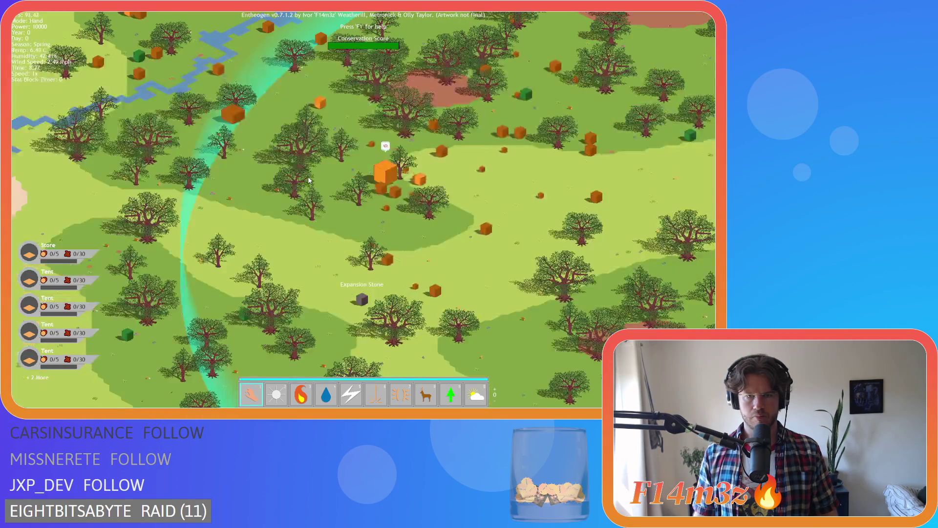
{"action": "scroll", "scroll_direction": "down", "scroll_amount": 3}
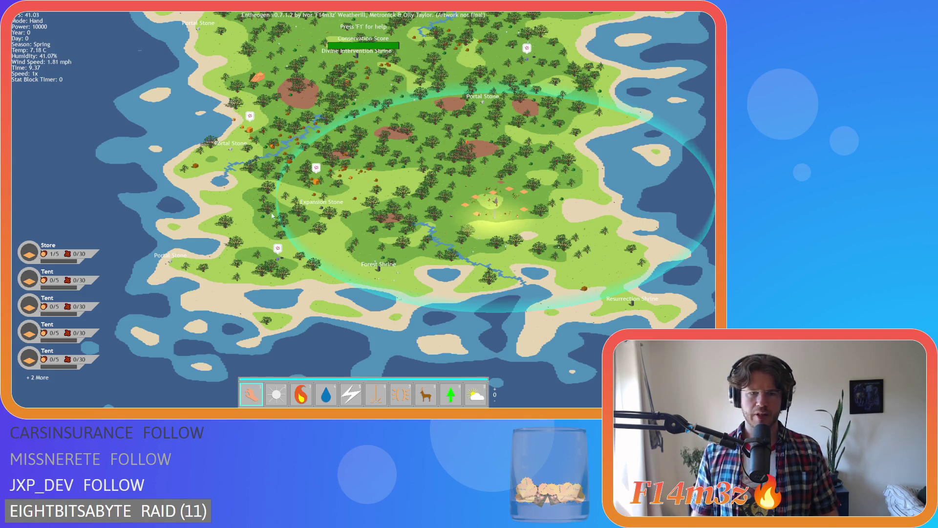
{"action": "key", "text": "Escape"}
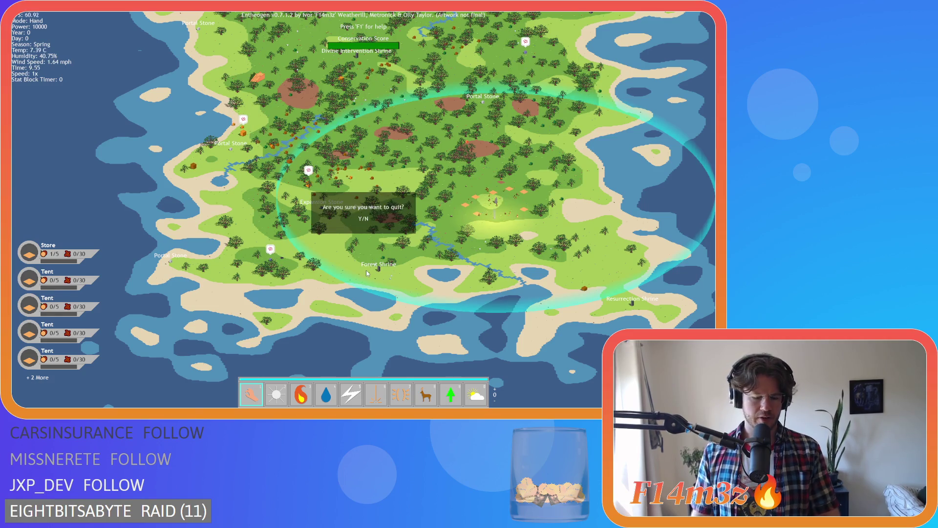
Confirm quitting, then set the zoom base on lines 33 and 22 back to 2 and save
{"action": "key", "text": "y"}
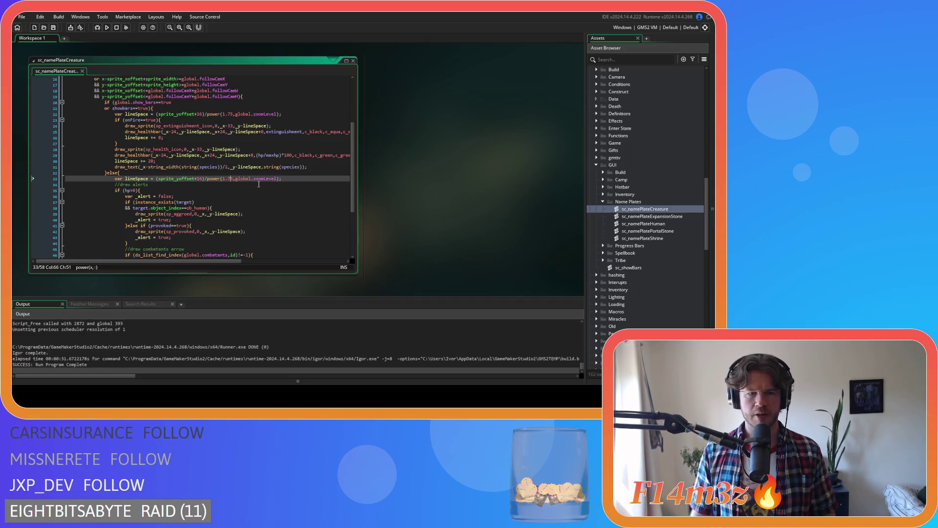
{"action": "scroll", "scroll_direction": "down", "scroll_amount": 3}
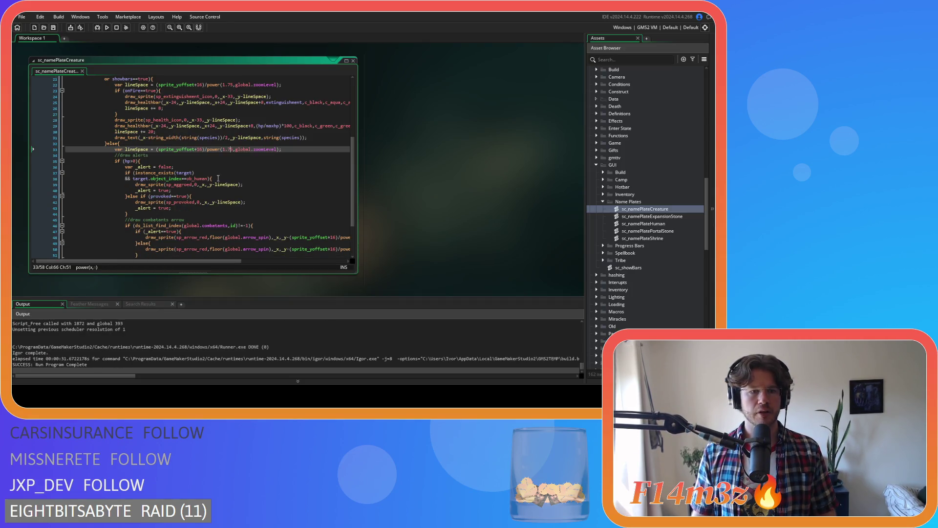
{"action": "double_click", "coordinate": [224, 149]}
{"action": "type", "text": "2"}
{"action": "key", "text": "Down"}
{"action": "key", "text": "Down"}
{"action": "key", "text": "Down"}
{"action": "scroll", "scroll_direction": "up", "scroll_amount": 3}
{"action": "double_click", "coordinate": [230, 144]}
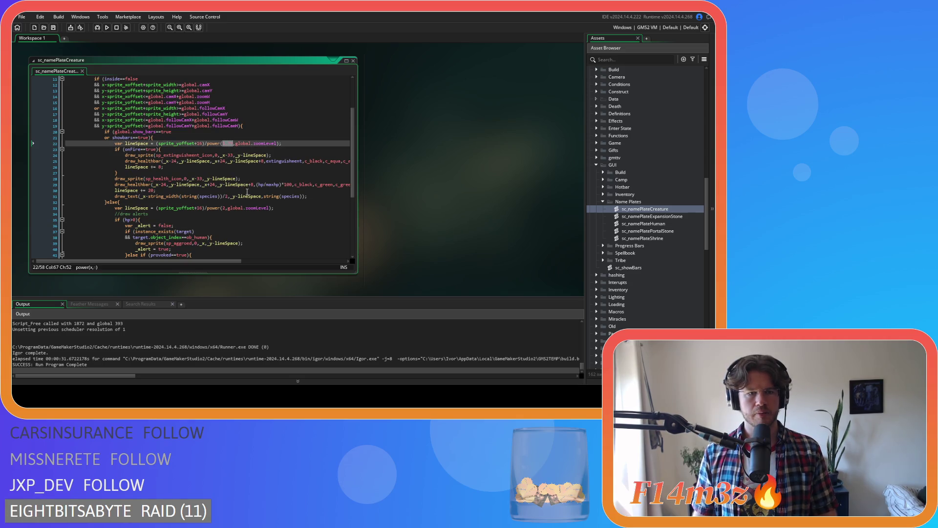
{"action": "type", "text": "2"}
{"action": "key", "text": "ctrl+s"}
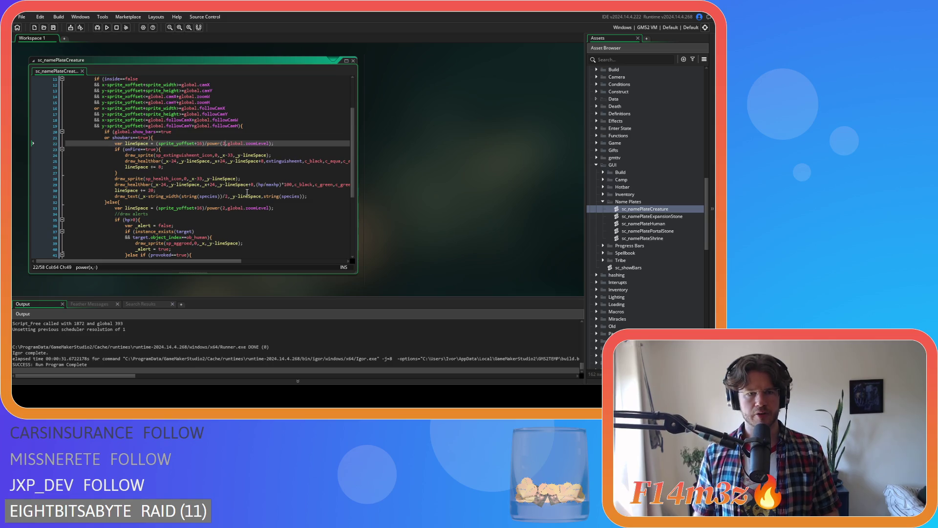
Set the combatant-arrow exponents on lines 48 and 50 to 2, then rebuild and switch to the game
{"action": "scroll", "scroll_direction": "down", "scroll_amount": 3}
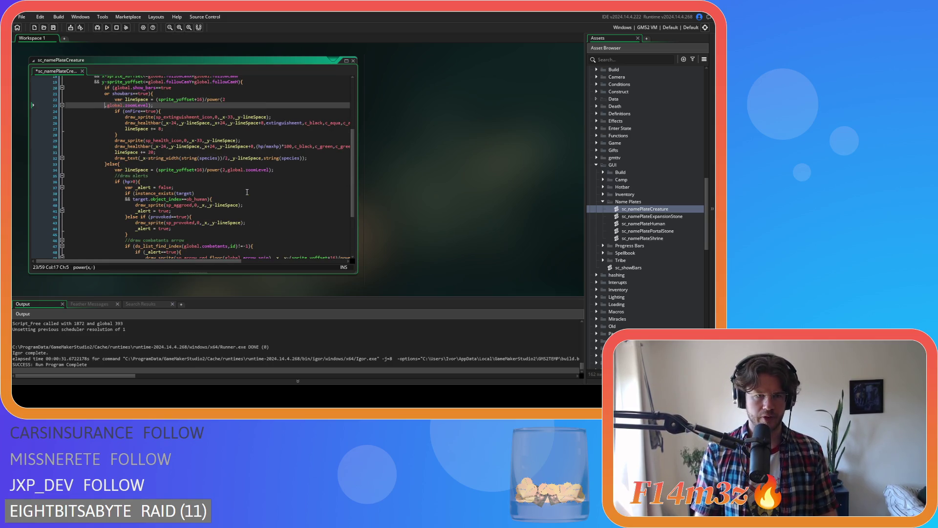
{"action": "key", "text": "Right"}
{"action": "key", "text": "Right"}
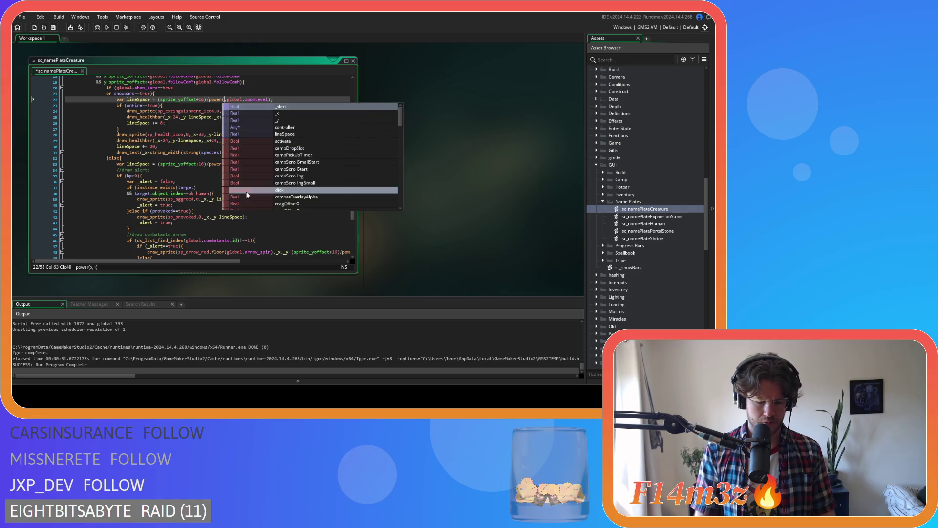
{"action": "scroll", "scroll_direction": "down", "scroll_amount": 3}
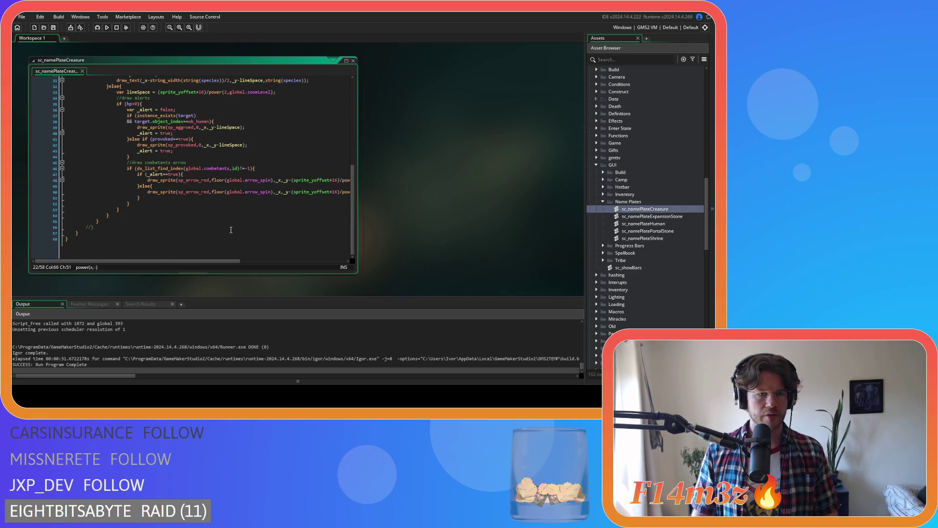
{"action": "left_click_drag", "start_coordinate": [222, 261], "coordinate": [293, 261]}
{"action": "double_click", "coordinate": [251, 180]}
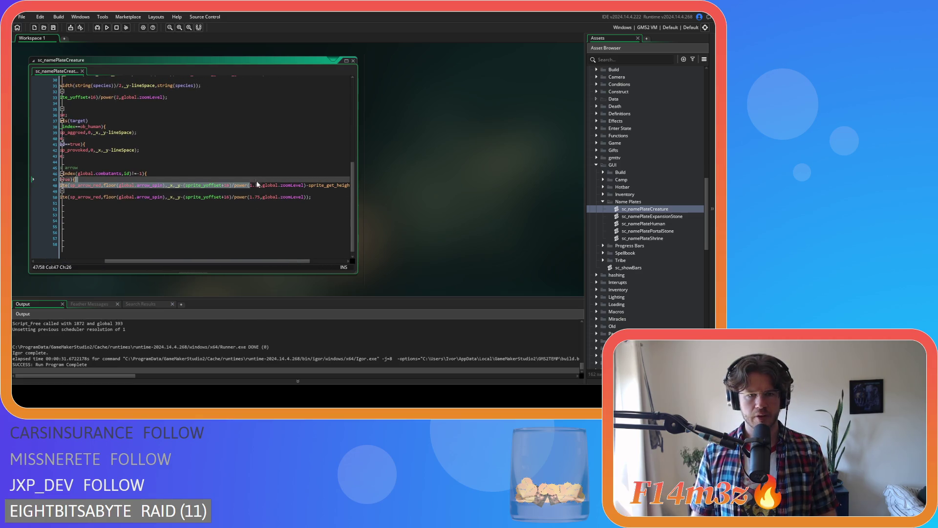
{"action": "type", "text": "2"}
{"action": "left_click_drag", "start_coordinate": [250, 198], "coordinate": [257, 198]}
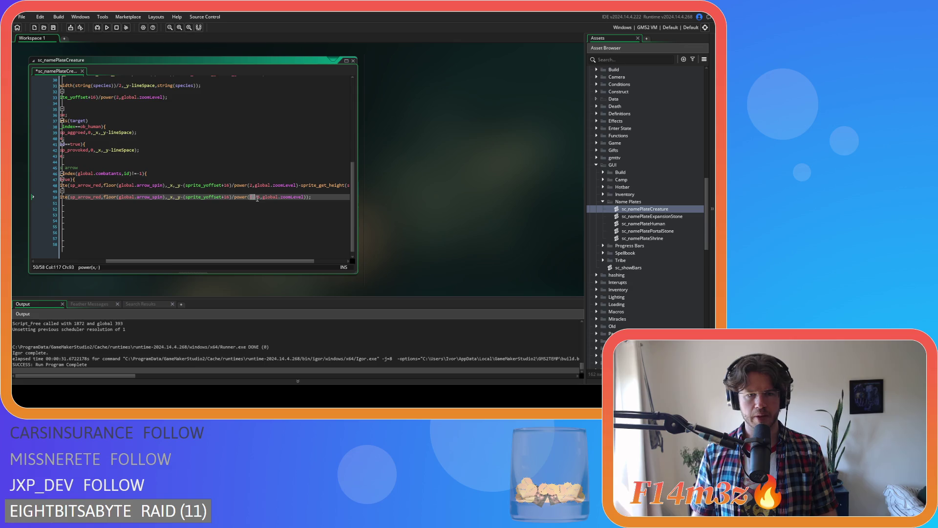
{"action": "type", "text": "2"}
{"action": "key", "text": "F5"}
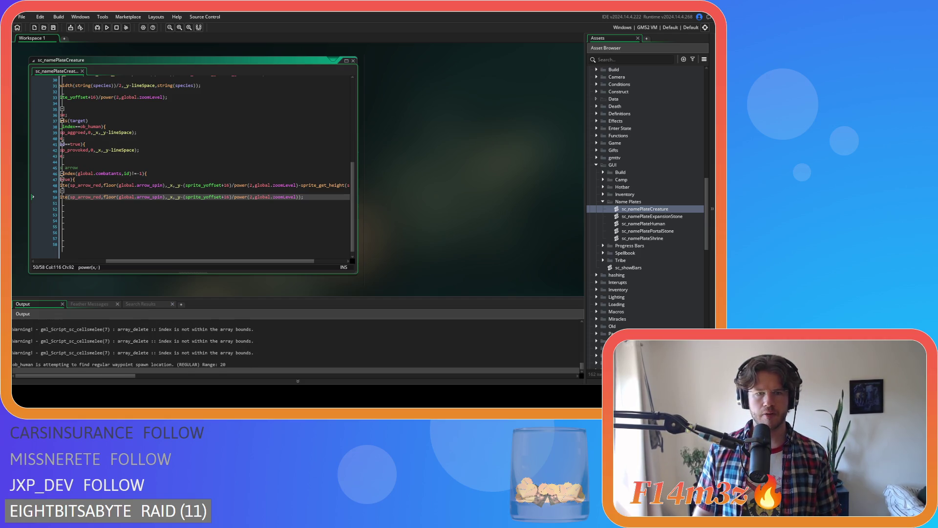
{"action": "key", "text": "alt+Tab"}
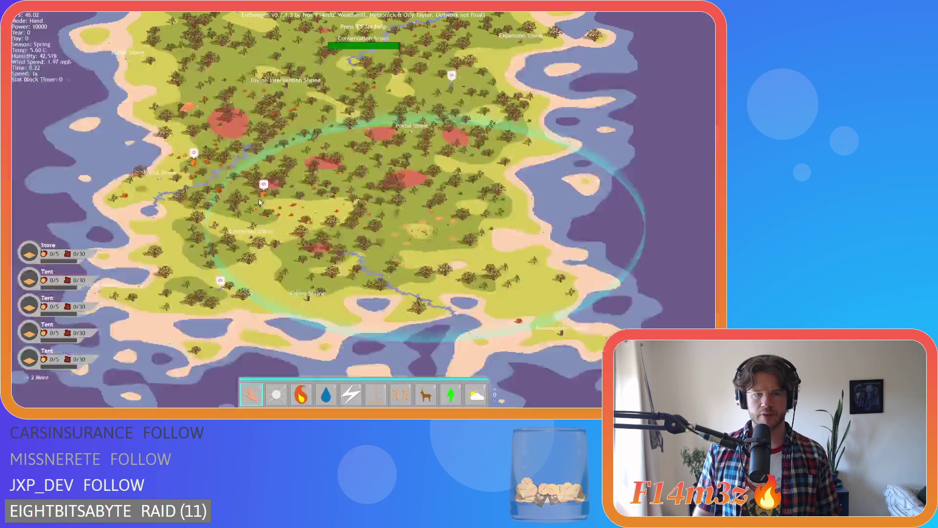
Zoom in and out over the deer herd, then centre the view on the villager tribe
{"action": "scroll", "scroll_direction": "up", "scroll_amount": 3}
{"action": "scroll", "scroll_direction": "up", "scroll_amount": 3}
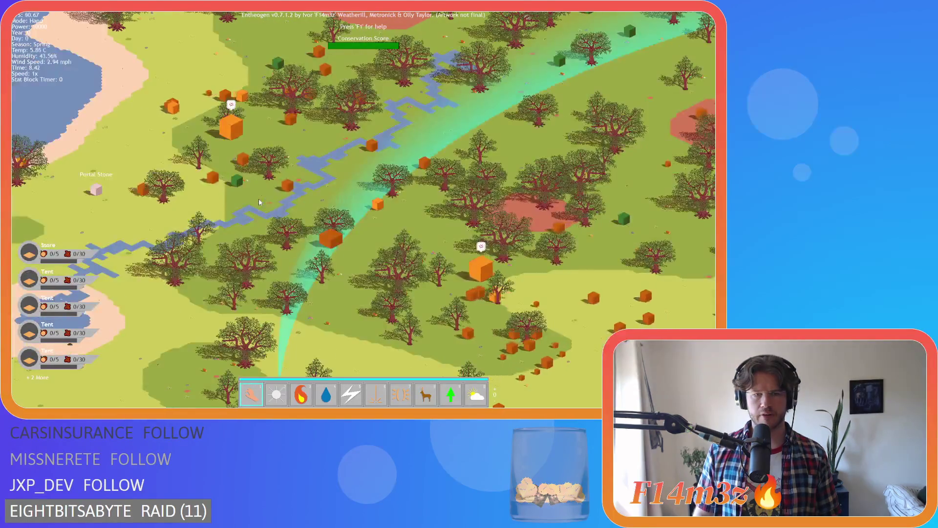
{"action": "scroll", "scroll_direction": "up", "scroll_amount": 3}
{"action": "scroll", "scroll_direction": "up", "scroll_amount": 3}
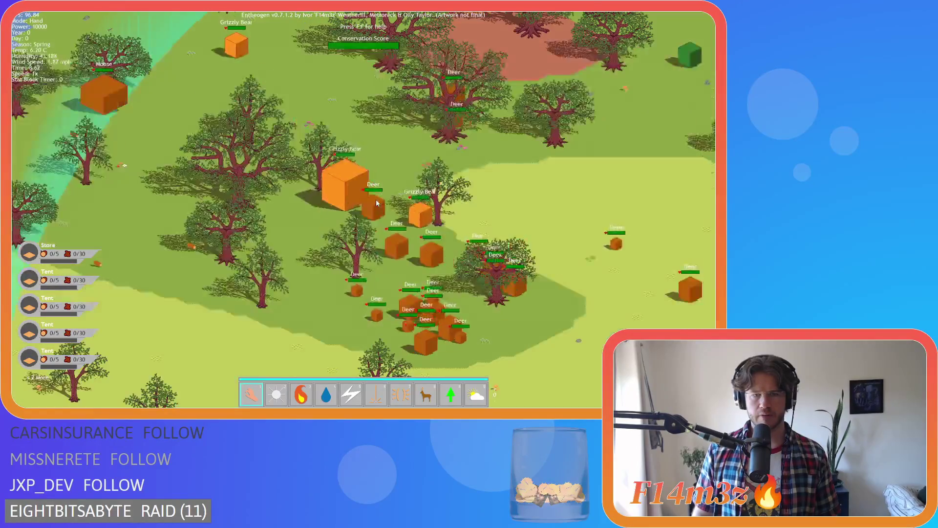
{"action": "scroll", "scroll_direction": "down", "scroll_amount": 3}
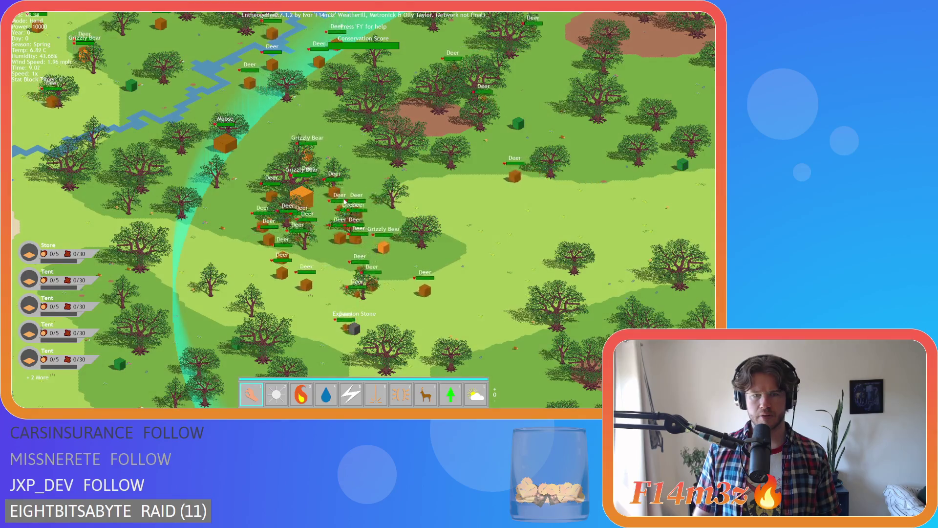
{"action": "scroll", "scroll_direction": "down", "scroll_amount": 3}
{"action": "scroll", "scroll_direction": "down", "scroll_amount": 3}
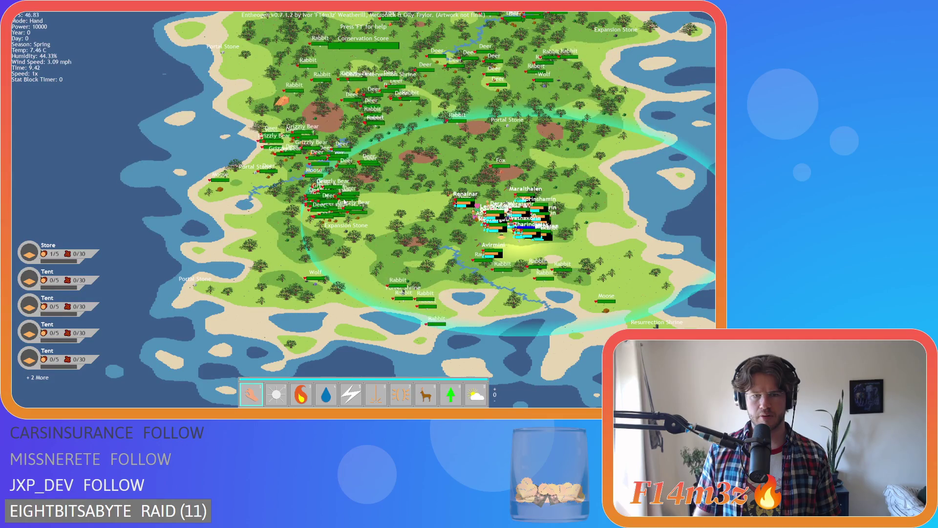
{"action": "key", "text": "space"}
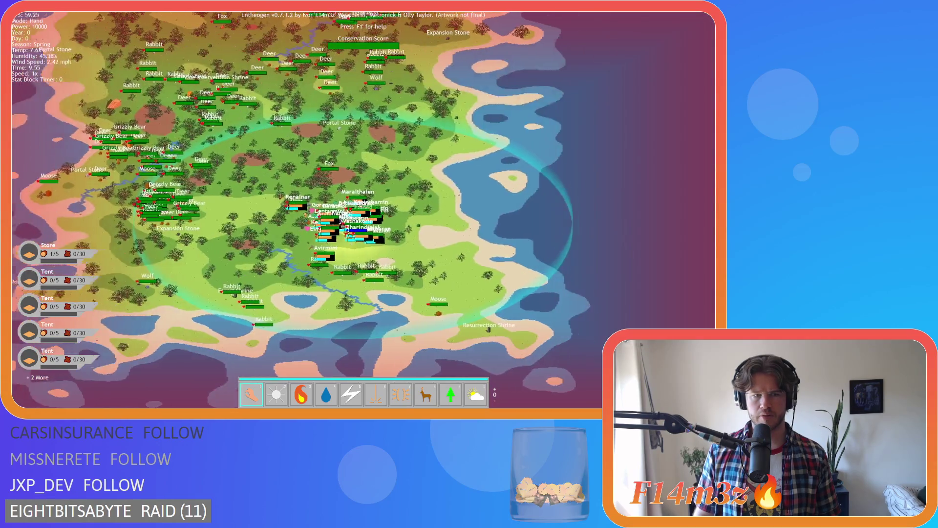
Zoom in and out around the tribe to check the power(2) nameplates, then quit the game
{"action": "scroll", "scroll_direction": "down", "scroll_amount": 3}
{"action": "scroll", "scroll_direction": "up", "scroll_amount": 3}
{"action": "scroll", "scroll_direction": "down", "scroll_amount": 3}
{"action": "scroll", "scroll_direction": "up", "scroll_amount": 3}
{"action": "scroll", "scroll_direction": "down", "scroll_amount": 3}
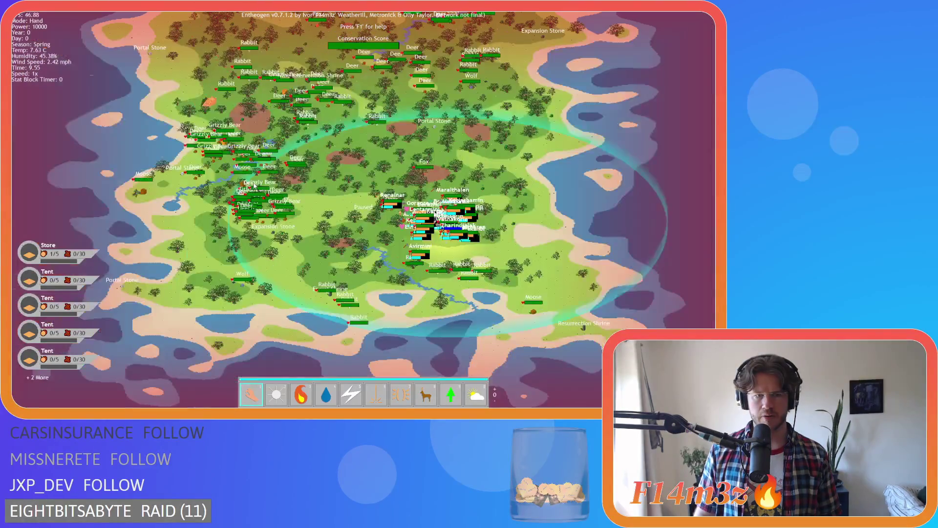
{"action": "scroll", "scroll_direction": "up", "scroll_amount": 3}
{"action": "scroll", "scroll_direction": "down", "scroll_amount": 3}
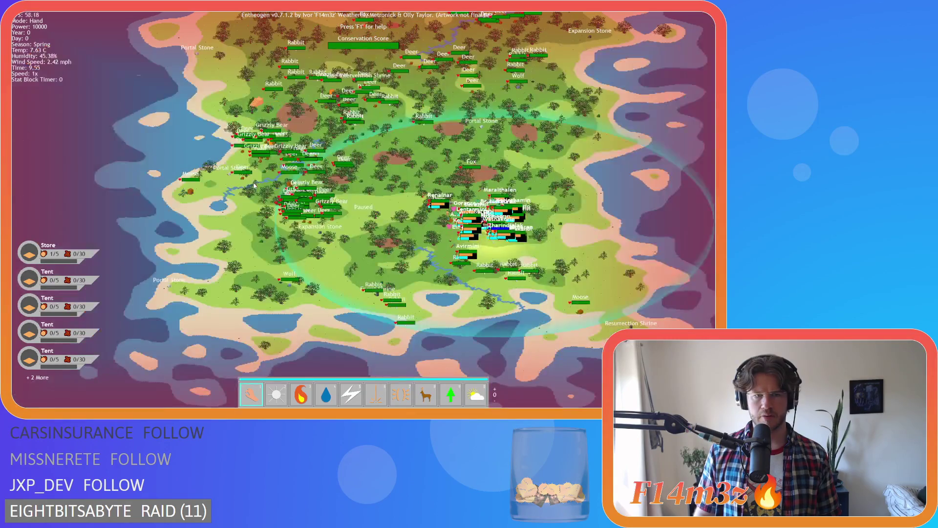
{"action": "key", "text": "Escape"}
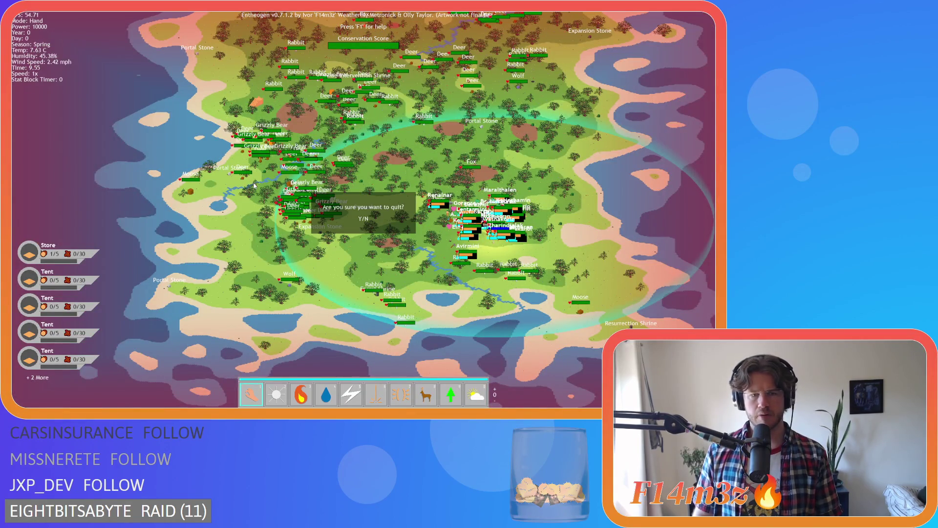
{"action": "key", "text": "y"}
{"action": "scroll", "scroll_direction": "left", "scroll_amount": 3}
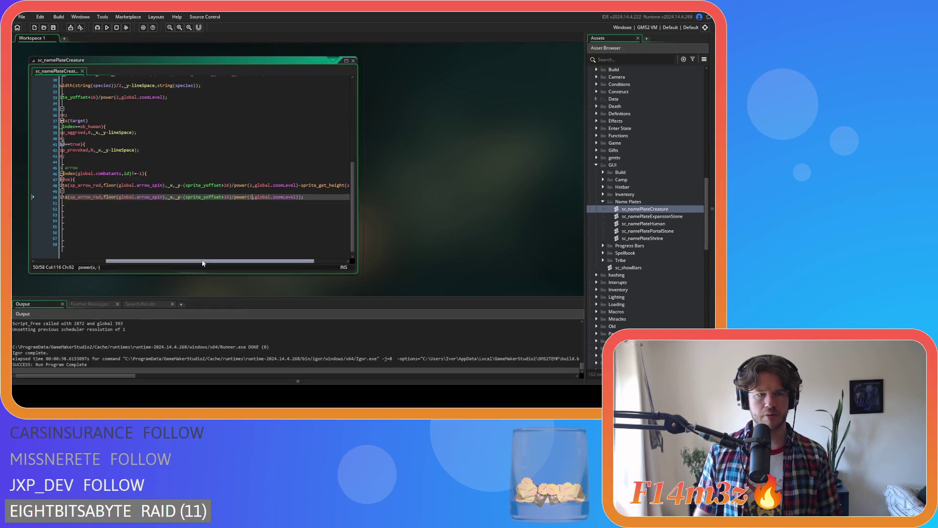
Set line 22's lineSpace to power(1.75, global.zoomLevel), save, and rebuild the game
{"action": "scroll", "scroll_direction": "up", "scroll_amount": 3}
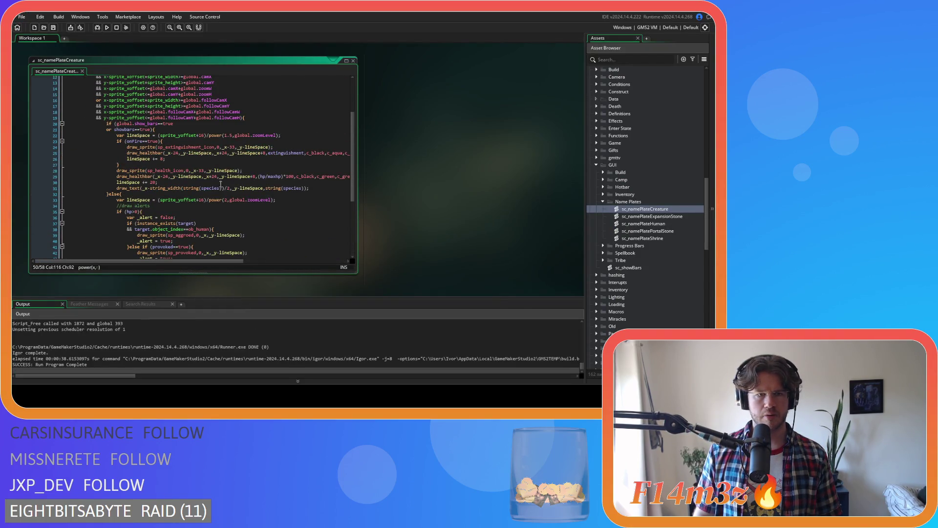
{"action": "left_click", "coordinate": [228, 134]}
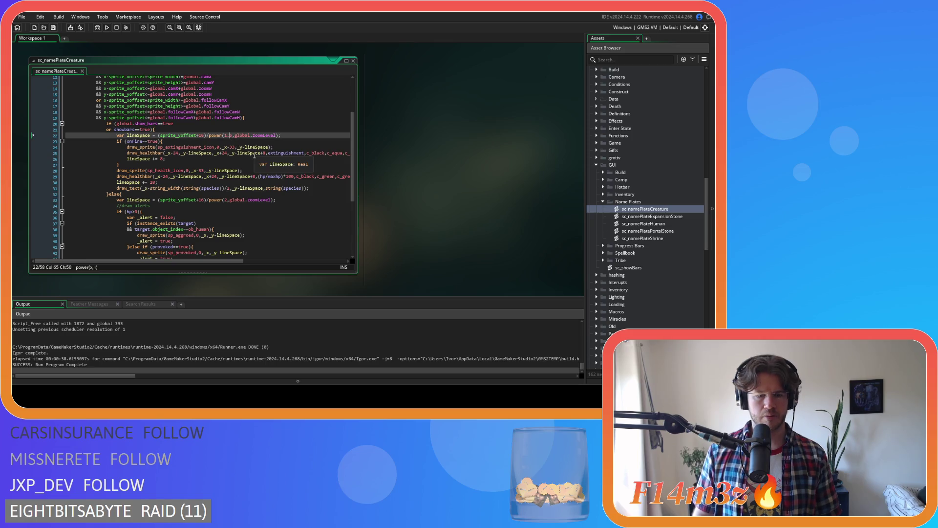
{"action": "type", "text": "7"}
{"action": "key", "text": "ctrl+s"}
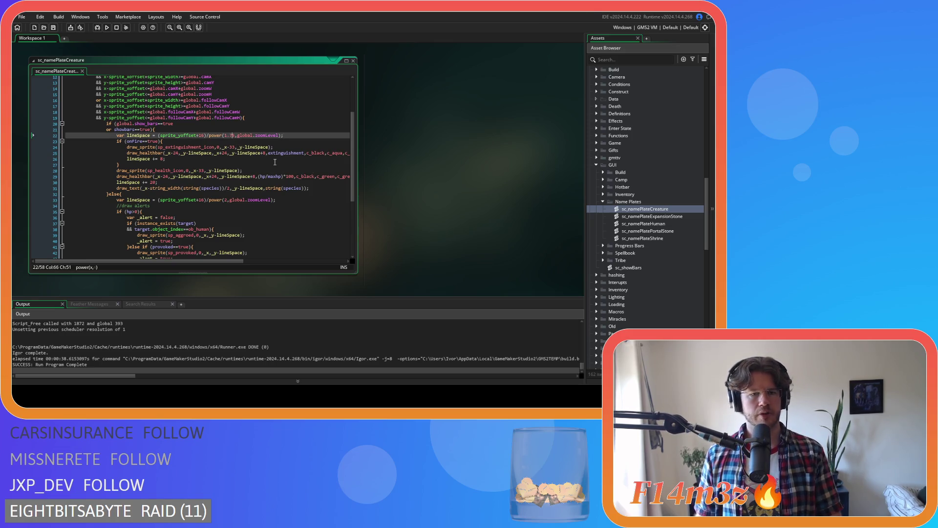
{"action": "key", "text": "F5"}
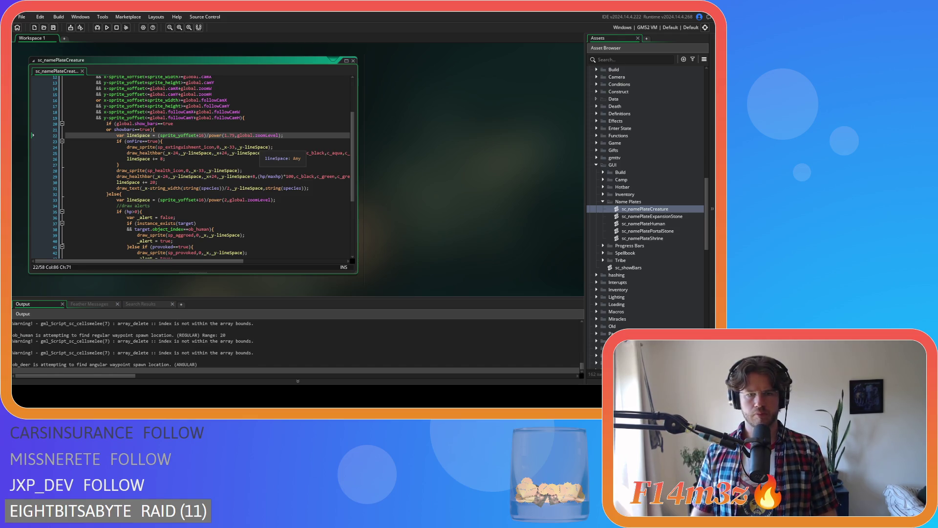
{"action": "scroll", "scroll_direction": "down", "scroll_amount": 3}
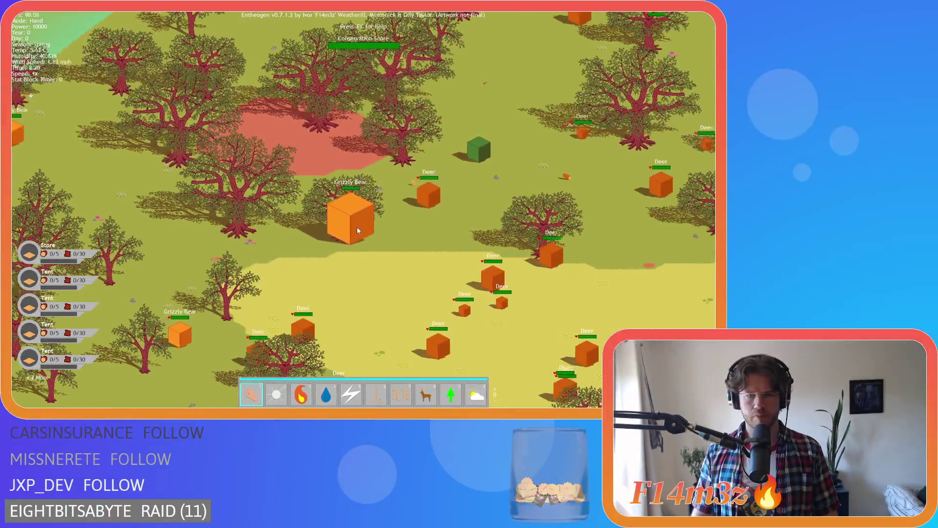
Zoom and pan around the island with wheel, arrow keys and a drag, then pause the game
{"action": "scroll", "scroll_direction": "down", "scroll_amount": 3}
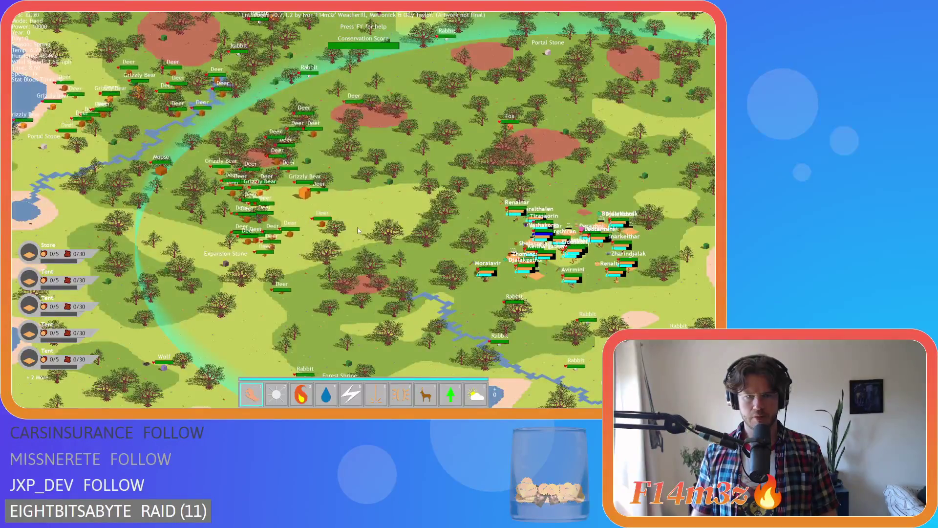
{"action": "scroll", "scroll_direction": "down", "scroll_amount": 3}
{"action": "scroll", "scroll_direction": "up", "scroll_amount": 3}
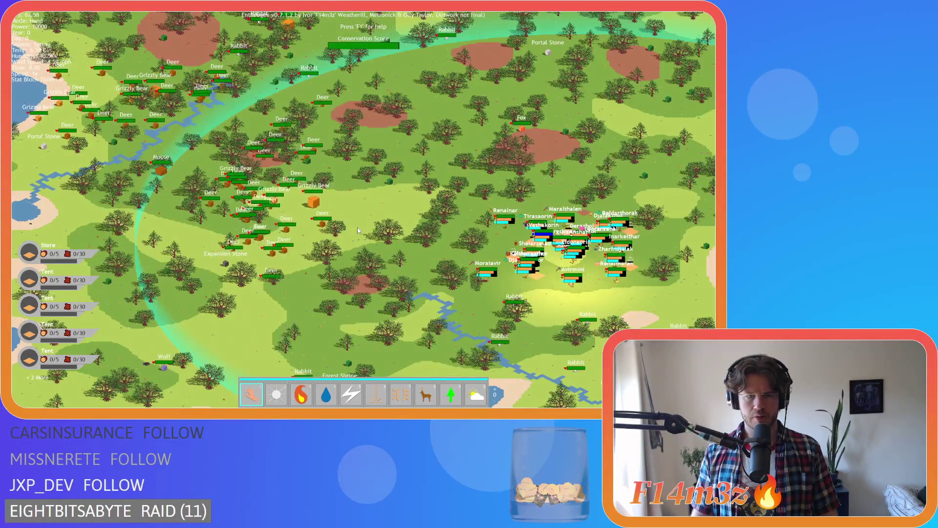
{"action": "scroll", "scroll_direction": "down", "scroll_amount": 3}
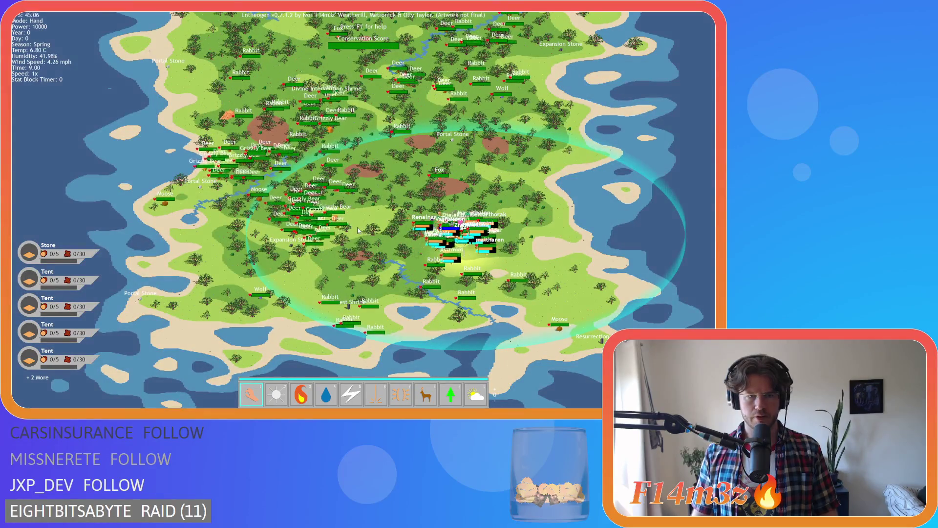
{"action": "key", "text": "Up"}
{"action": "key", "text": "Left"}
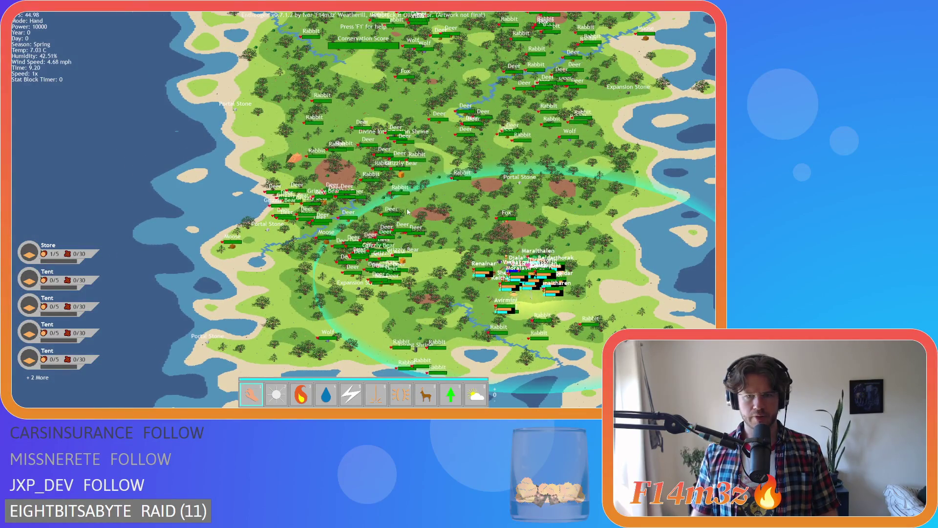
{"action": "key", "text": "Right"}
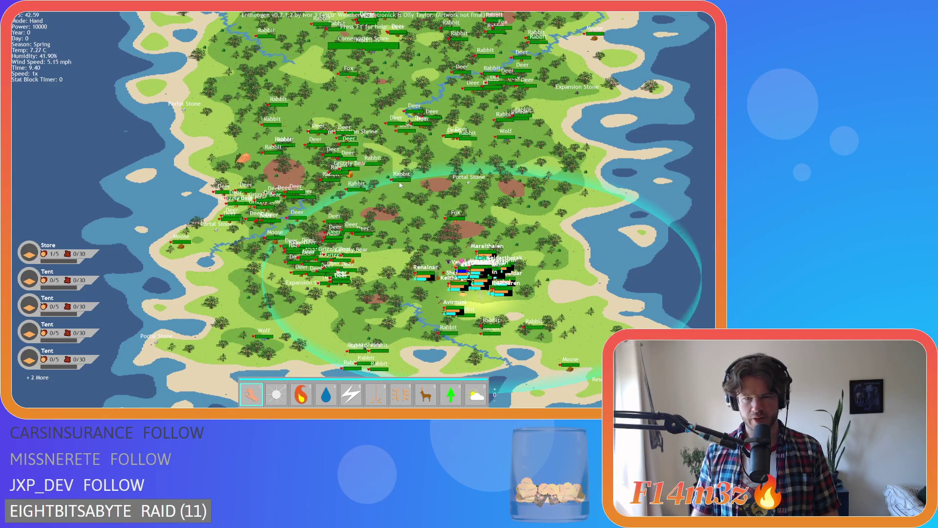
{"action": "scroll", "scroll_direction": "up", "scroll_amount": 3}
{"action": "scroll", "scroll_direction": "down", "scroll_amount": 3}
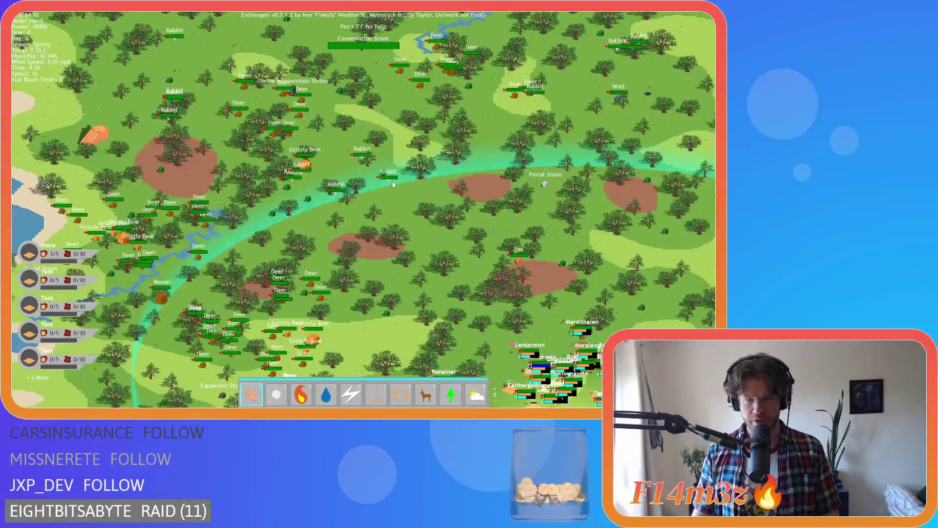
{"action": "left_click_drag", "start_coordinate": [314, 197], "coordinate": [423, 249]}
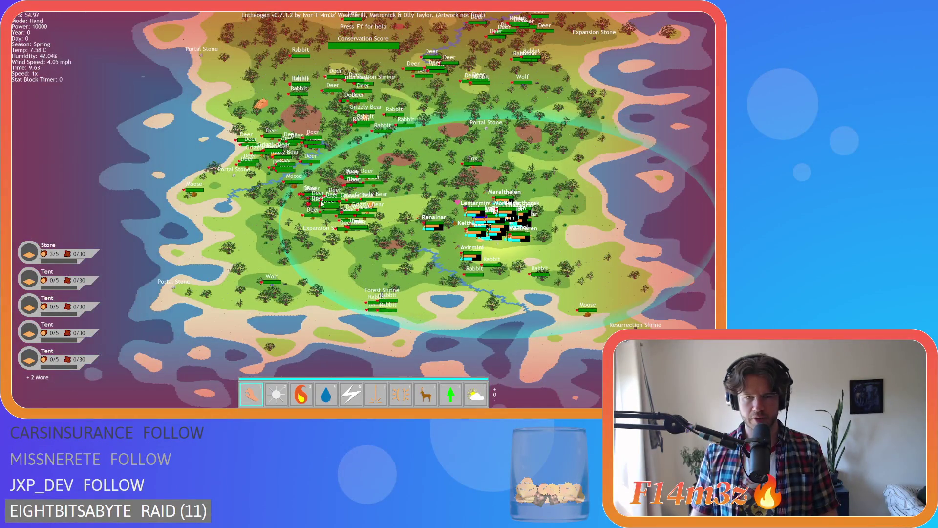
{"action": "key", "text": "Tab"}
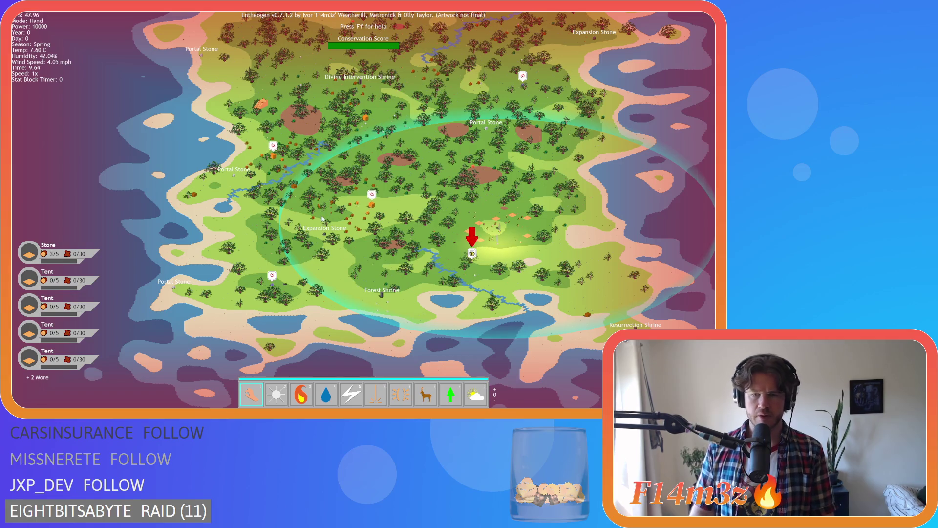
Zoom in and out while panning with WASD toward the orange cube
{"action": "scroll", "scroll_direction": "up", "scroll_amount": 3}
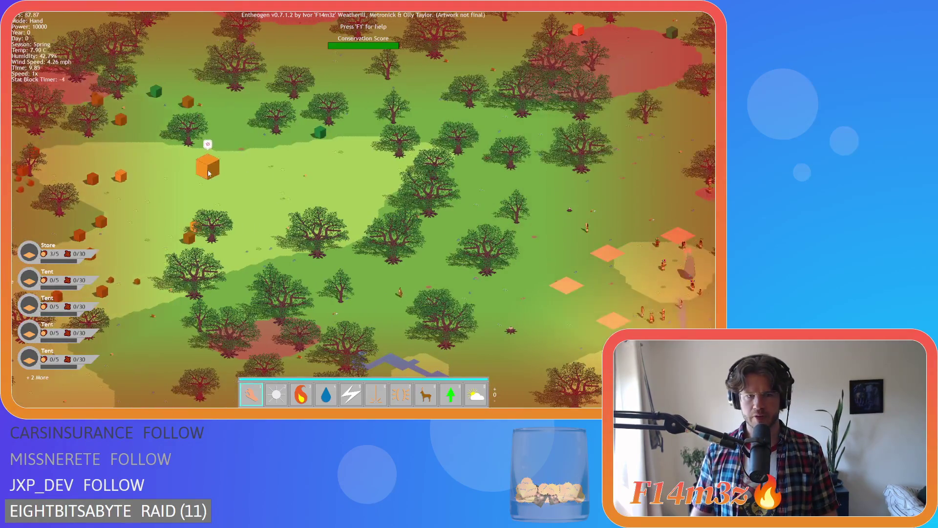
{"action": "scroll", "scroll_direction": "down", "scroll_amount": 3}
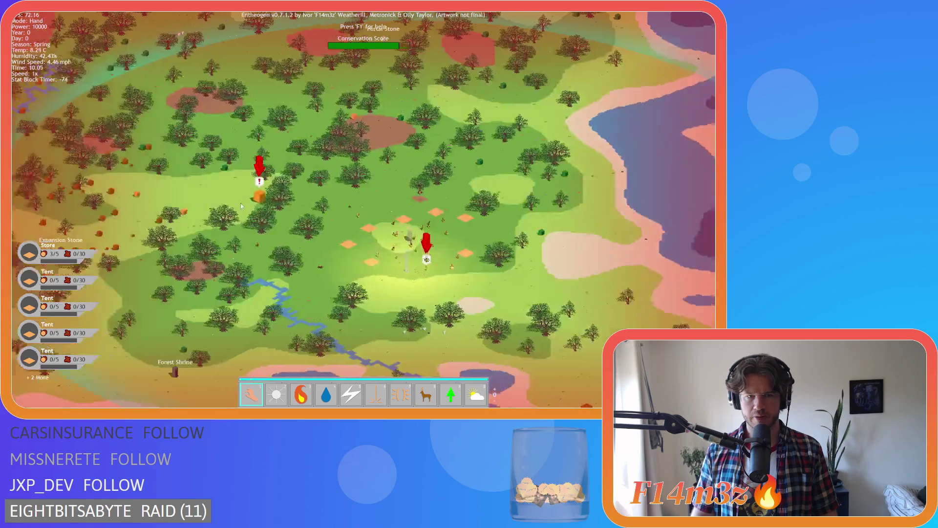
{"action": "scroll", "scroll_direction": "down", "scroll_amount": 3}
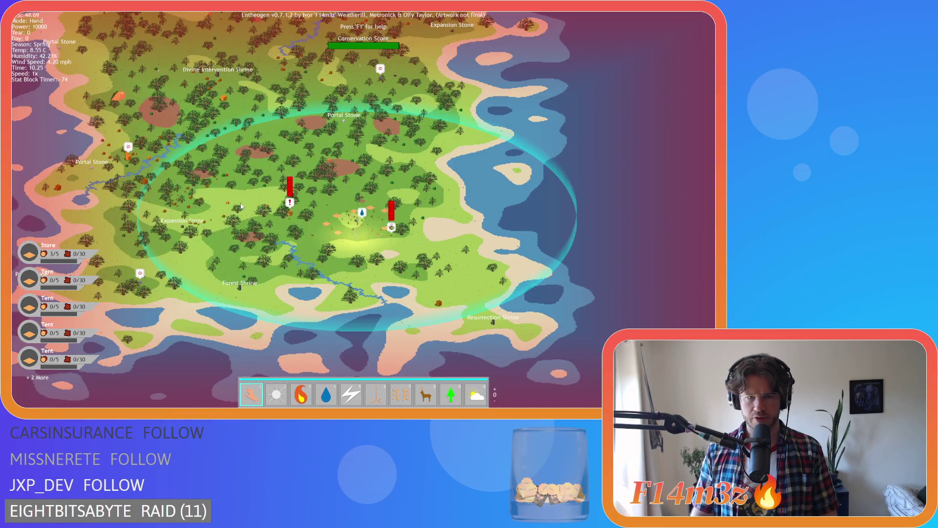
{"action": "scroll", "scroll_direction": "up", "scroll_amount": 3}
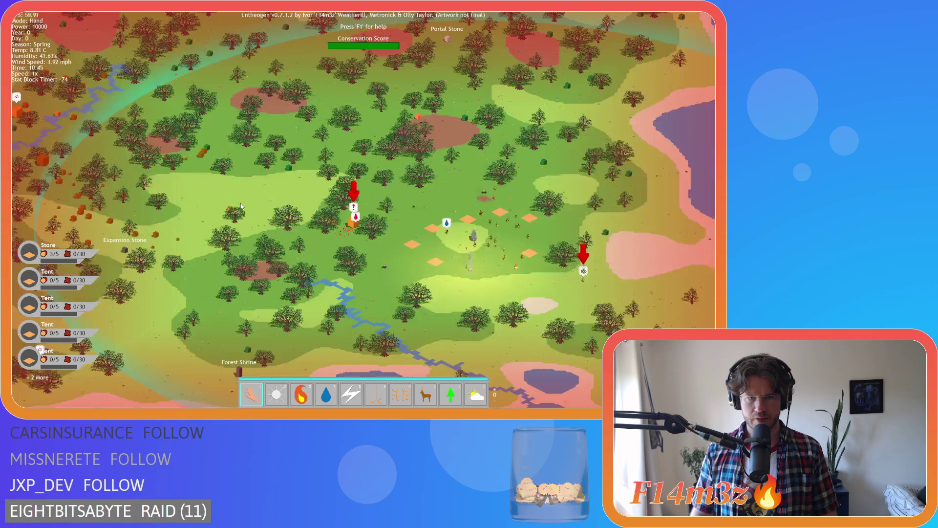
{"action": "key", "text": "d"}
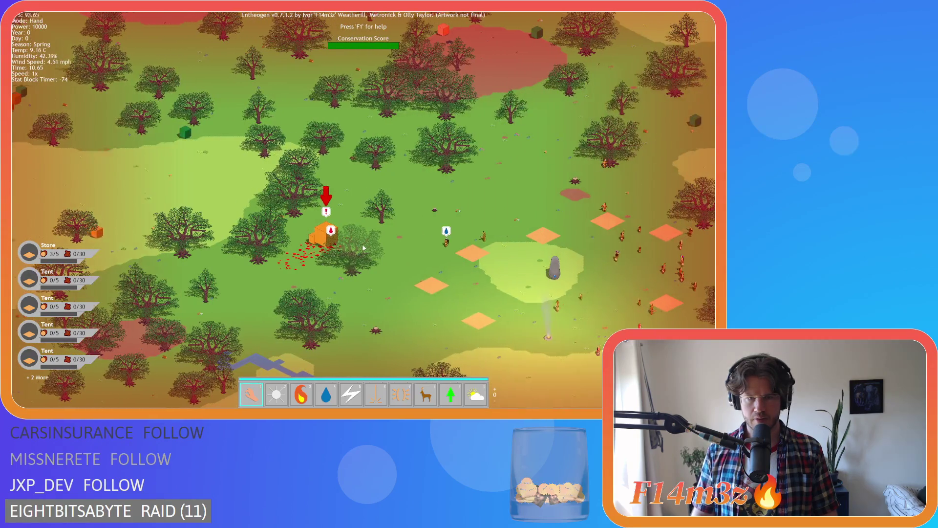
{"action": "scroll", "scroll_direction": "up", "scroll_amount": 3}
{"action": "key", "text": "a"}
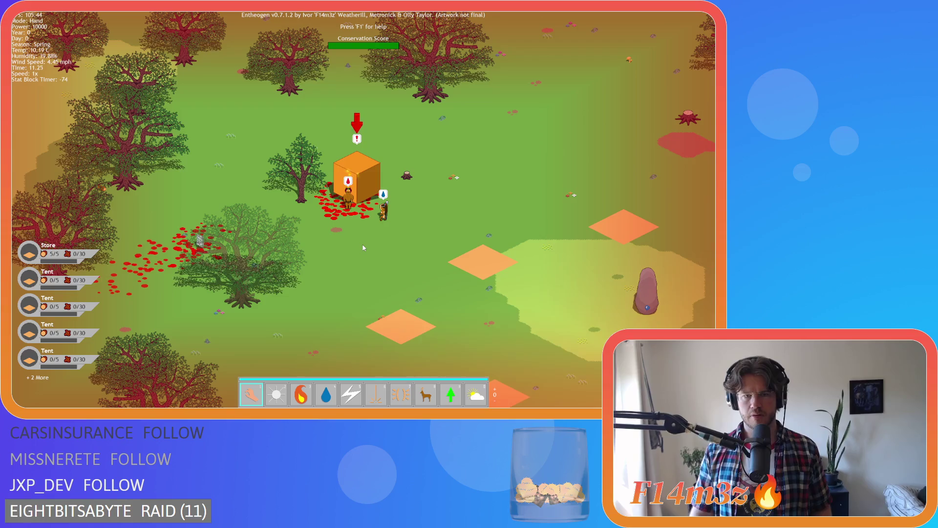
{"action": "scroll", "scroll_direction": "down", "scroll_amount": 3}
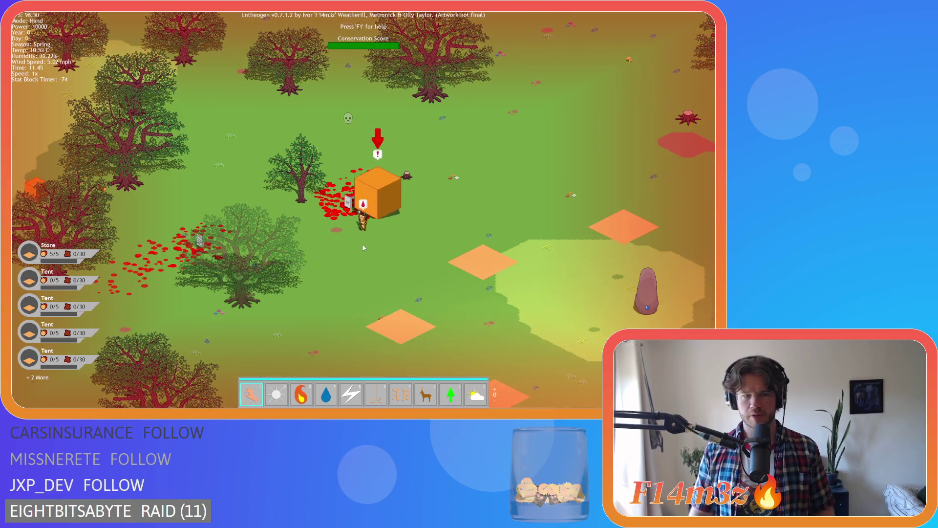
{"action": "scroll", "scroll_direction": "down", "scroll_amount": 3}
{"action": "key", "text": "s"}
{"action": "key", "text": "a"}
Check the building nameplates while panning, then quit back to the sc_namePlateCreature script
{"action": "scroll", "scroll_direction": "up", "scroll_amount": 3}
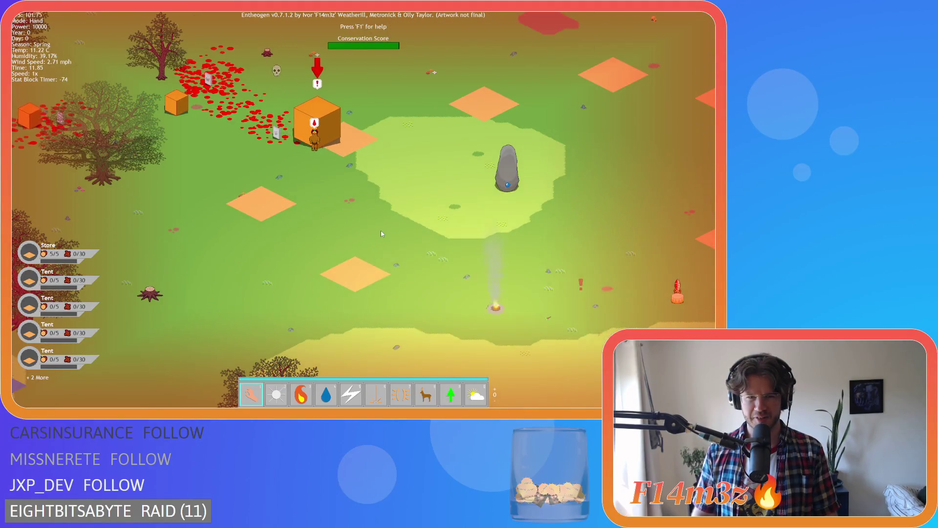
{"action": "key", "text": "a"}
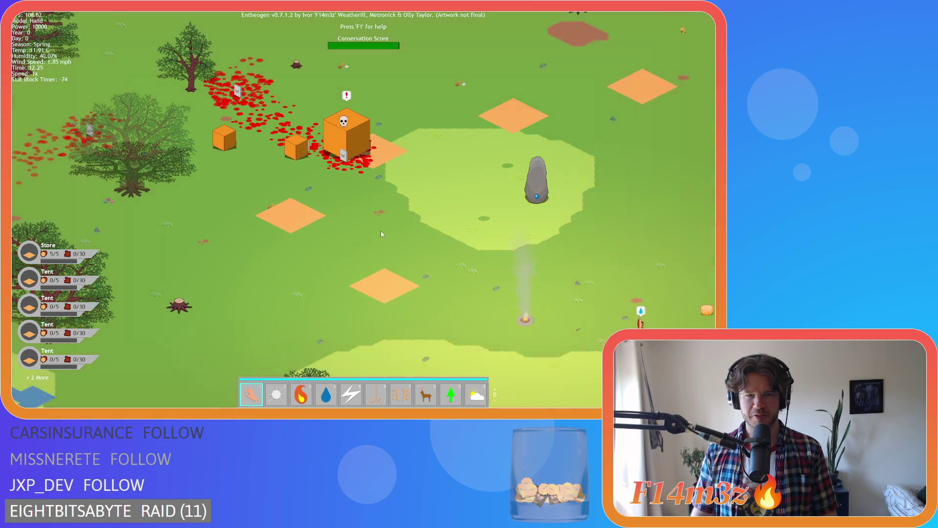
{"action": "key", "text": "s"}
{"action": "key", "text": "d"}
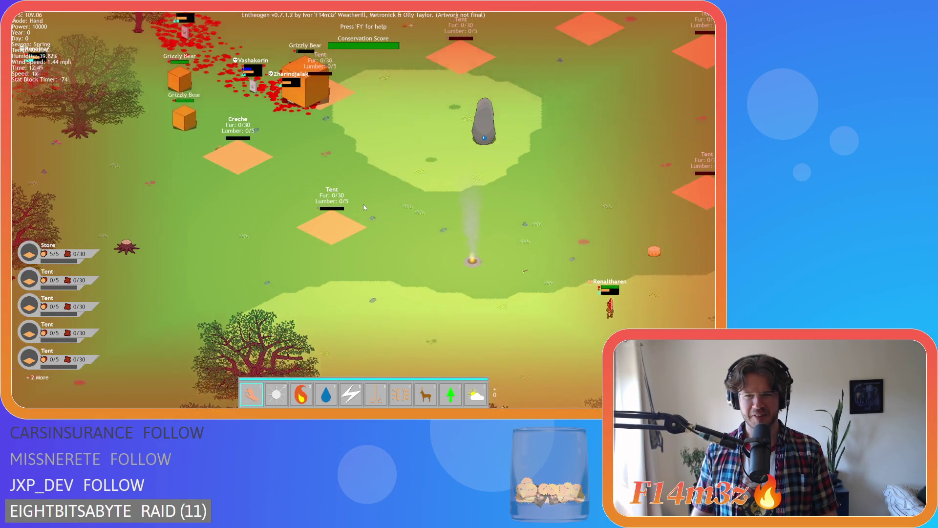
{"action": "scroll", "scroll_direction": "down", "scroll_amount": 3}
{"action": "key", "text": "Escape"}
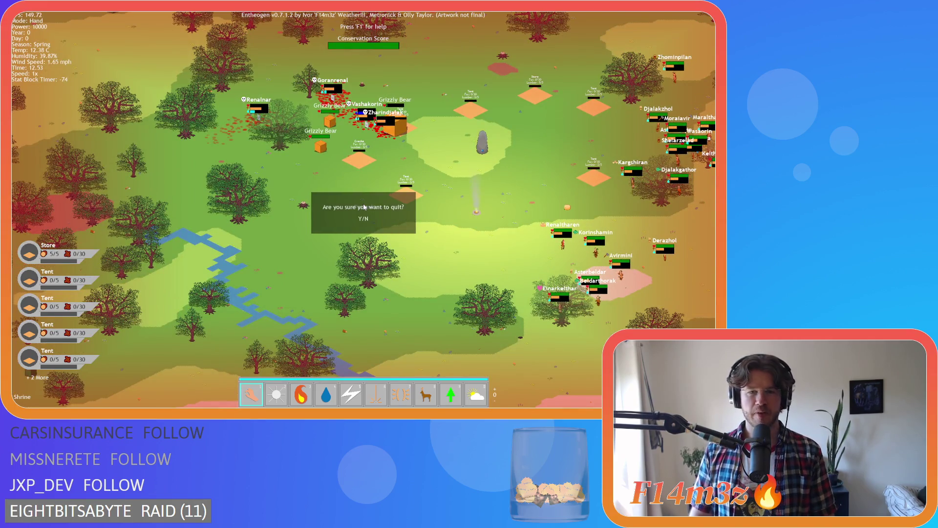
{"action": "key", "text": "y"}
{"action": "left_click", "coordinate": [305, 200]}
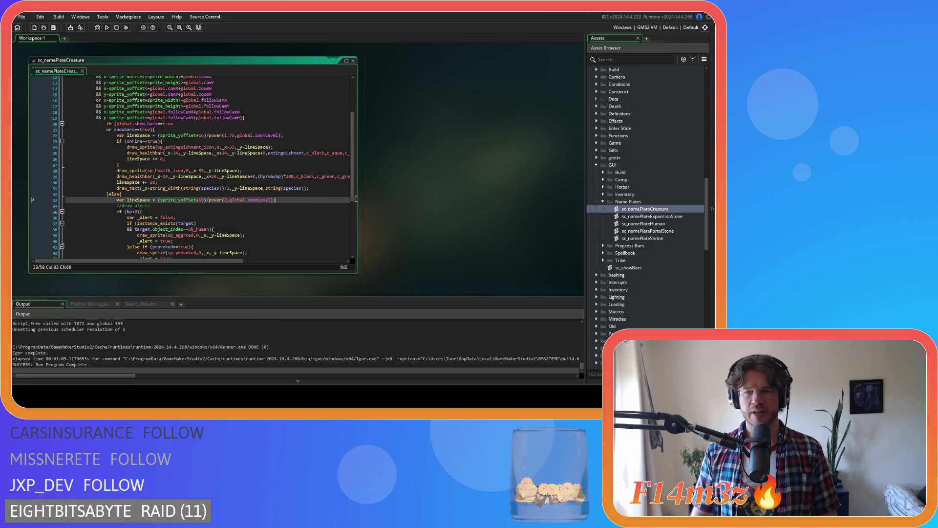
Open sc_namePlateHuman, look over its gift icon scaling code, and rebuild the game
{"action": "double_click", "coordinate": [643, 223]}
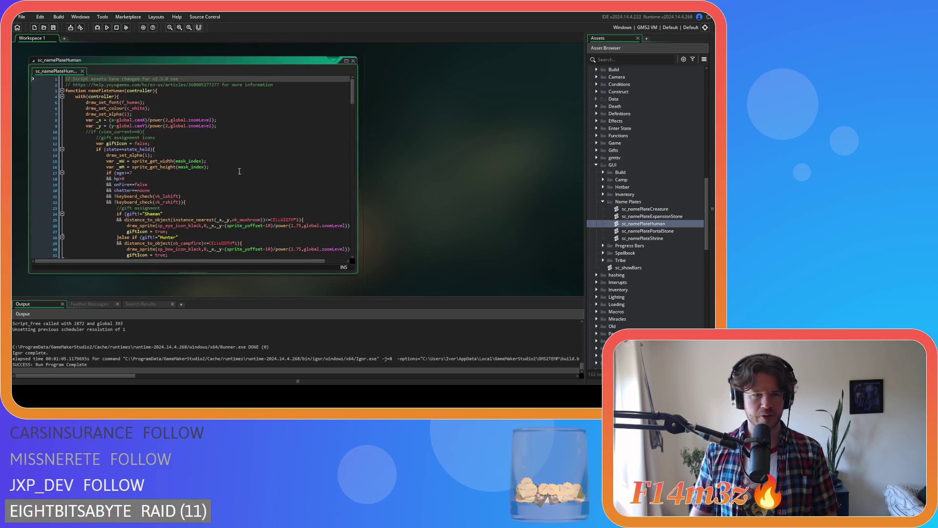
{"action": "scroll", "scroll_direction": "down", "scroll_amount": 3}
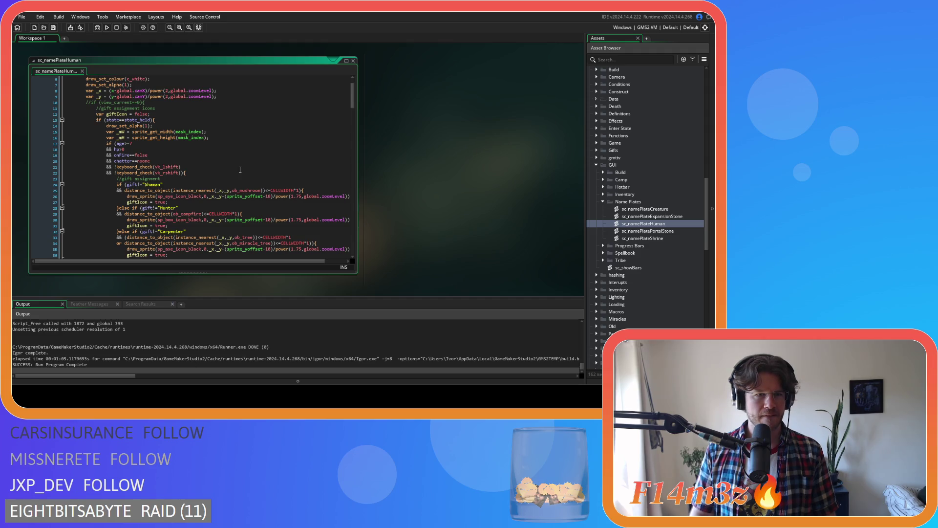
{"action": "scroll", "scroll_direction": "down", "scroll_amount": 3}
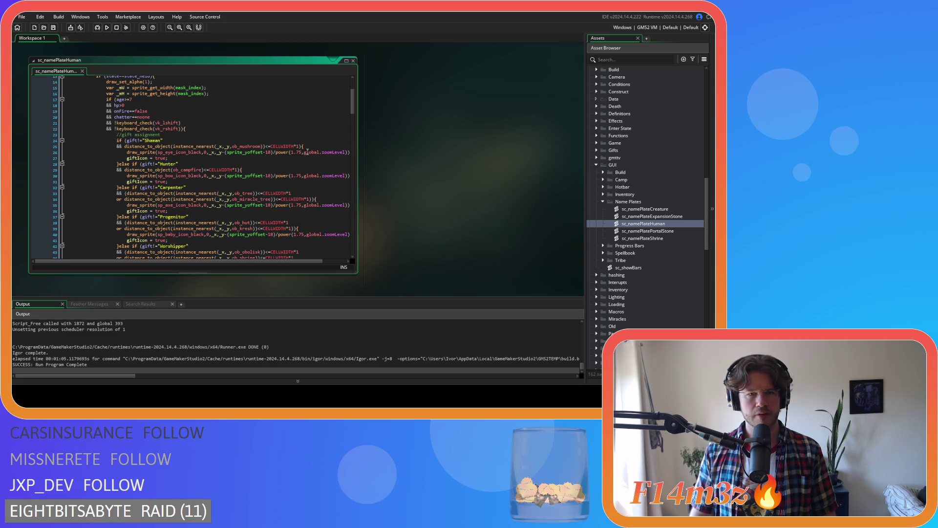
{"action": "scroll", "scroll_direction": "down", "scroll_amount": 3}
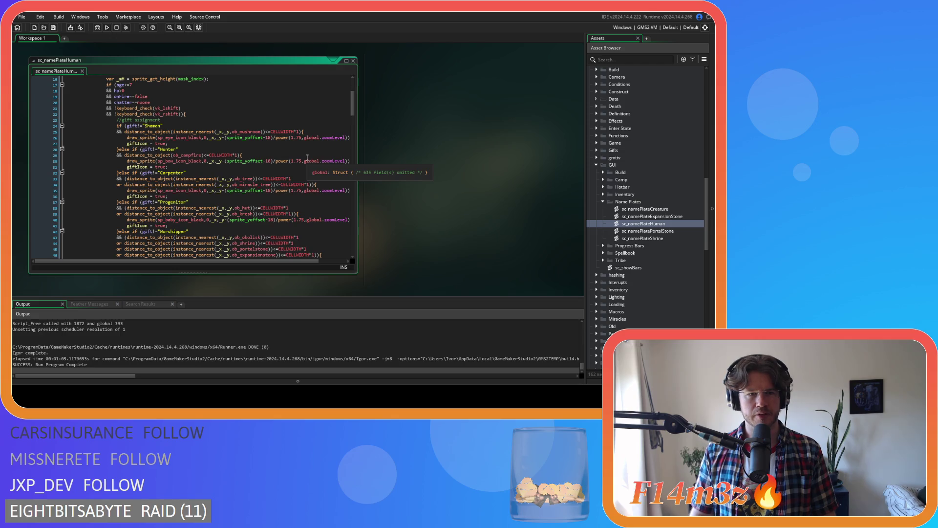
{"action": "scroll", "scroll_direction": "down", "scroll_amount": 3}
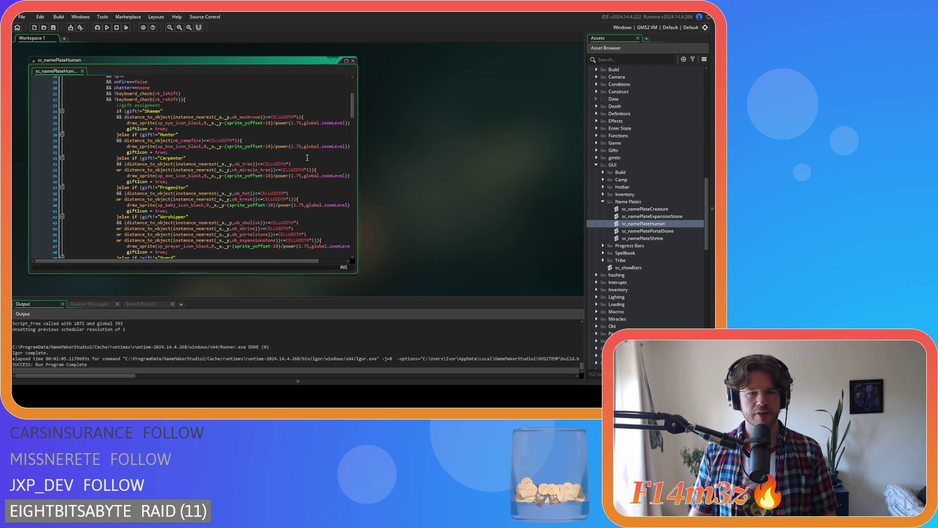
{"action": "key", "text": "F5"}
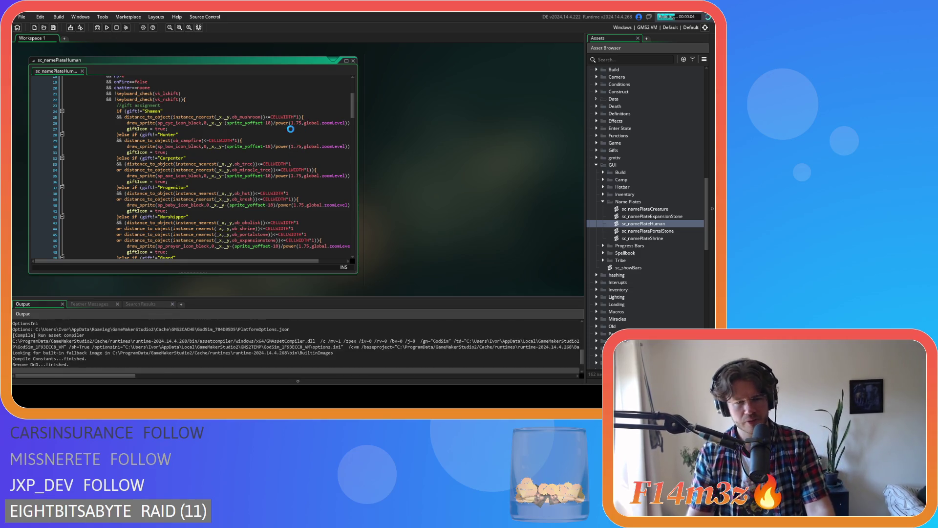
{"action": "scroll", "scroll_direction": "up", "scroll_amount": 3}
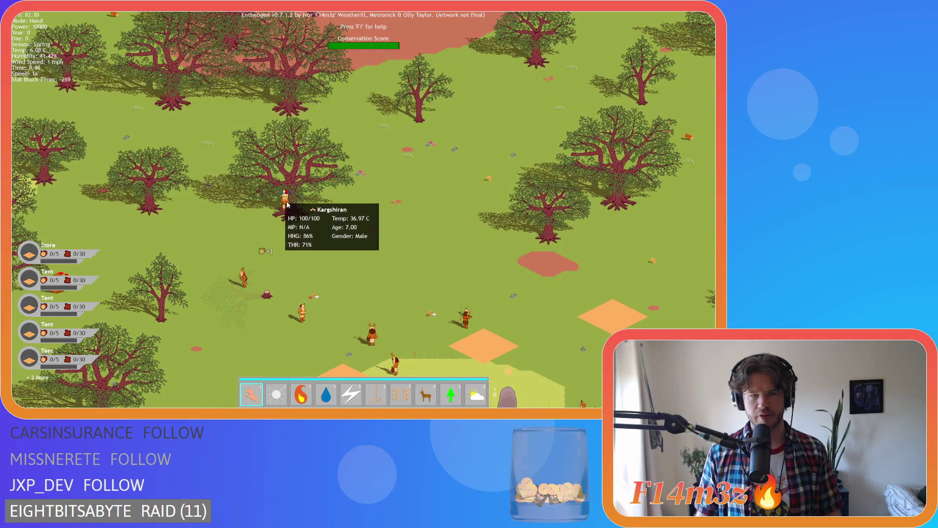
Carry the villager Kargshiran to a new spot, then zoom in and out repeatedly
{"action": "left_click_drag", "start_coordinate": [415, 240], "coordinate": [462, 232]}
{"action": "scroll", "scroll_direction": "up", "scroll_amount": 3}
{"action": "scroll", "scroll_direction": "down", "scroll_amount": 3}
{"action": "scroll", "scroll_direction": "up", "scroll_amount": 3}
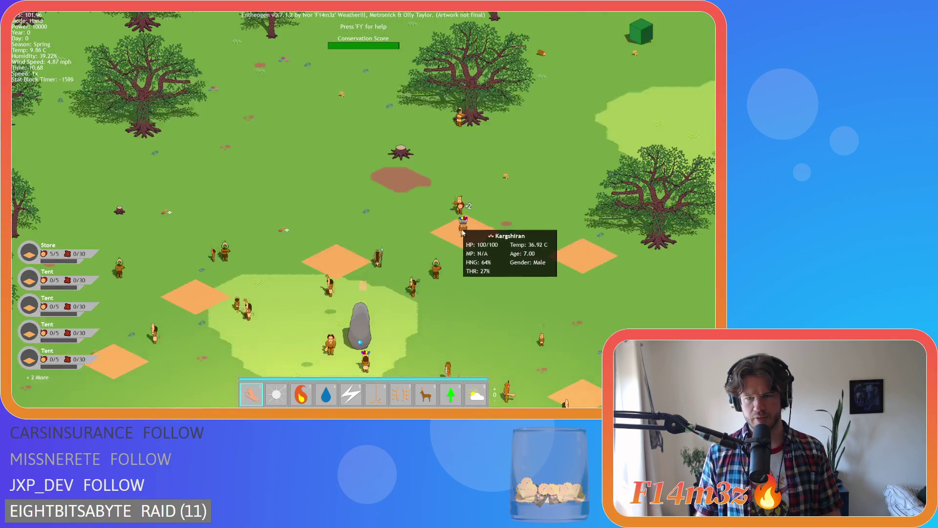
{"action": "scroll", "scroll_direction": "down", "scroll_amount": 3}
{"action": "scroll", "scroll_direction": "up", "scroll_amount": 3}
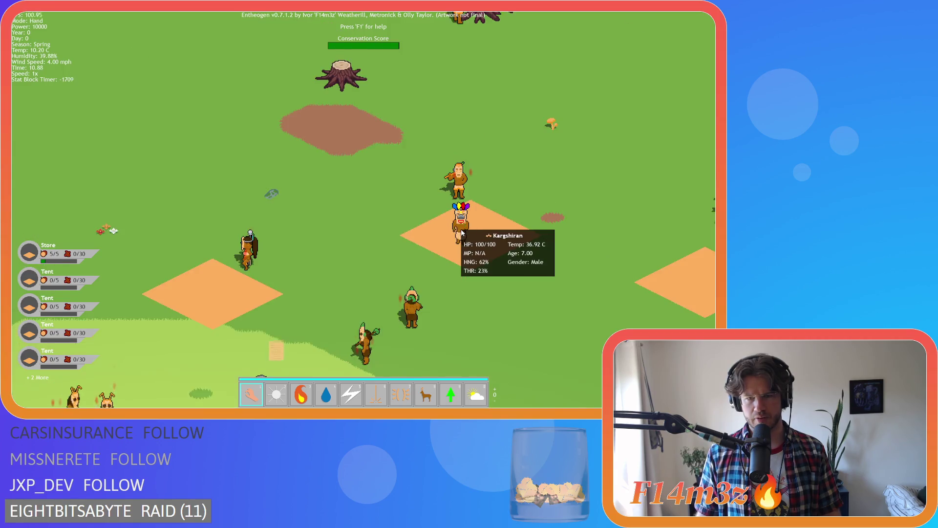
{"action": "scroll", "scroll_direction": "down", "scroll_amount": 3}
{"action": "scroll", "scroll_direction": "up", "scroll_amount": 3}
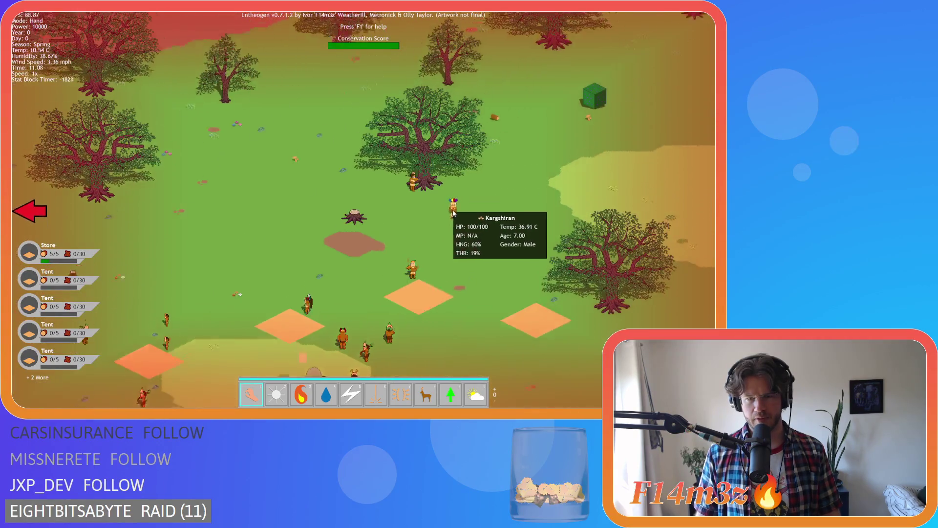
{"action": "scroll", "scroll_direction": "down", "scroll_amount": 3}
{"action": "scroll", "scroll_direction": "up", "scroll_amount": 3}
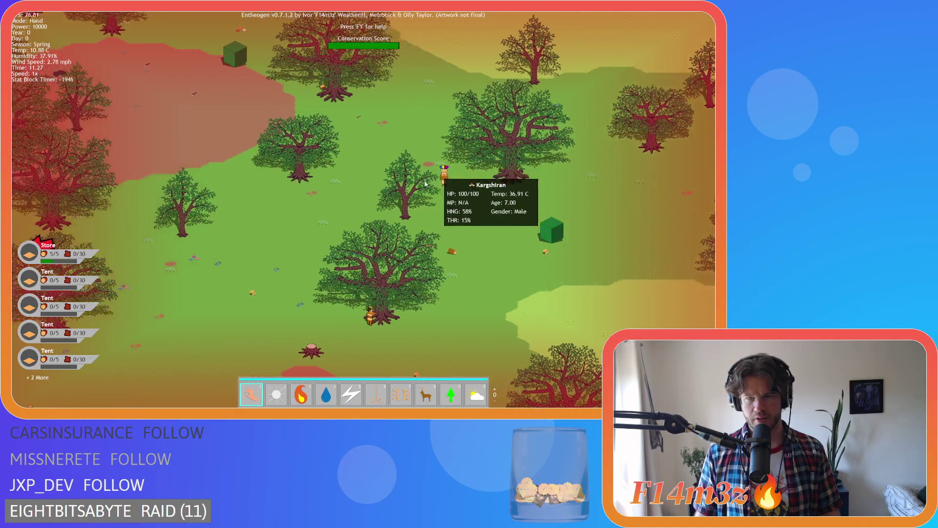
{"action": "scroll", "scroll_direction": "down", "scroll_amount": 3}
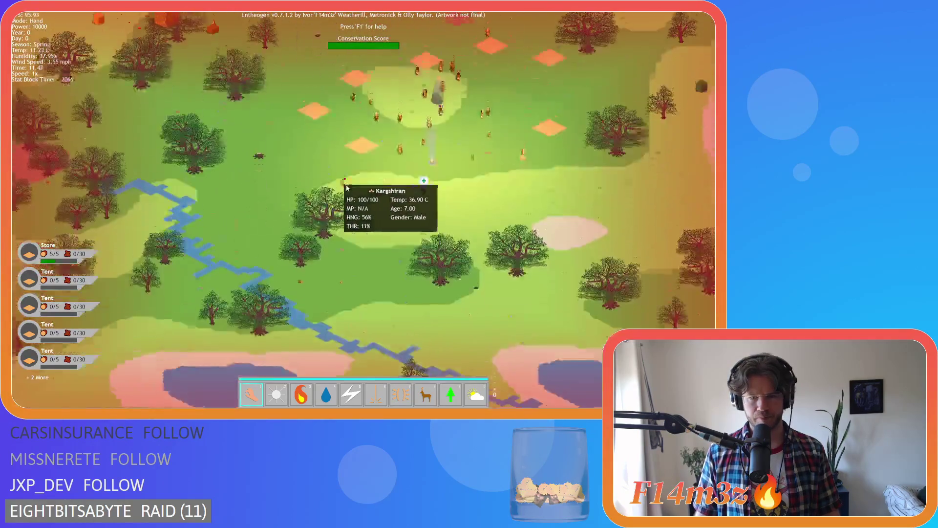
{"action": "scroll", "scroll_direction": "up", "scroll_amount": 3}
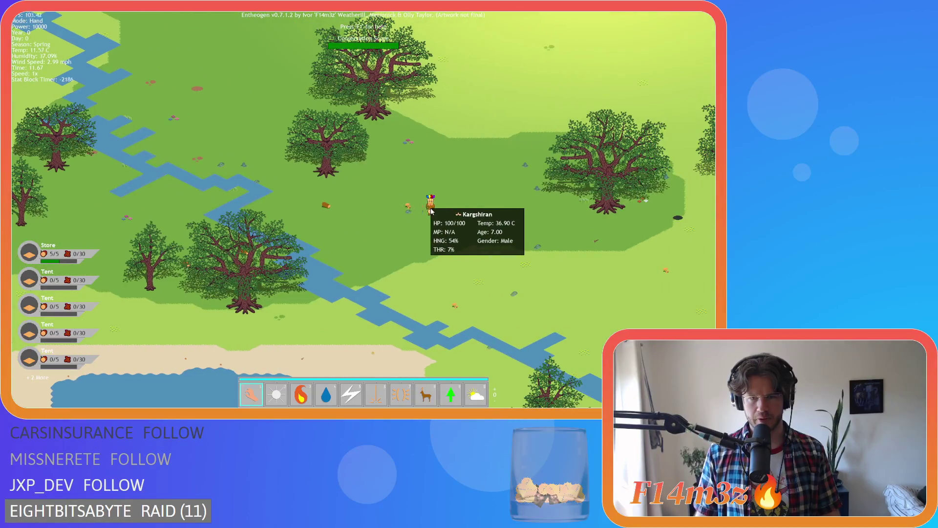
{"action": "scroll", "scroll_direction": "up", "scroll_amount": 3}
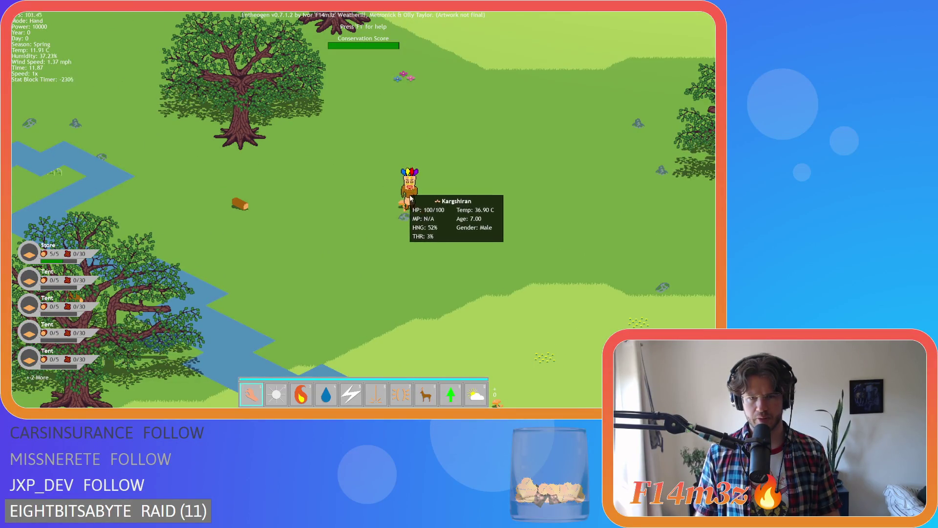
{"action": "scroll", "scroll_direction": "down", "scroll_amount": 3}
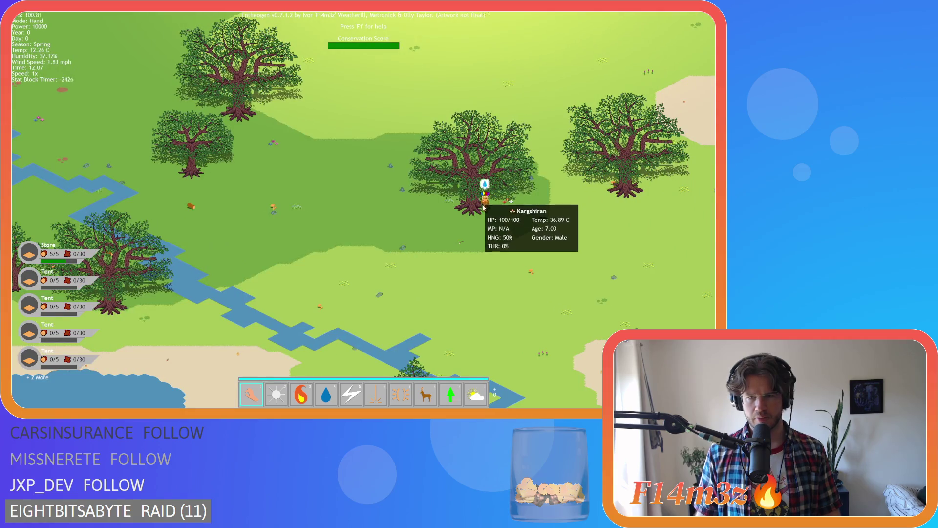
Pan the view far across the map and quit the test run
{"action": "left_click_drag", "start_coordinate": [513, 185], "coordinate": [288, 171]}
{"action": "key", "text": "Escape"}
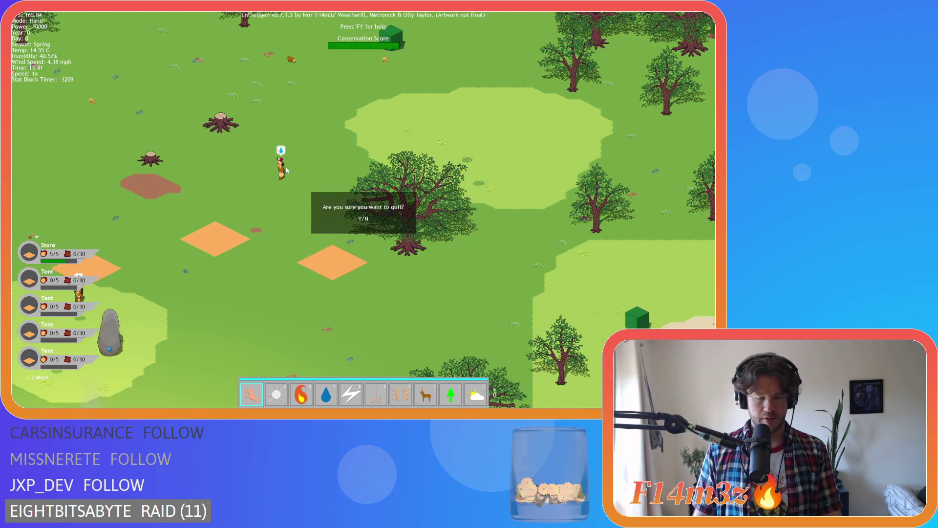
{"action": "key", "text": "y"}
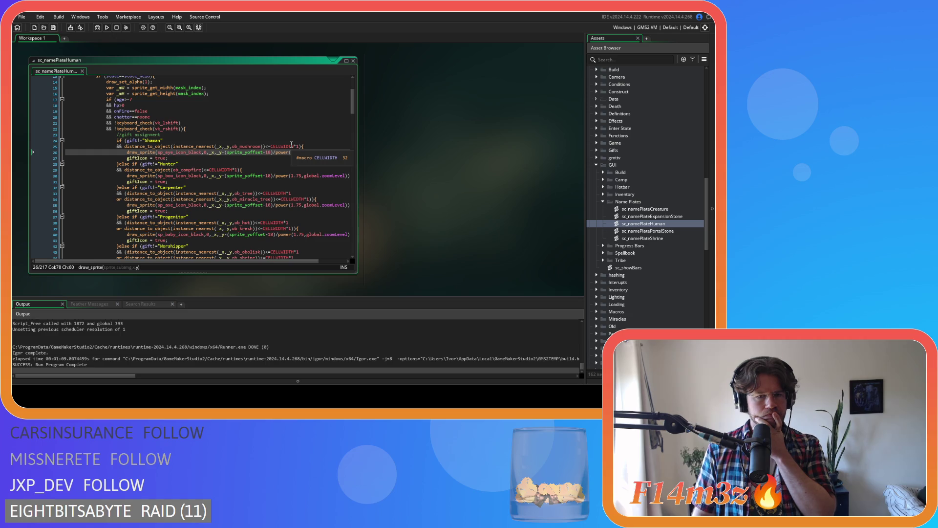
Scroll sc_namePlateHuman to the gift-icon code and put the caret on line 34
{"action": "scroll", "scroll_direction": "down", "scroll_amount": 3}
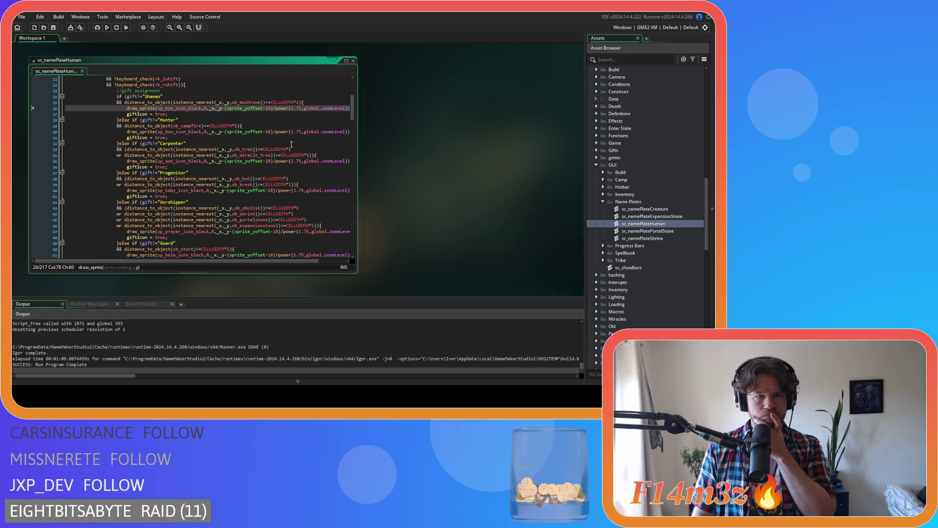
{"action": "scroll", "scroll_direction": "down", "scroll_amount": 3}
{"action": "scroll", "scroll_direction": "down", "scroll_amount": 3}
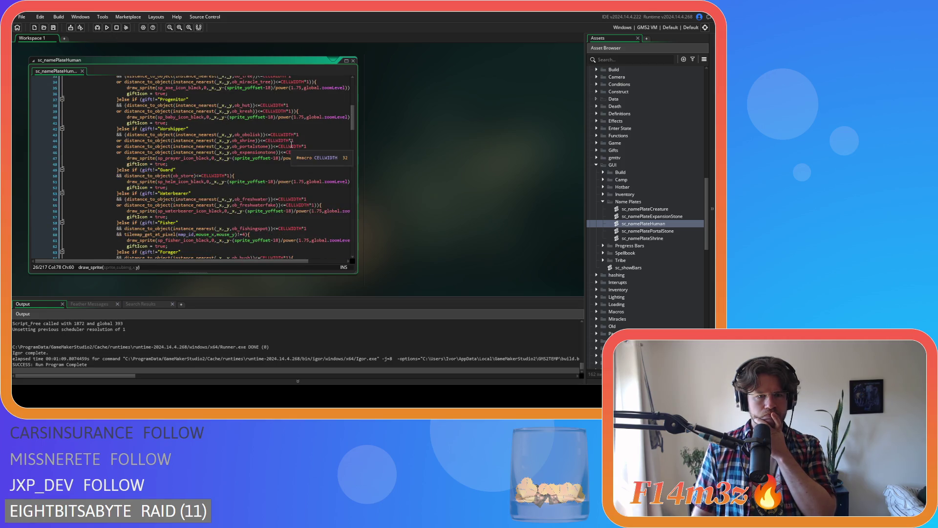
{"action": "scroll", "scroll_direction": "up", "scroll_amount": 3}
{"action": "scroll", "scroll_direction": "down", "scroll_amount": 3}
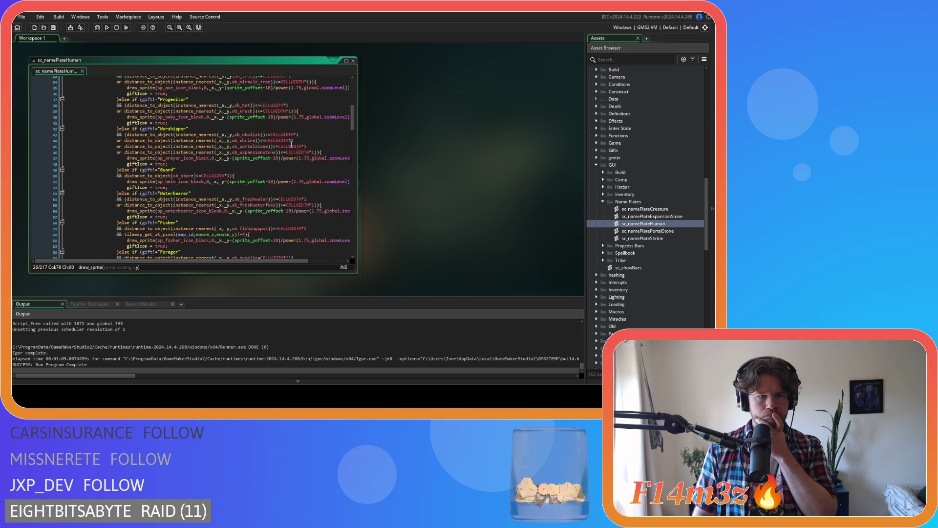
{"action": "scroll", "scroll_direction": "up", "scroll_amount": 3}
{"action": "scroll", "scroll_direction": "down", "scroll_amount": 3}
{"action": "scroll", "scroll_direction": "up", "scroll_amount": 3}
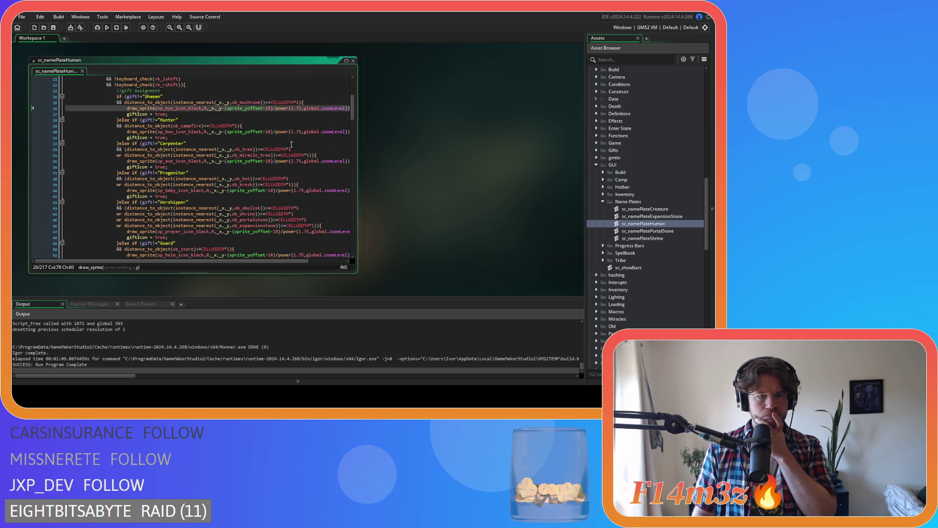
{"action": "left_click", "coordinate": [289, 149]}
{"action": "left_click", "coordinate": [251, 155]}
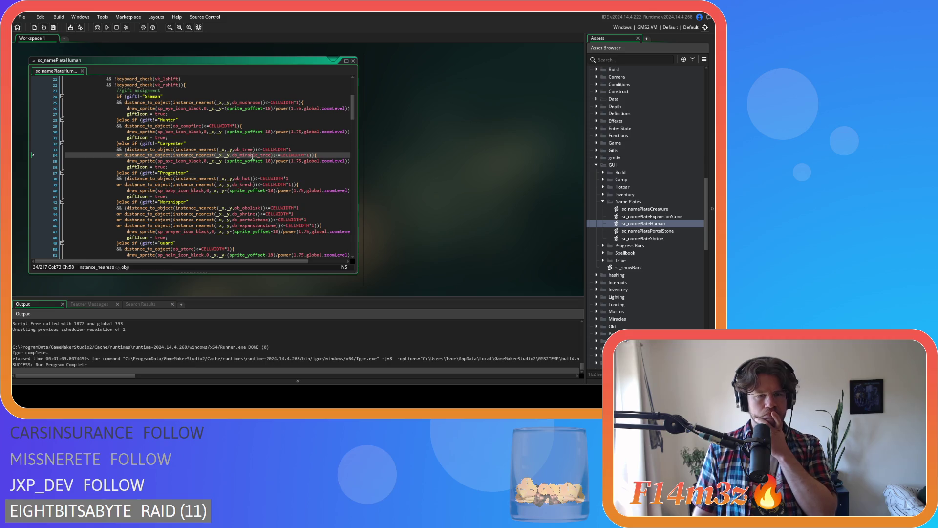
{"action": "mouse_move", "coordinate": [250, 156]}
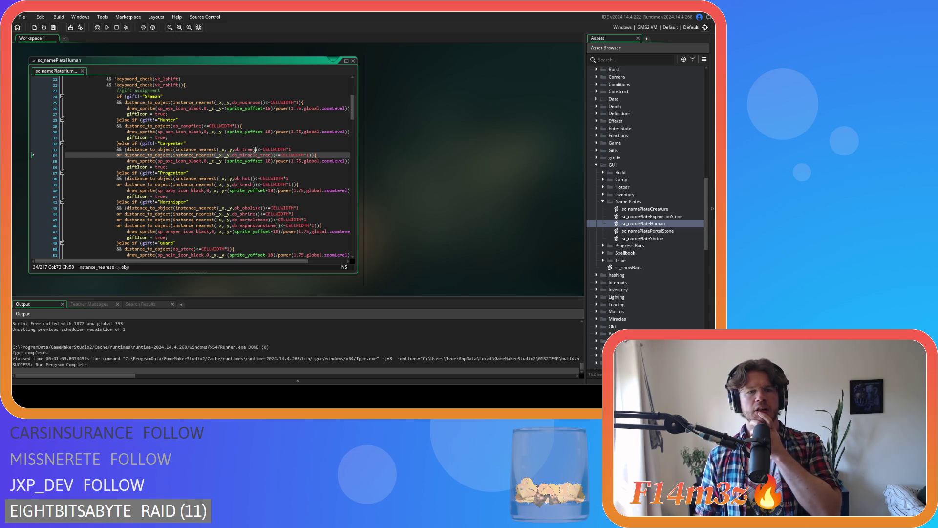
{"action": "left_click", "coordinate": [222, 149]}
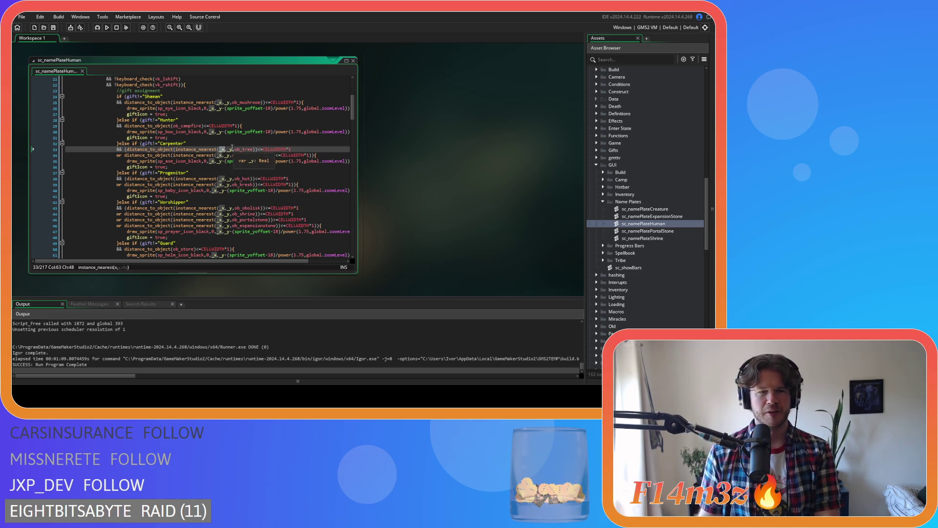
{"action": "left_click_drag", "start_coordinate": [175, 150], "coordinate": [205, 150]}
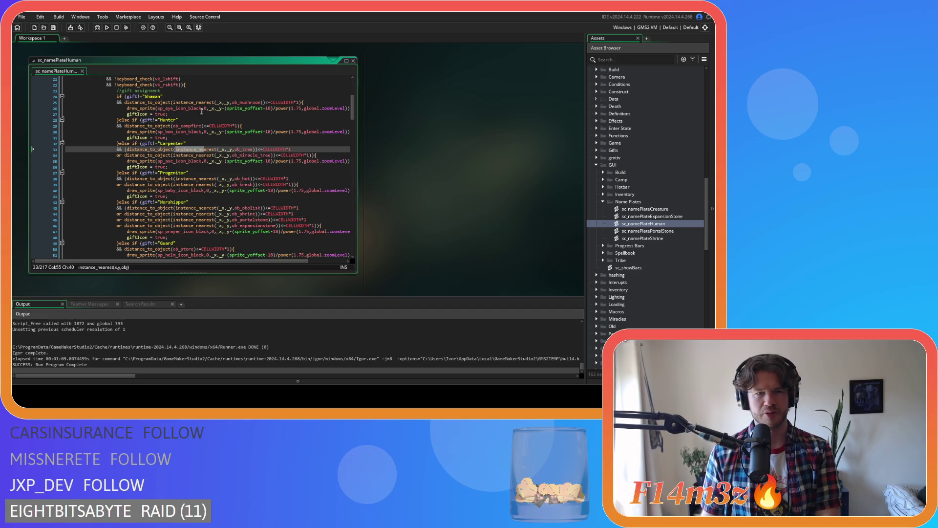
Remove the instance_nearest wrapper from the Shaman check and the ob_tree check on lines 25 and 33
{"action": "left_click_drag", "start_coordinate": [174, 103], "coordinate": [228, 102]}
{"action": "key", "text": "BackSpace"}
{"action": "key", "text": "Delete"}
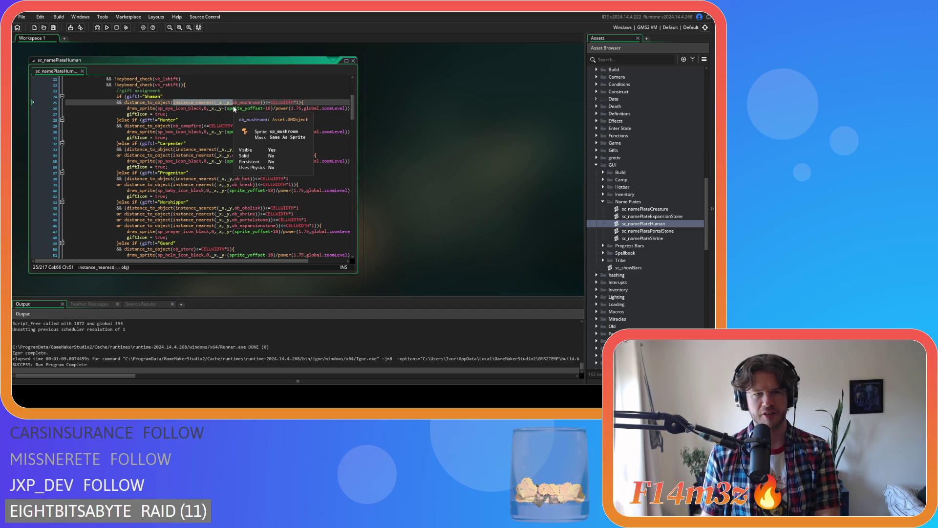
{"action": "key", "text": "Left"}
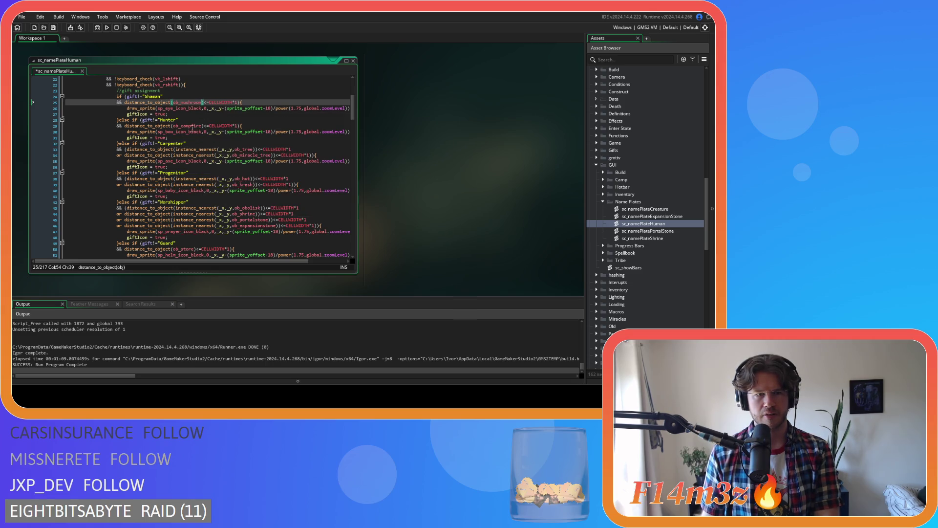
{"action": "left_click", "coordinate": [194, 149]}
{"action": "key", "text": "ctrl+f"}
{"action": "key", "text": "Up"}
{"action": "key", "text": "Up"}
{"action": "left_click_drag", "start_coordinate": [232, 149], "coordinate": [176, 149]}
{"action": "key", "text": "BackSpace"}
{"action": "left_click", "coordinate": [197, 149]}
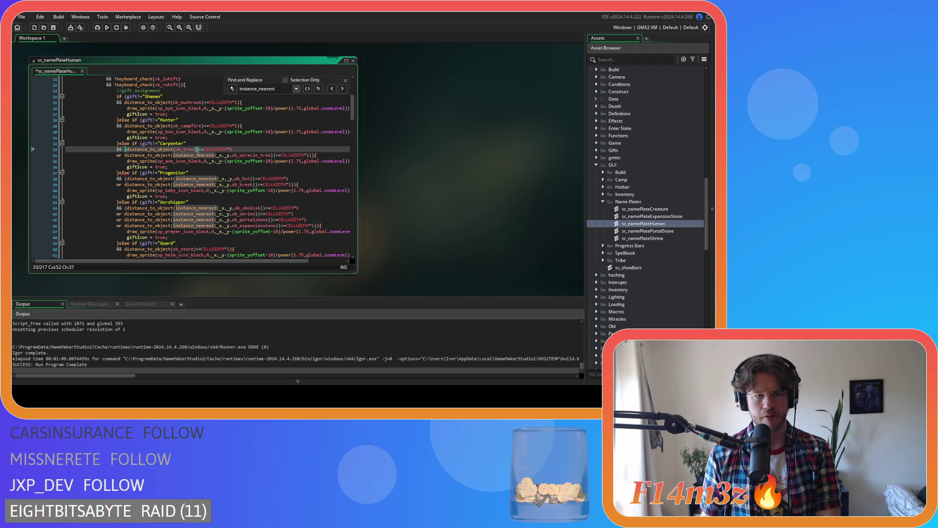
{"action": "key", "text": "BackSpace"}
Unwrap the ob_miracle_tree, ob_hut and ob_kresh checks on lines 34, 38 and 39
{"action": "left_click", "coordinate": [188, 155]}
{"action": "left_click_drag", "start_coordinate": [174, 155], "coordinate": [232, 154]}
{"action": "key", "text": "BackSpace"}
{"action": "left_click", "coordinate": [216, 155]}
{"action": "key", "text": "BackSpace"}
{"action": "left_click_drag", "start_coordinate": [175, 179], "coordinate": [236, 183]}
{"action": "key", "text": "BackSpace"}
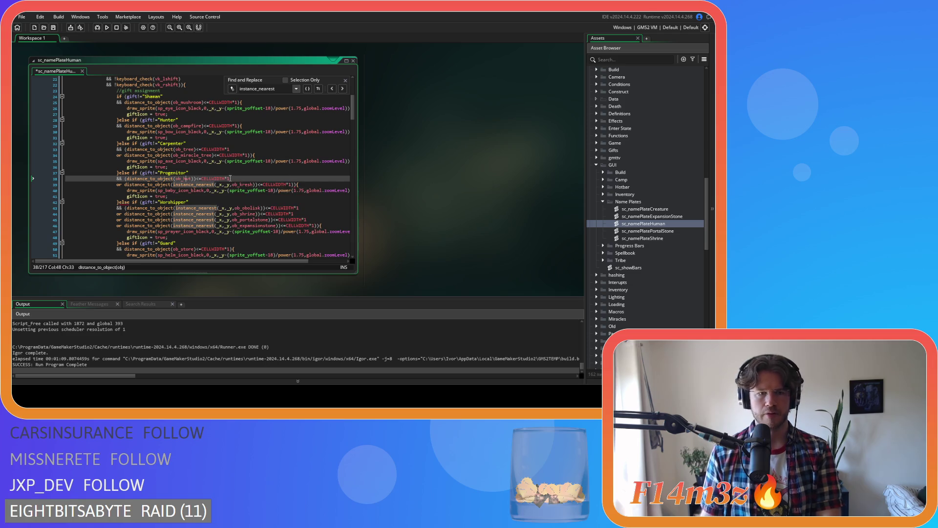
{"action": "left_click_drag", "start_coordinate": [173, 184], "coordinate": [230, 185]}
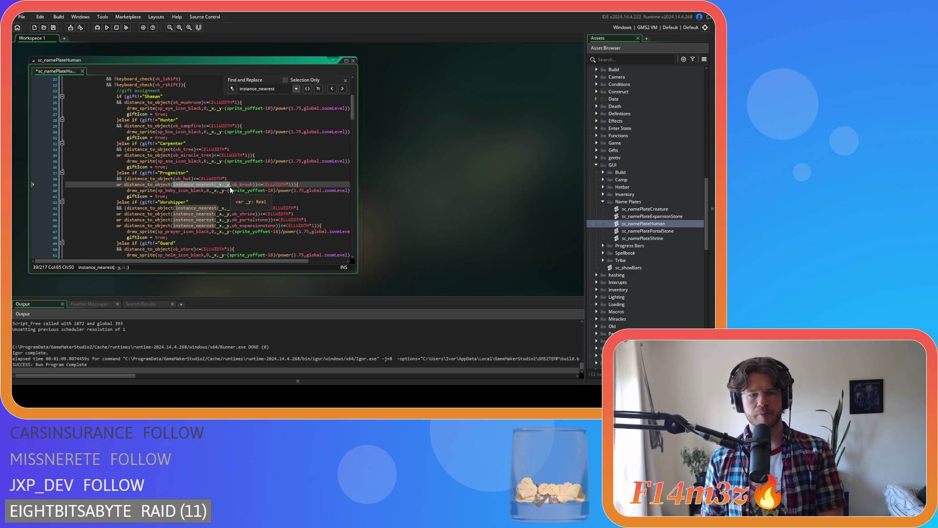
{"action": "mouse_move", "coordinate": [233, 190]}
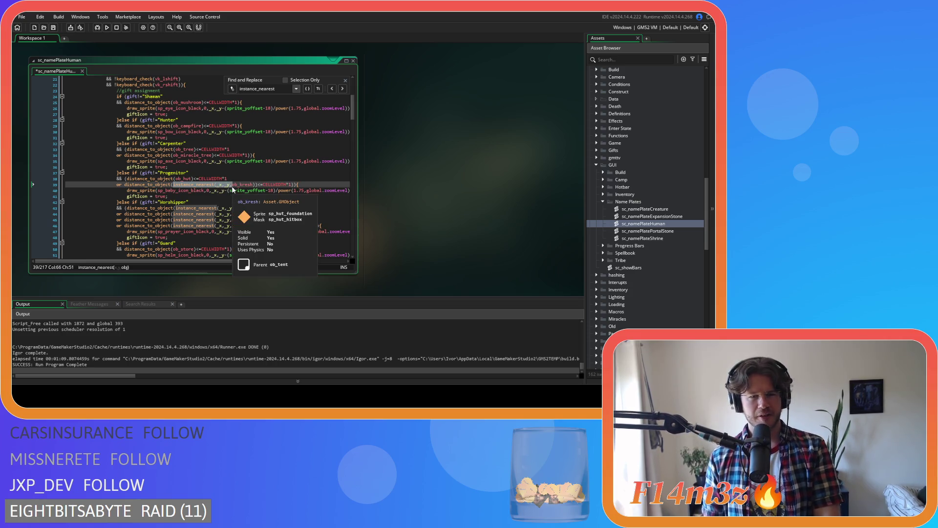
{"action": "key", "text": "BackSpace"}
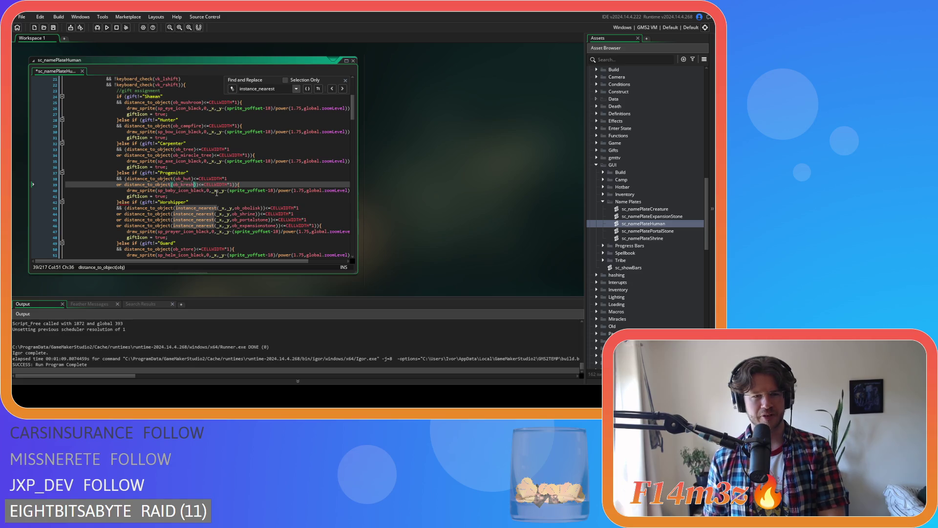
{"action": "left_click", "coordinate": [153, 179]}
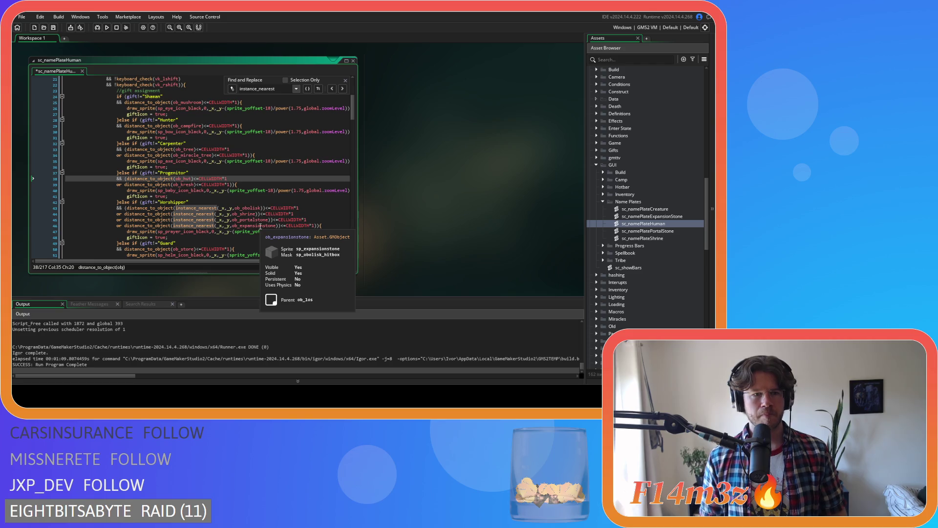
Unwrap the ob_obolisk and ob_shrine checks on lines 43 and 44
{"action": "scroll", "scroll_direction": "down", "scroll_amount": 3}
{"action": "left_click", "coordinate": [221, 150]}
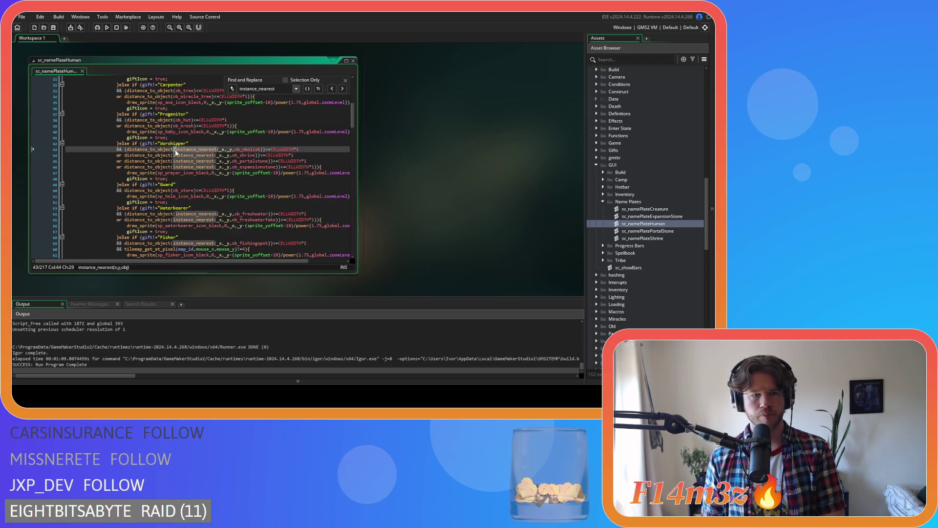
{"action": "left_click", "coordinate": [236, 150]}
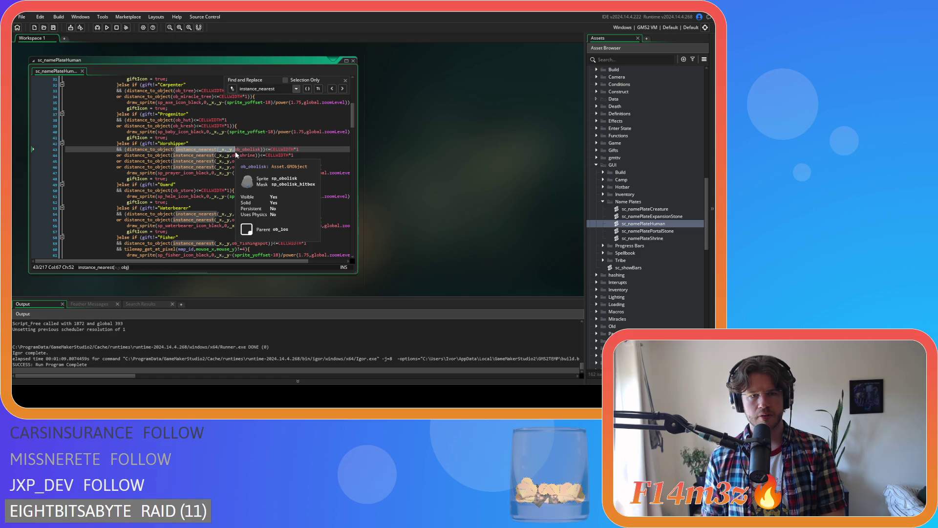
{"action": "key", "text": "BackSpace"}
{"action": "key", "text": "BackSpace"}
{"action": "key", "text": "BackSpace"}
{"action": "left_click", "coordinate": [204, 149]}
{"action": "key", "text": "BackSpace"}
{"action": "left_click_drag", "start_coordinate": [173, 155], "coordinate": [230, 155]}
{"action": "key", "text": "BackSpace"}
{"action": "key", "text": "BackSpace"}
{"action": "key", "text": "BackSpace"}
{"action": "left_click", "coordinate": [200, 155]}
{"action": "key", "text": "BackSpace"}
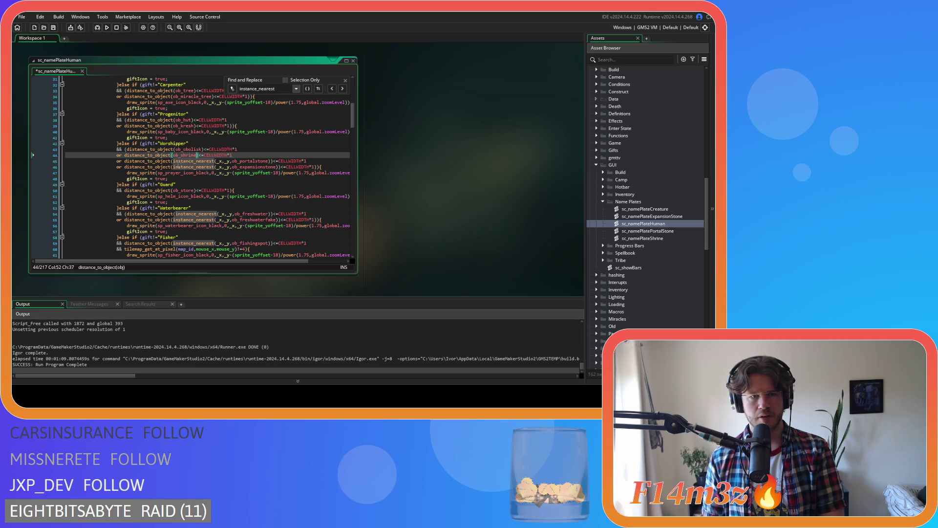
Unwrap the ob_portalstone and ob_expansionstone checks on lines 45 and 46
{"action": "left_click", "coordinate": [202, 161]}
{"action": "left_click", "coordinate": [174, 161]}
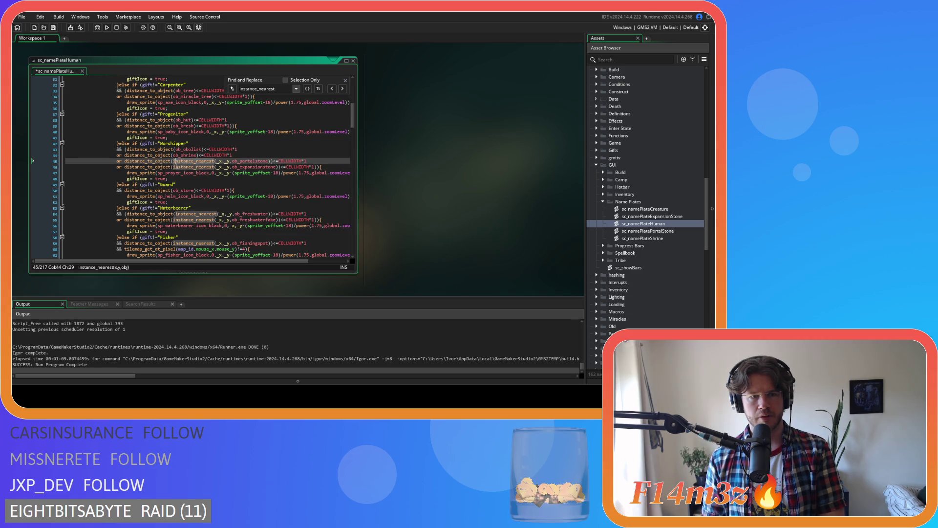
{"action": "left_click_drag", "start_coordinate": [174, 160], "coordinate": [232, 161]}
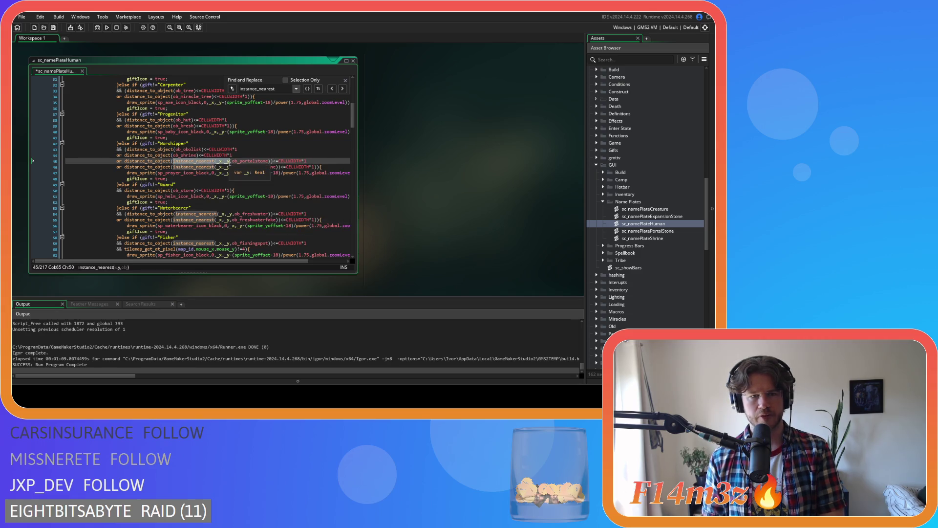
{"action": "key", "text": "BackSpace"}
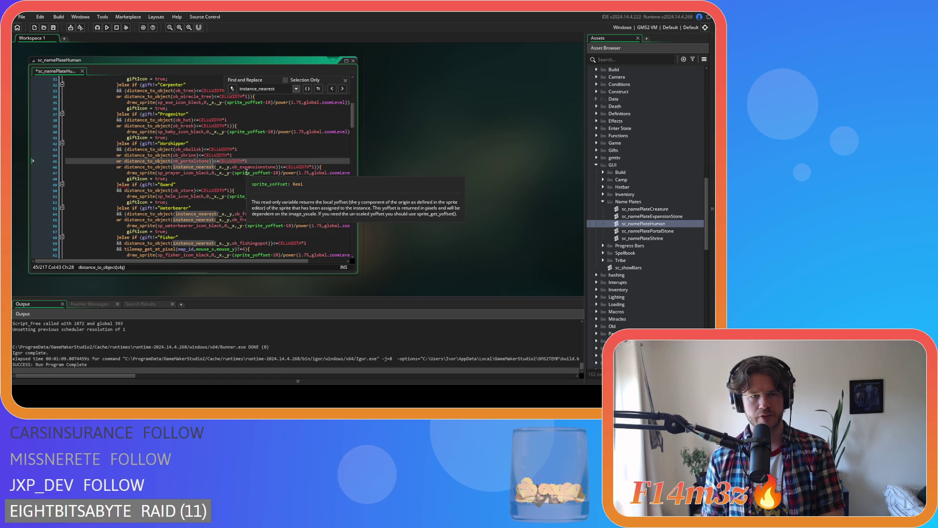
{"action": "key", "text": "ctrl+Right"}
{"action": "key", "text": "Delete"}
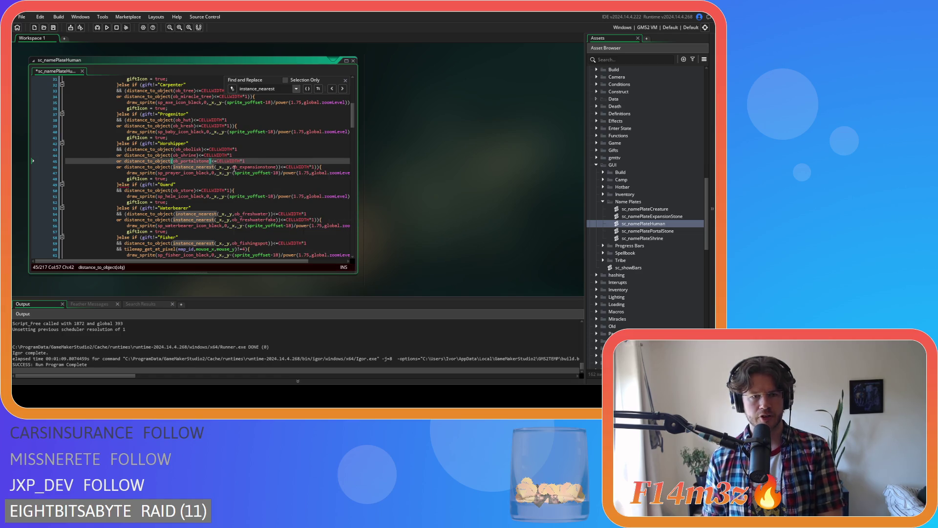
{"action": "left_click", "coordinate": [213, 168]}
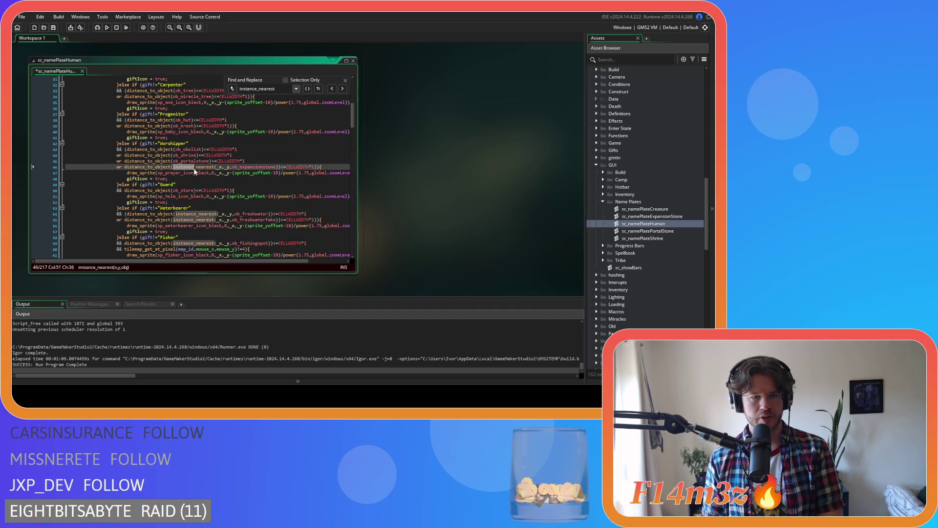
{"action": "key", "text": "ctrl+BackSpace"}
{"action": "key", "text": "Delete"}
{"action": "key", "text": "Delete"}
{"action": "key", "text": "Delete"}
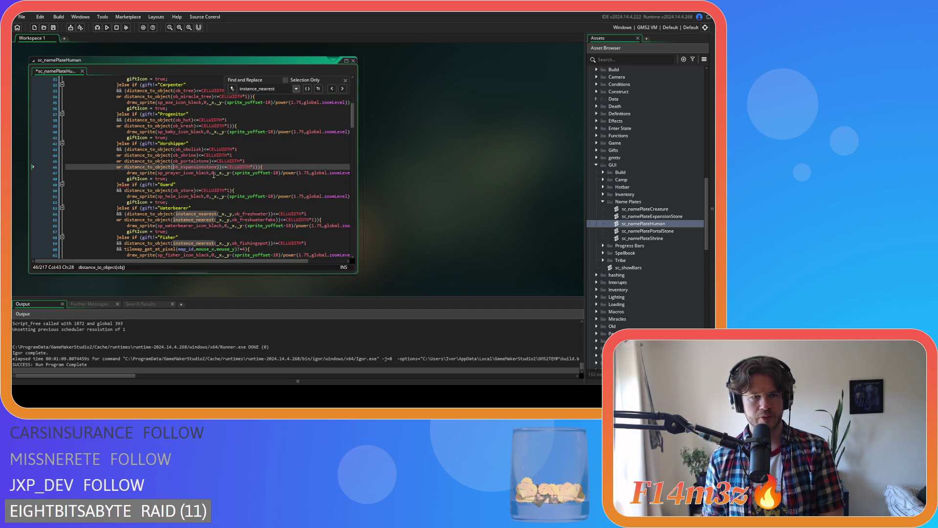
{"action": "key", "text": "ctrl+Right"}
Unwrap the ob_freshwater and ob_freshwaterfake checks on lines 54 and 55
{"action": "scroll", "scroll_direction": "down", "scroll_amount": 3}
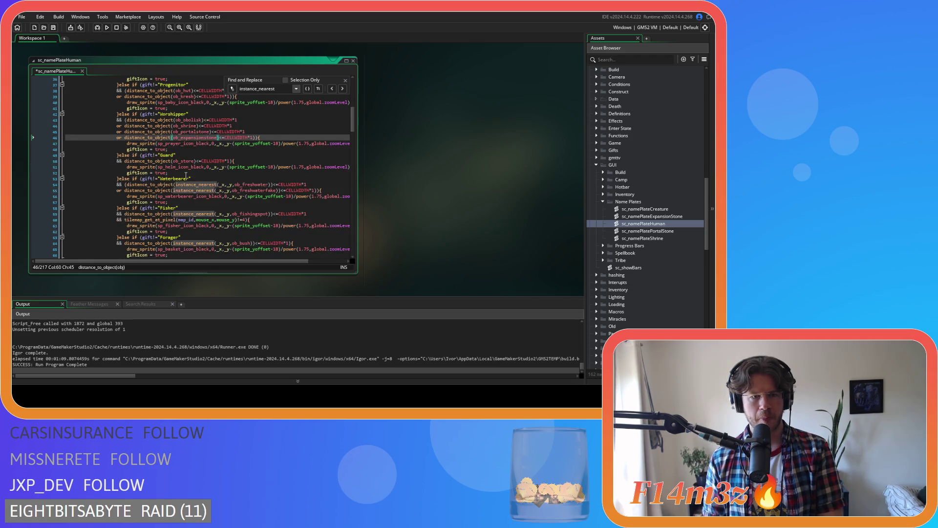
{"action": "left_click", "coordinate": [177, 140]}
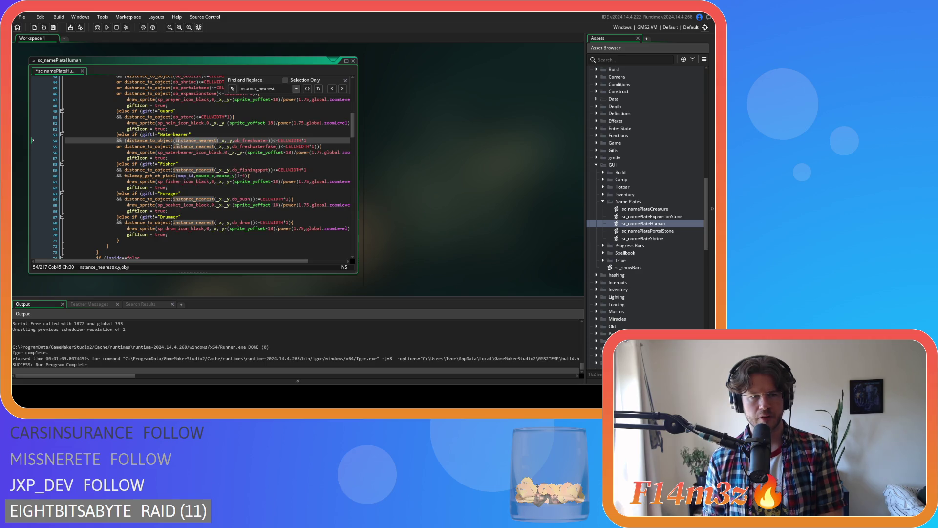
{"action": "left_click_drag", "start_coordinate": [179, 145], "coordinate": [233, 141]}
{"action": "key", "text": "Delete"}
{"action": "left_click", "coordinate": [213, 141]}
{"action": "key", "text": "BackSpace"}
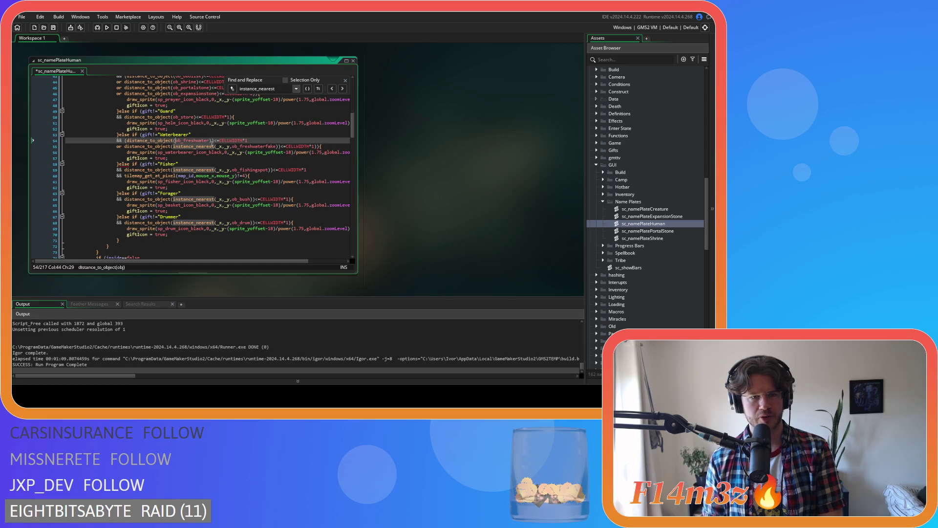
{"action": "double_click", "coordinate": [212, 146]}
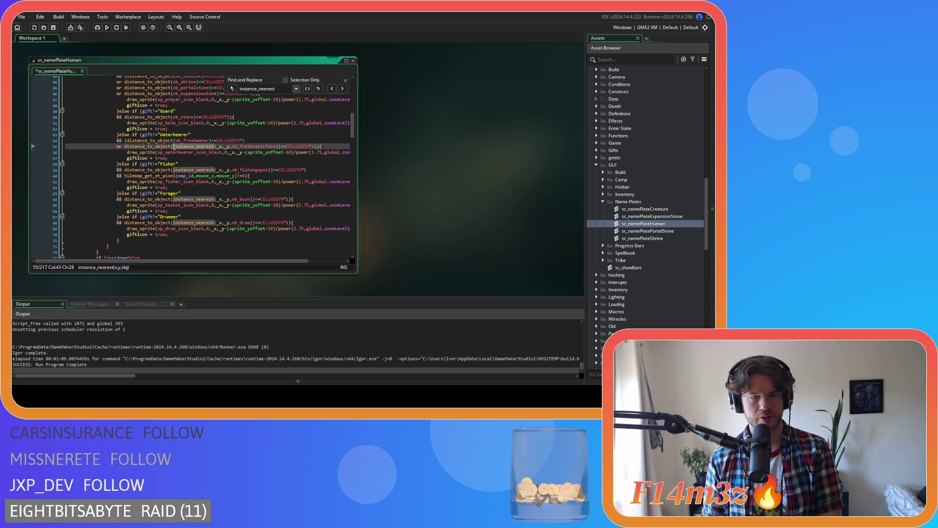
{"action": "left_click_drag", "start_coordinate": [212, 146], "coordinate": [232, 146]}
{"action": "key", "text": "Delete"}
{"action": "left_click", "coordinate": [220, 145]}
{"action": "key", "text": "BackSpace"}
{"action": "double_click", "coordinate": [216, 146]}
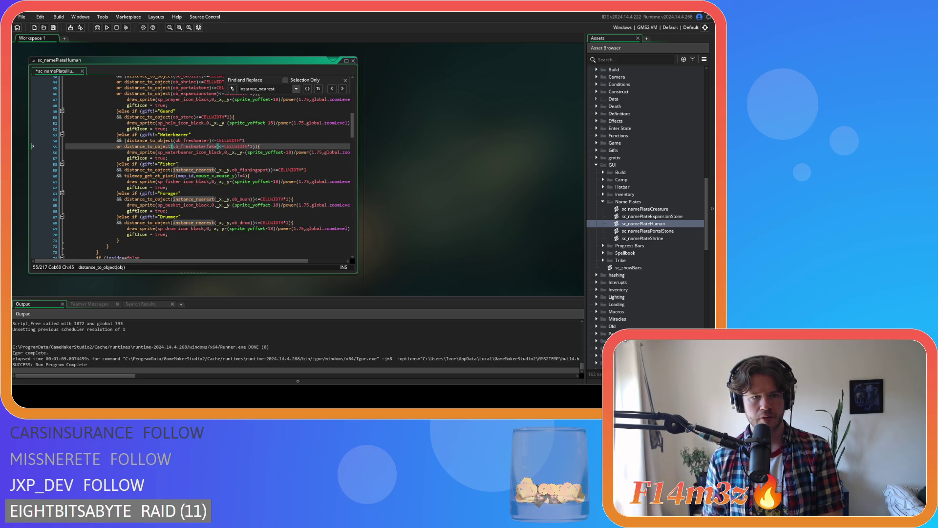
Unwrap the ob_fishingspot and ob_bush checks on lines 59 and 64
{"action": "mouse_move", "coordinate": [175, 171]}
{"action": "left_click_drag", "start_coordinate": [174, 170], "coordinate": [232, 169]}
{"action": "key", "text": "Delete"}
{"action": "left_click", "coordinate": [212, 169]}
{"action": "key", "text": "BackSpace"}
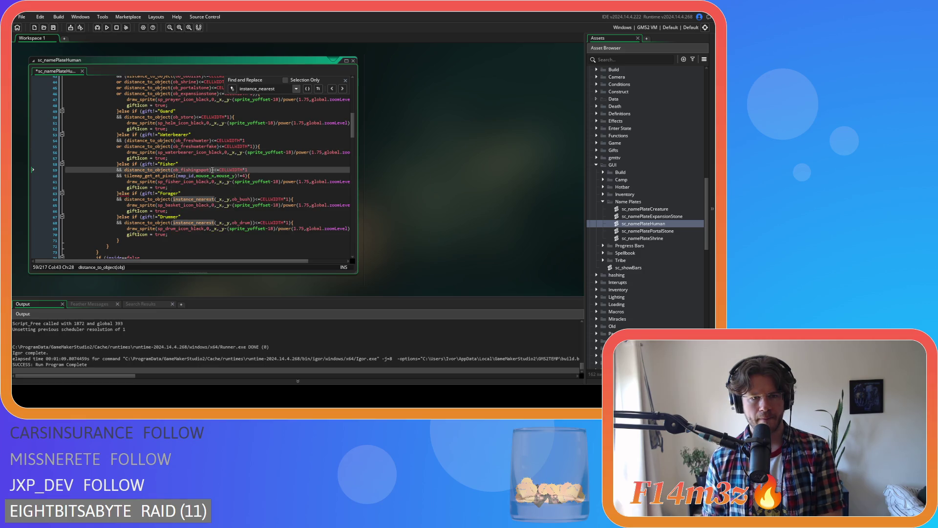
{"action": "scroll", "scroll_direction": "down", "scroll_amount": 3}
{"action": "left_click", "coordinate": [173, 169]}
{"action": "left_click_drag", "start_coordinate": [173, 169], "coordinate": [234, 170]}
{"action": "key", "text": "Delete"}
{"action": "key", "text": "BackSpace"}
Unwrap the Drummer's ob_drum check and save the script
{"action": "left_click_drag", "start_coordinate": [173, 193], "coordinate": [232, 195]}
{"action": "key", "text": "Delete"}
{"action": "key", "text": "BackSpace"}
{"action": "key", "text": "ctrl+s"}
{"action": "left_click", "coordinate": [259, 190]}
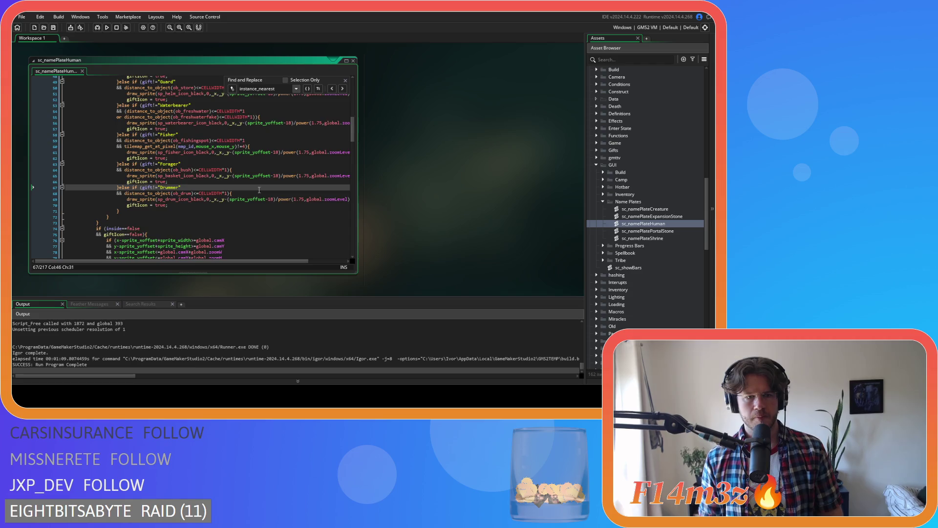
Close the Find bar and scroll through the edited gift checks
{"action": "scroll", "scroll_direction": "up", "scroll_amount": 3}
{"action": "left_click", "coordinate": [345, 80]}
{"action": "left_click", "coordinate": [242, 178]}
{"action": "scroll", "scroll_direction": "down", "scroll_amount": 3}
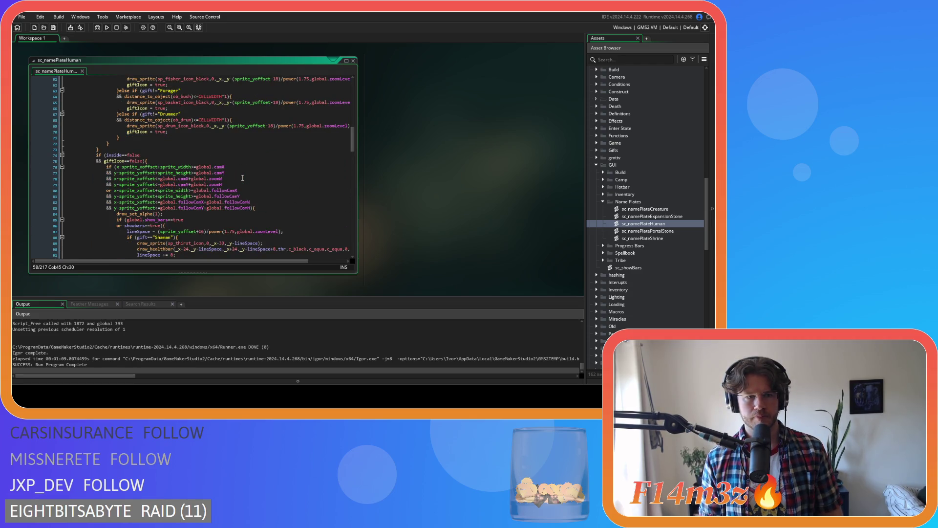
{"action": "scroll", "scroll_direction": "down", "scroll_amount": 3}
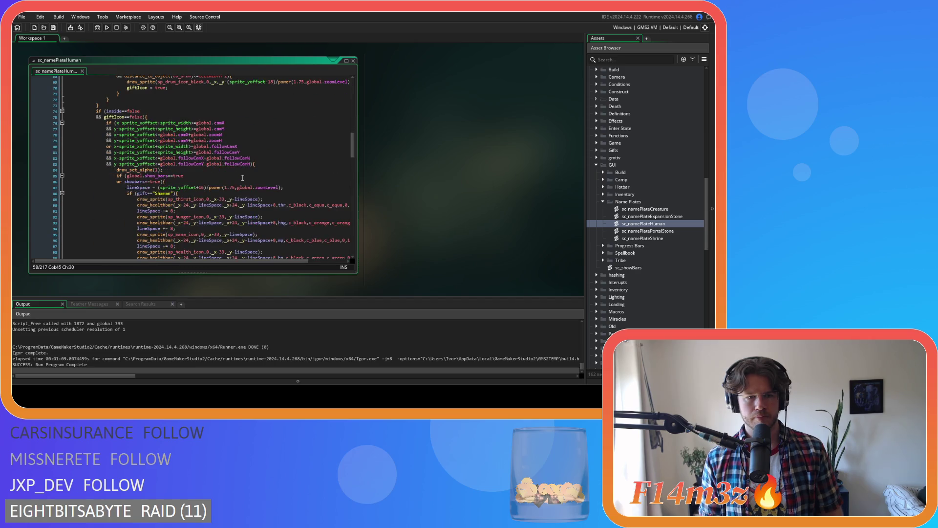
{"action": "scroll", "scroll_direction": "down", "scroll_amount": 3}
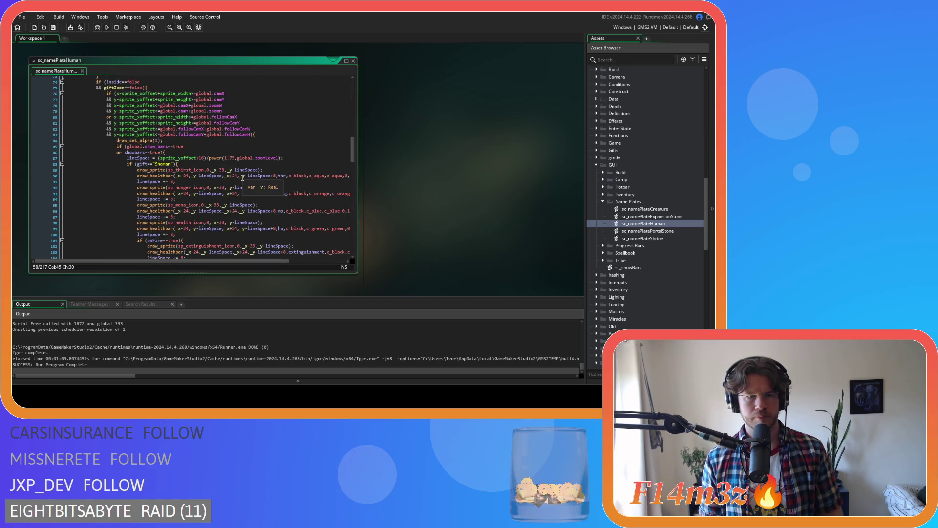
{"action": "scroll", "scroll_direction": "up", "scroll_amount": 3}
{"action": "scroll", "scroll_direction": "down", "scroll_amount": 3}
Search for leftover instance_nearest calls, then close the search and return to the gift checks
{"action": "key", "text": "ctrl+f"}
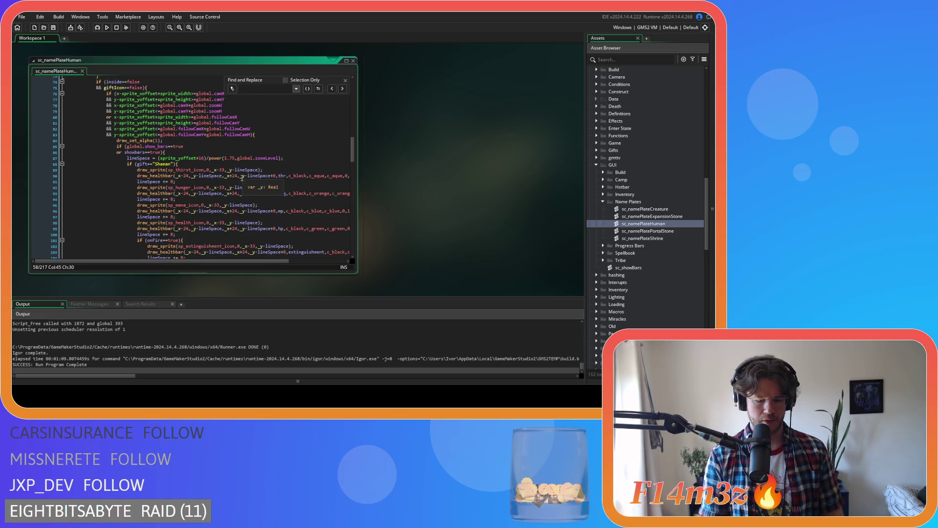
{"action": "type", "text": "instance_"}
{"action": "type", "text": "bnear"}
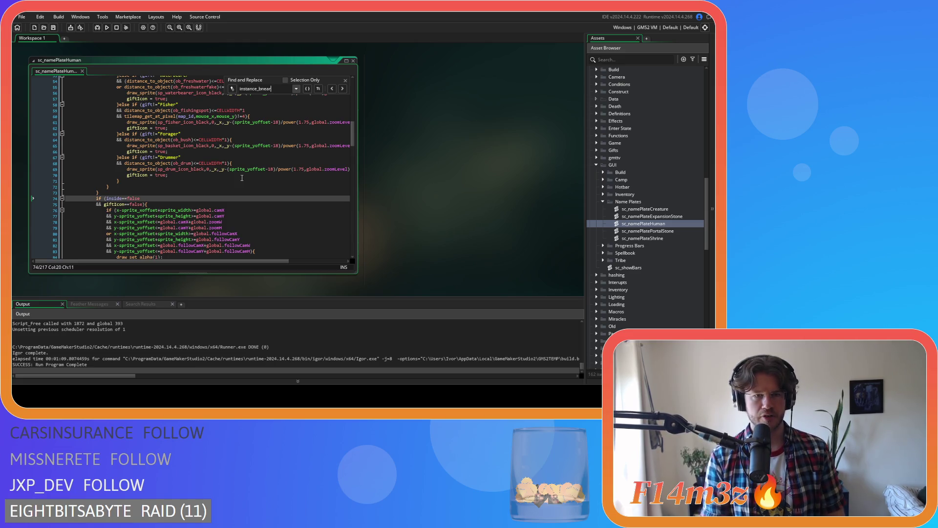
{"action": "key", "text": "BackSpace"}
{"action": "key", "text": "BackSpace"}
{"action": "key", "text": "BackSpace"}
{"action": "key", "text": "BackSpace"}
{"action": "key", "text": "BackSpace"}
{"action": "type", "text": "nearest"}
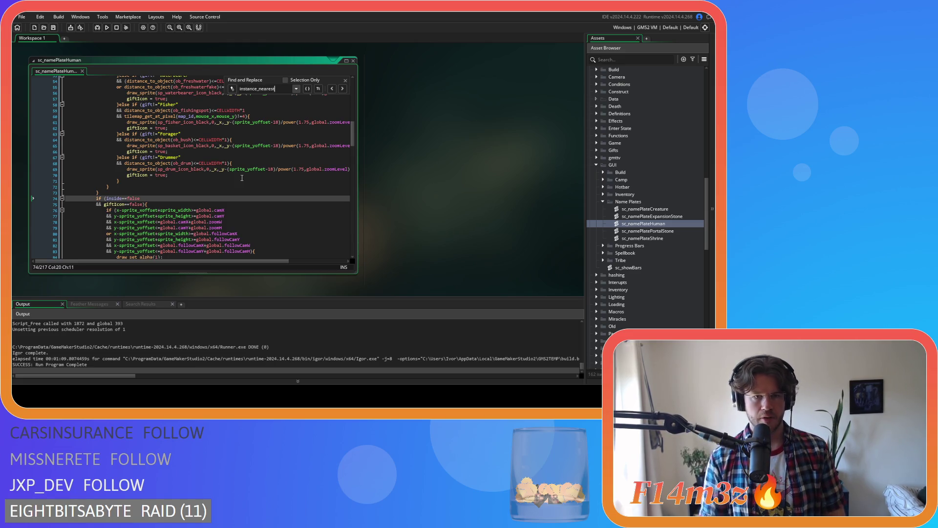
{"action": "left_click", "coordinate": [345, 80]}
{"action": "left_click", "coordinate": [290, 134]}
{"action": "scroll", "scroll_direction": "up", "scroll_amount": 3}
{"action": "scroll", "scroll_direction": "up", "scroll_amount": 3}
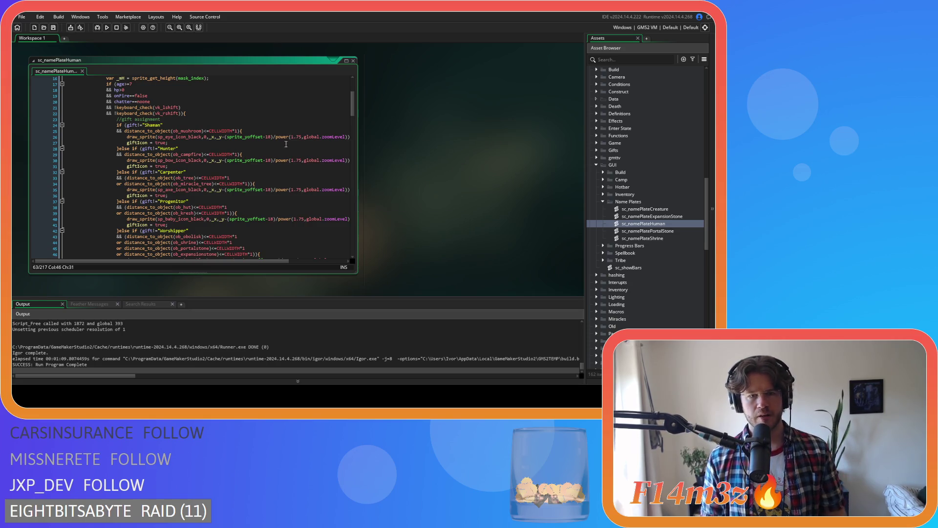
Change the power() base from 1.75 to 2 on the gift icons from line 26 onward
{"action": "left_click", "coordinate": [292, 137]}
{"action": "type", "text": "2"}
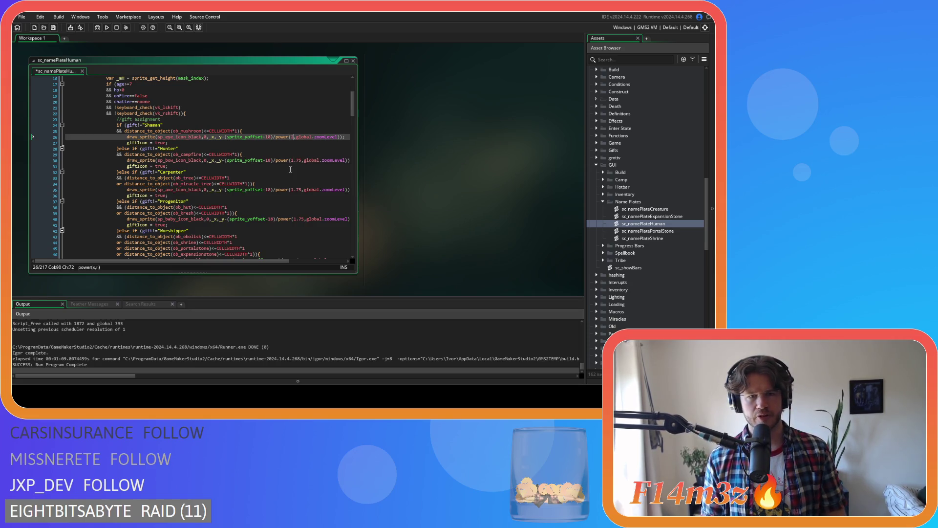
{"action": "left_click_drag", "start_coordinate": [292, 160], "coordinate": [296, 222]}
{"action": "type", "text": "2"}
{"action": "type", "text": "2"}
{"action": "type", "text": "2"}
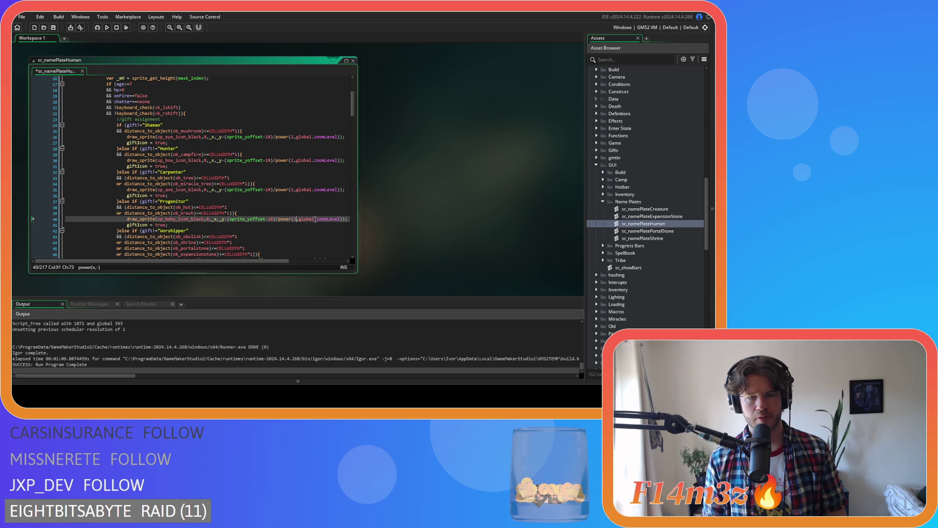
{"action": "scroll", "scroll_direction": "down", "scroll_amount": 3}
{"action": "left_click_drag", "start_coordinate": [296, 187], "coordinate": [302, 211]}
{"action": "type", "text": "2"}
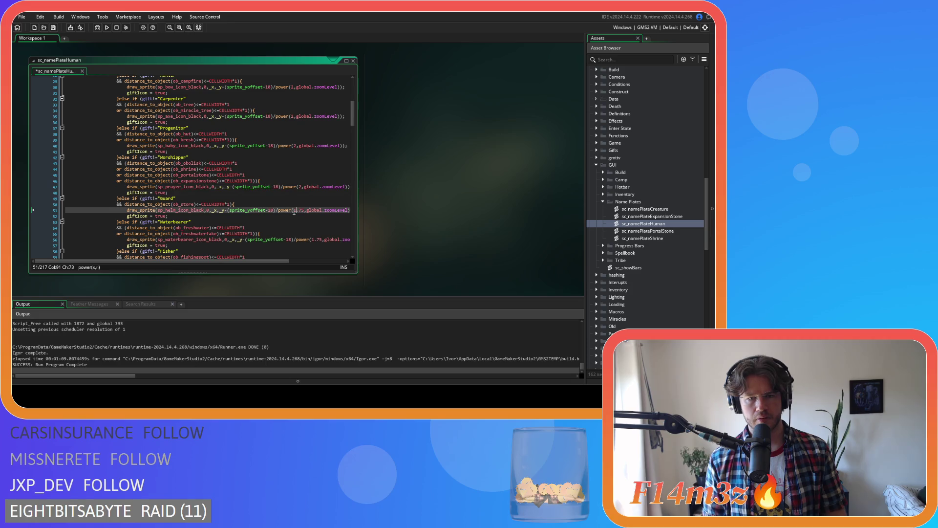
{"action": "type", "text": "2"}
Change the remaining 1.75 bases on lines 56–69 to 2 and build and run with F5
{"action": "scroll", "scroll_direction": "down", "scroll_amount": 3}
{"action": "left_click_drag", "start_coordinate": [311, 182], "coordinate": [322, 181]}
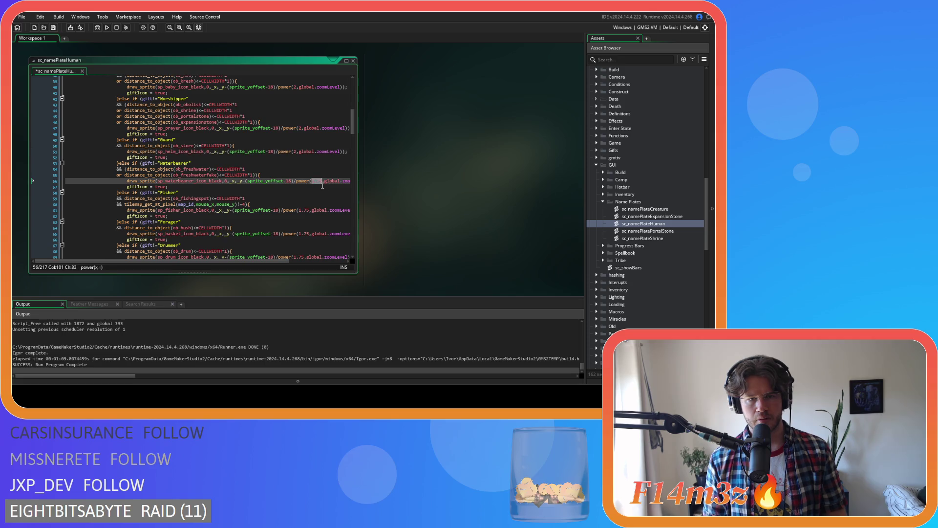
{"action": "type", "text": "2"}
{"action": "left_click_drag", "start_coordinate": [298, 211], "coordinate": [307, 239]}
{"action": "type", "text": "2"}
{"action": "type", "text": "2"}
{"action": "scroll", "scroll_direction": "down", "scroll_amount": 3}
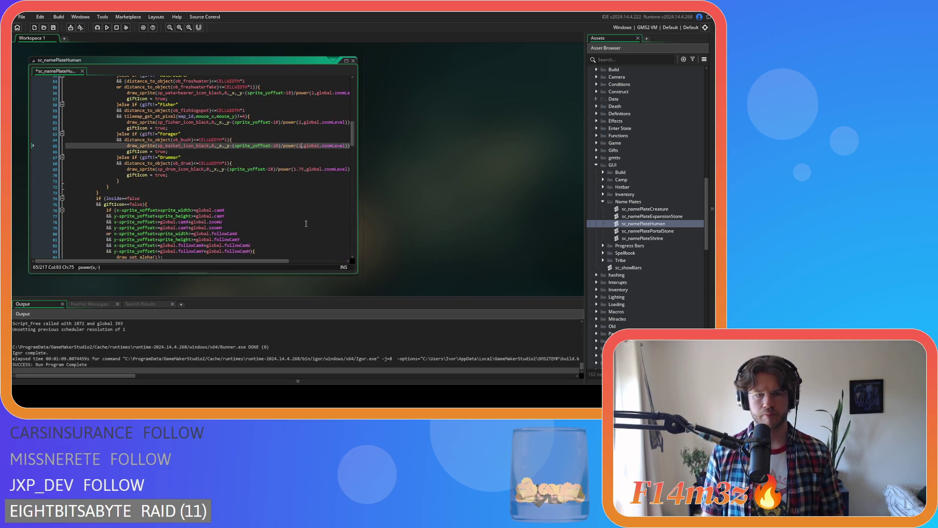
{"action": "left_click_drag", "start_coordinate": [294, 169], "coordinate": [304, 170]}
{"action": "type", "text": "2"}
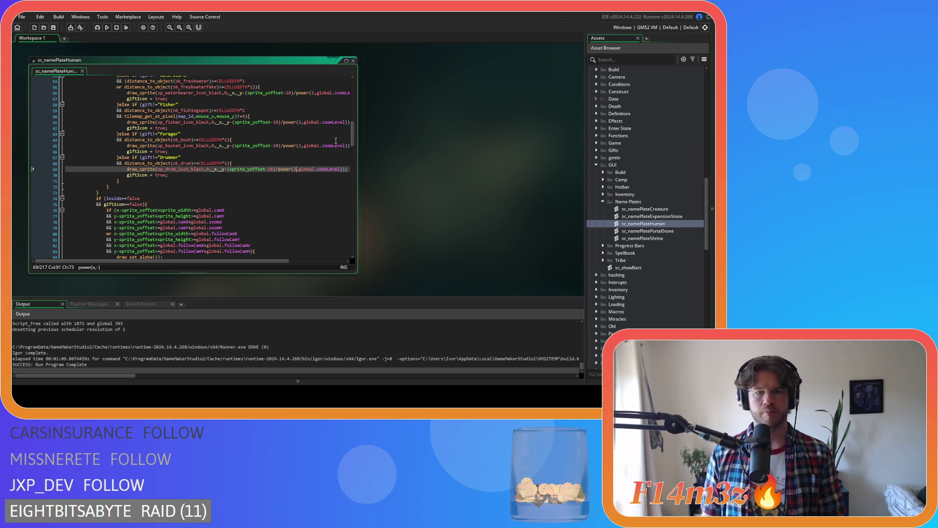
{"action": "key", "text": "F5"}
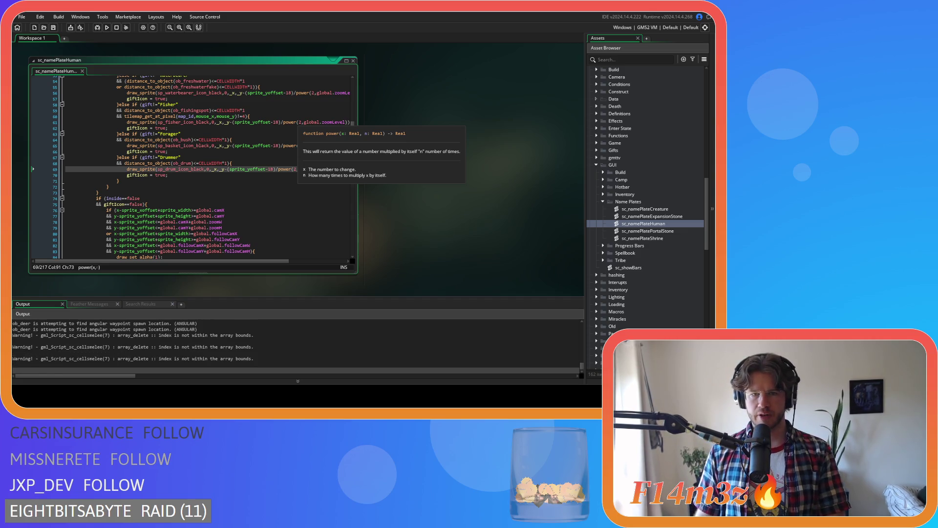
Pan the camera with W, D and S, zoom in and out, then quit the game
{"action": "key", "text": "w"}
{"action": "key", "text": "d"}
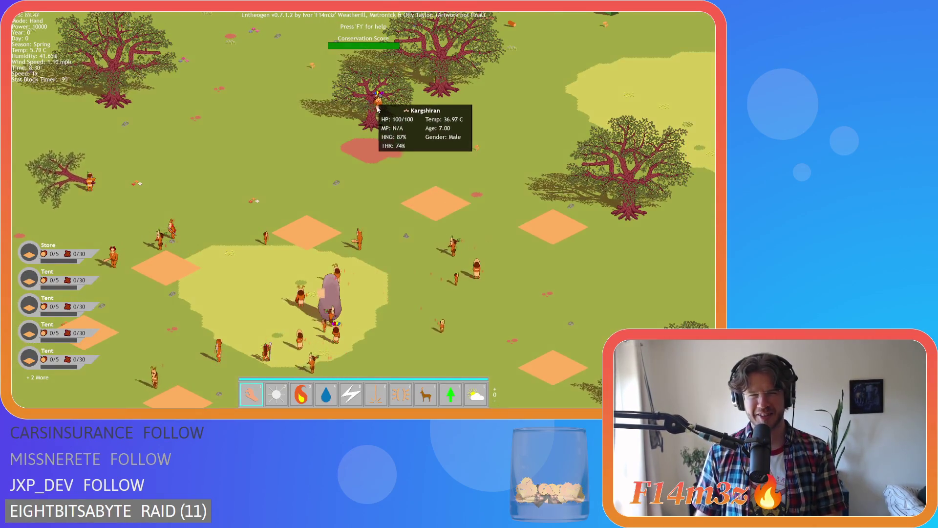
{"action": "key", "text": "s"}
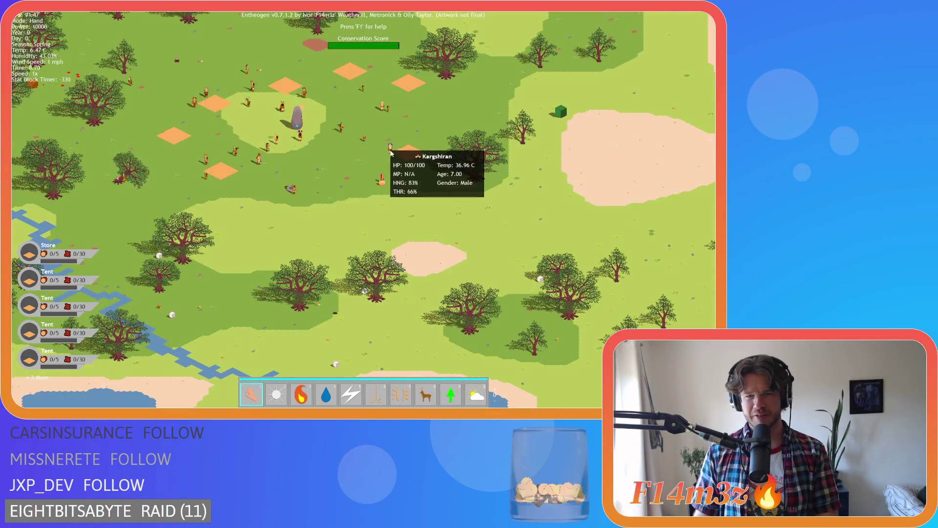
{"action": "scroll", "scroll_direction": "down", "scroll_amount": 3}
{"action": "scroll", "scroll_direction": "up", "scroll_amount": 3}
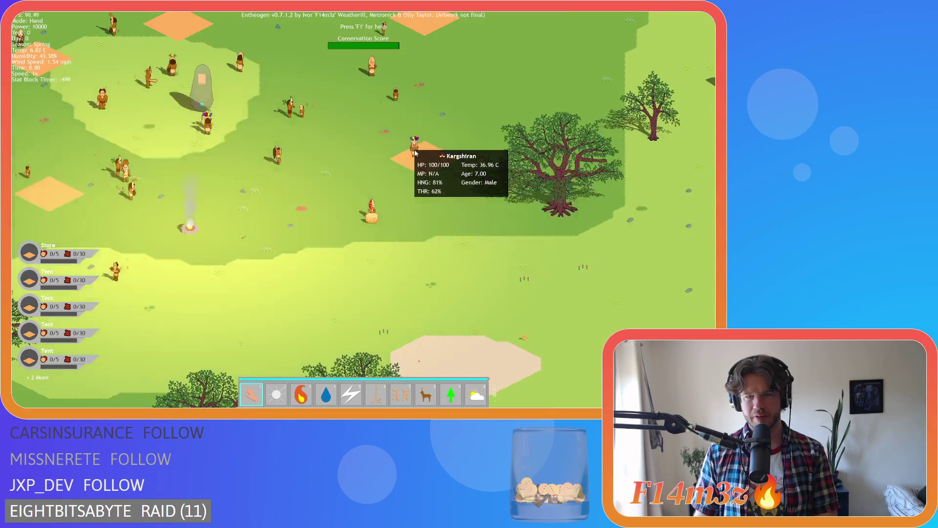
{"action": "scroll", "scroll_direction": "down", "scroll_amount": 3}
{"action": "scroll", "scroll_direction": "up", "scroll_amount": 3}
{"action": "scroll", "scroll_direction": "down", "scroll_amount": 3}
{"action": "scroll", "scroll_direction": "down", "scroll_amount": 3}
{"action": "scroll", "scroll_direction": "up", "scroll_amount": 3}
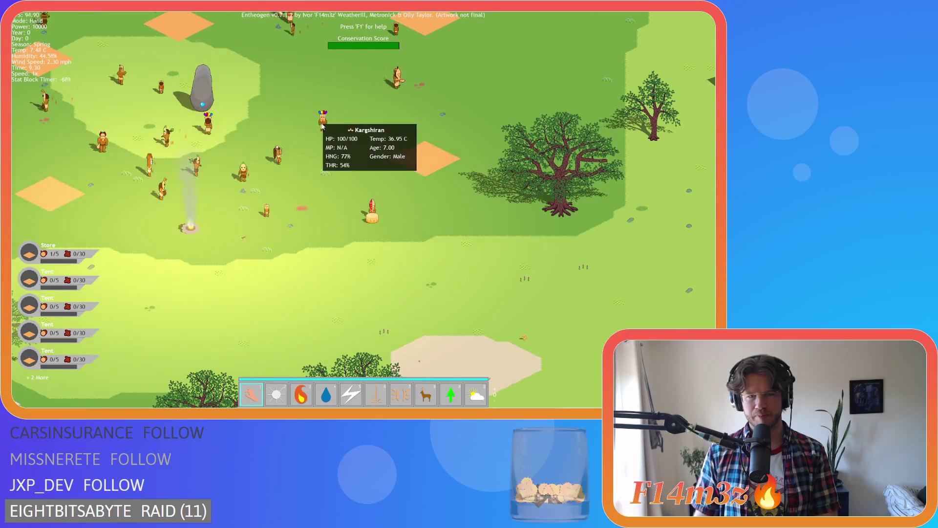
{"action": "key", "text": "Escape"}
{"action": "key", "text": "y"}
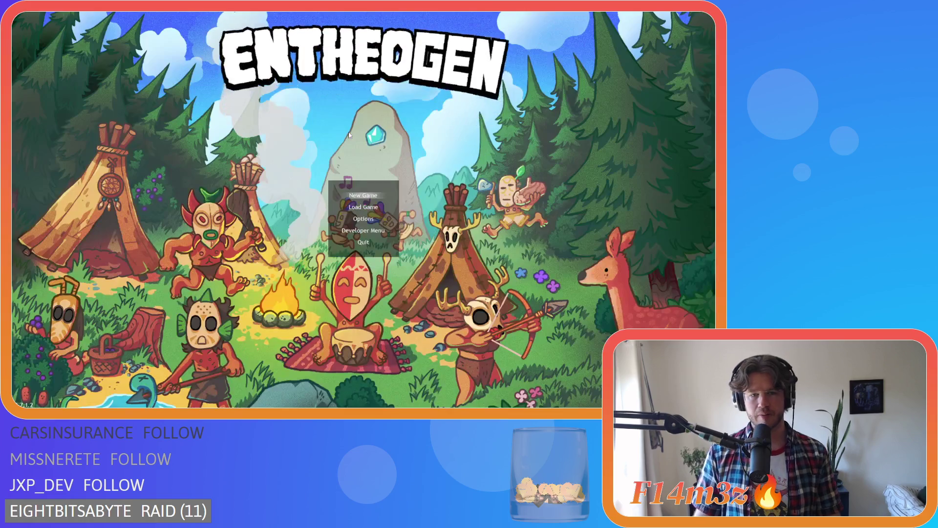
{"action": "scroll", "scroll_direction": "up", "scroll_amount": 3}
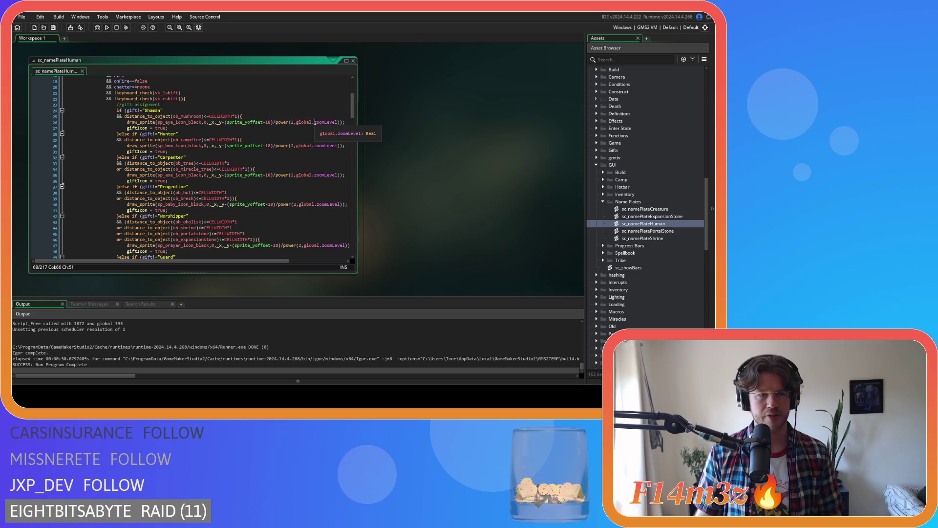
Change the gift-icon offsets on lines 26–47 from sprite_yoffset-18 to sprite_yoffset+18
{"action": "scroll", "scroll_direction": "up", "scroll_amount": 3}
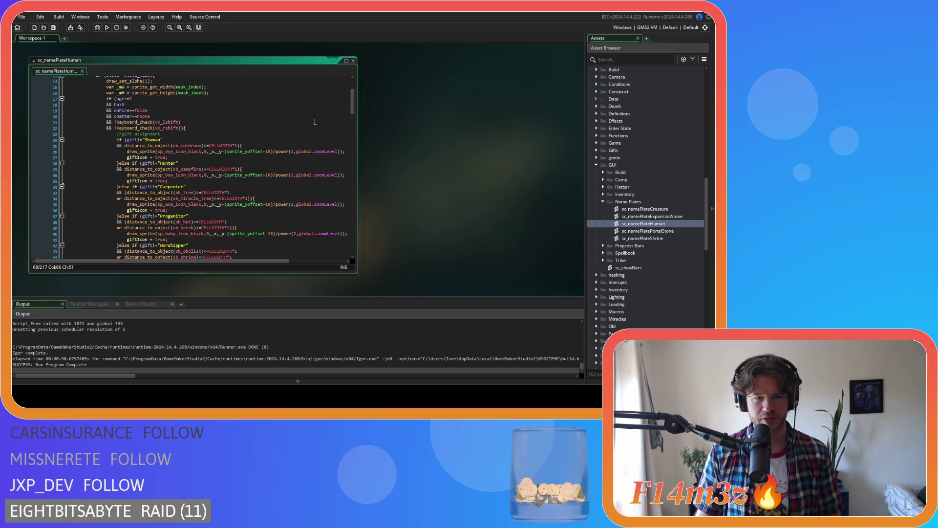
{"action": "scroll", "scroll_direction": "up", "scroll_amount": 3}
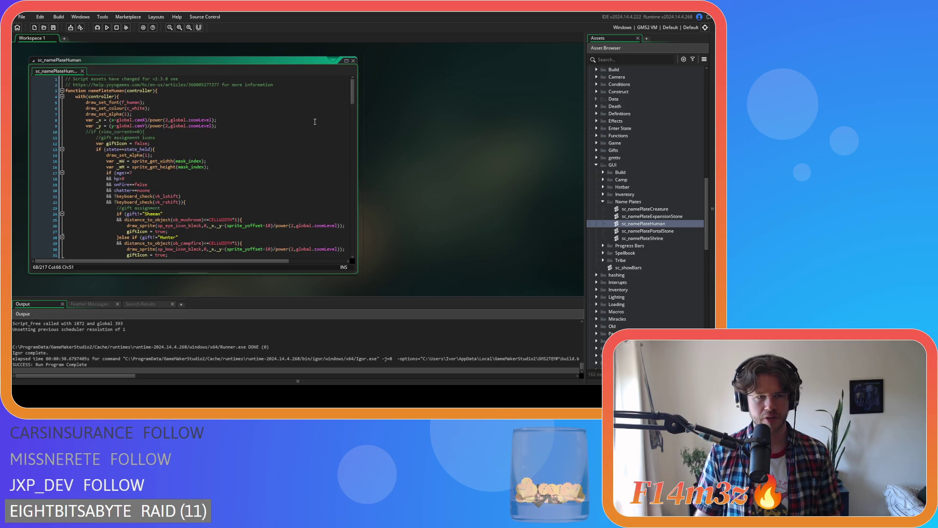
{"action": "scroll", "scroll_direction": "down", "scroll_amount": 3}
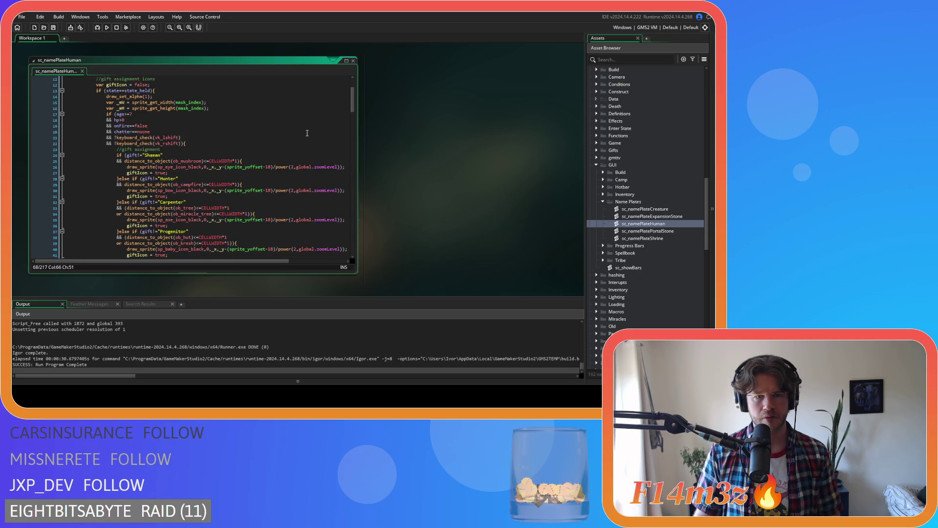
{"action": "left_click", "coordinate": [269, 168]}
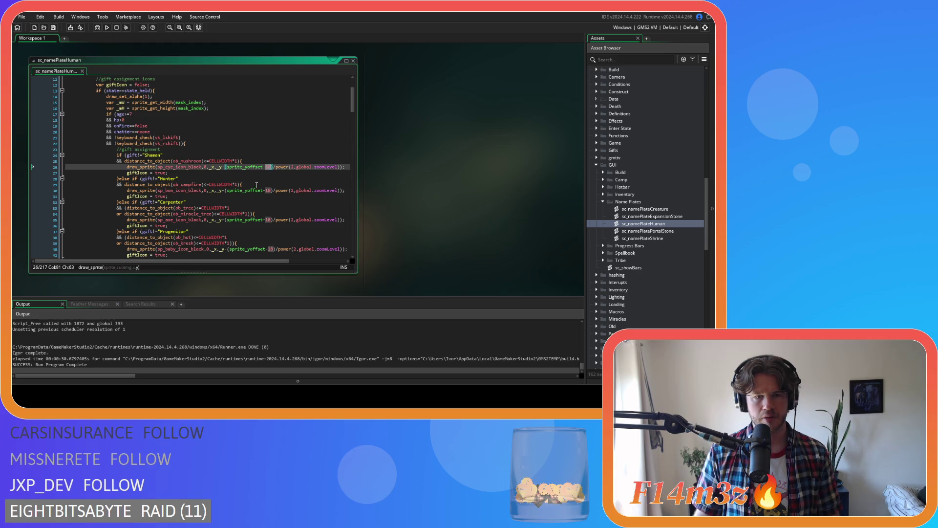
{"action": "mouse_move", "coordinate": [255, 187]}
{"action": "left_click", "coordinate": [266, 167]}
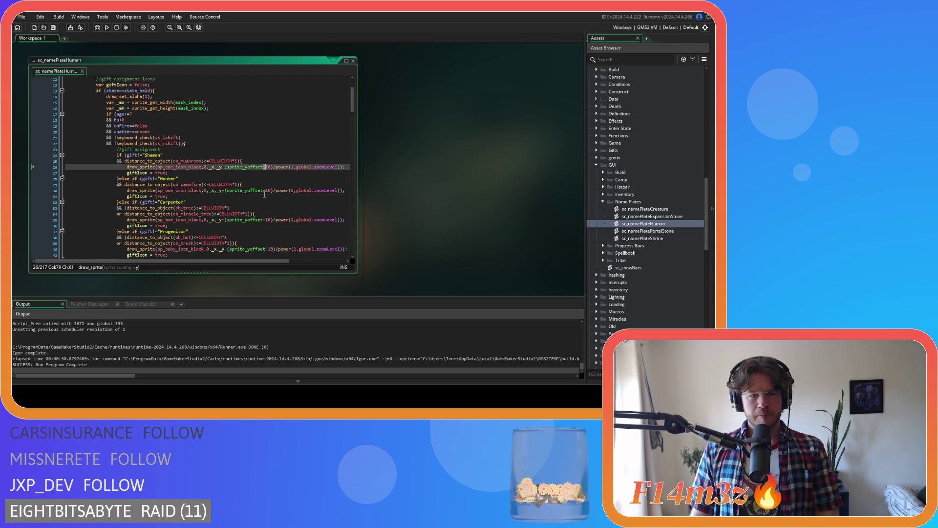
{"action": "type", "text": "+"}
{"action": "left_click", "coordinate": [266, 190]}
{"action": "key", "text": "BackSpace"}
{"action": "type", "text": "+"}
{"action": "scroll", "scroll_direction": "down", "scroll_amount": 3}
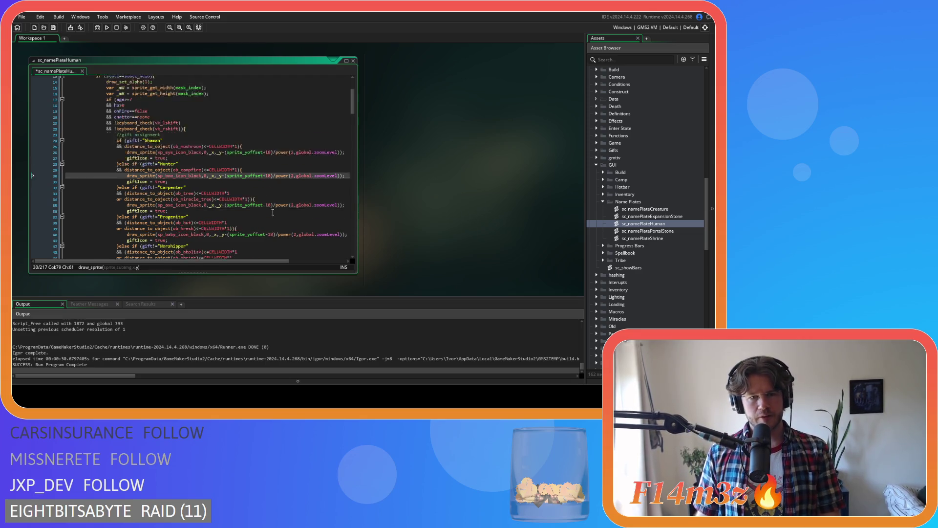
{"action": "left_click", "coordinate": [265, 161]}
{"action": "left_click", "coordinate": [268, 190]}
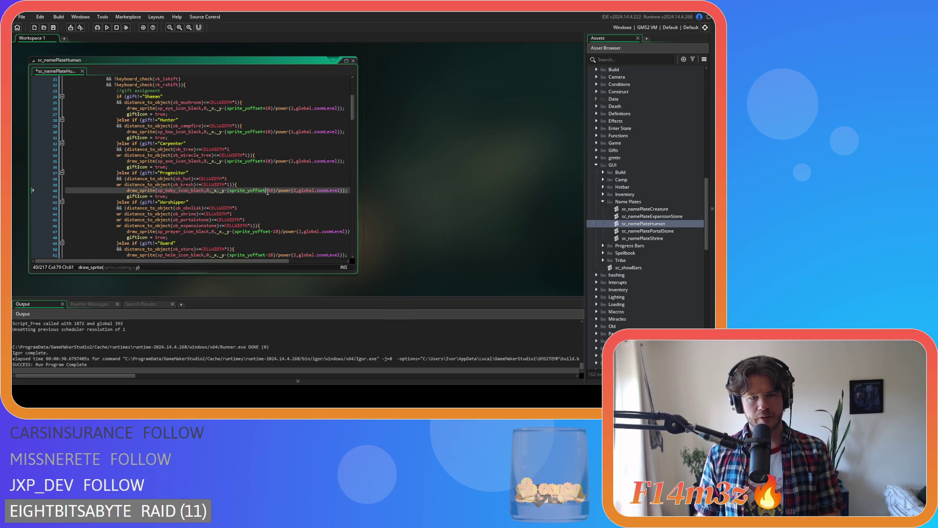
{"action": "left_click", "coordinate": [274, 231]}
{"action": "key", "text": "BackSpace"}
{"action": "type", "text": "+"}
Change the remaining offsets on lines 51–69 to sprite_yoffset+18 and rebuild the game
{"action": "scroll", "scroll_direction": "down", "scroll_amount": 3}
{"action": "left_click", "coordinate": [269, 196]}
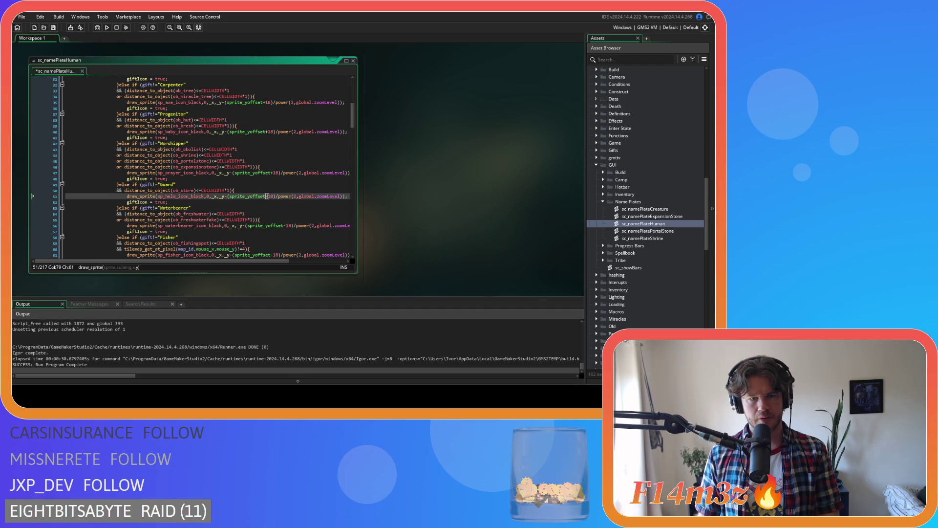
{"action": "type", "text": "+"}
{"action": "scroll", "scroll_direction": "down", "scroll_amount": 3}
{"action": "left_click", "coordinate": [286, 152]}
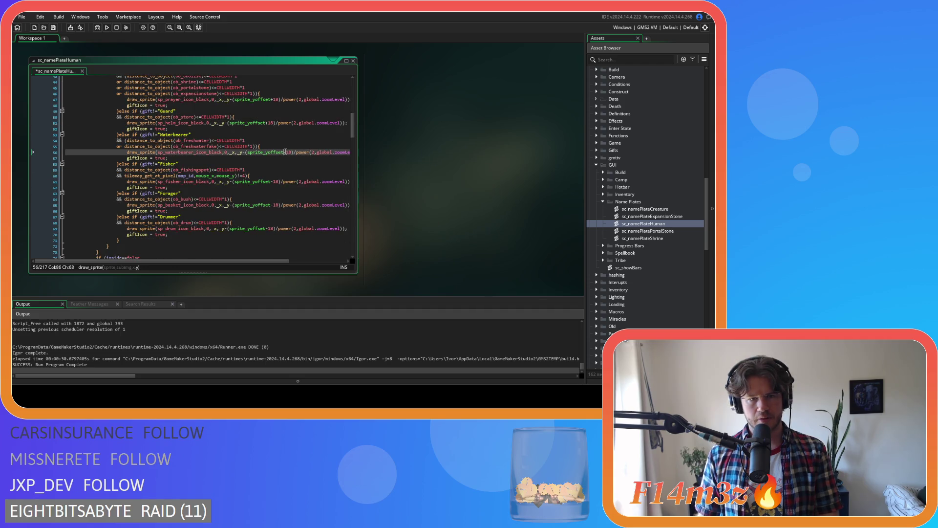
{"action": "left_click", "coordinate": [272, 182]}
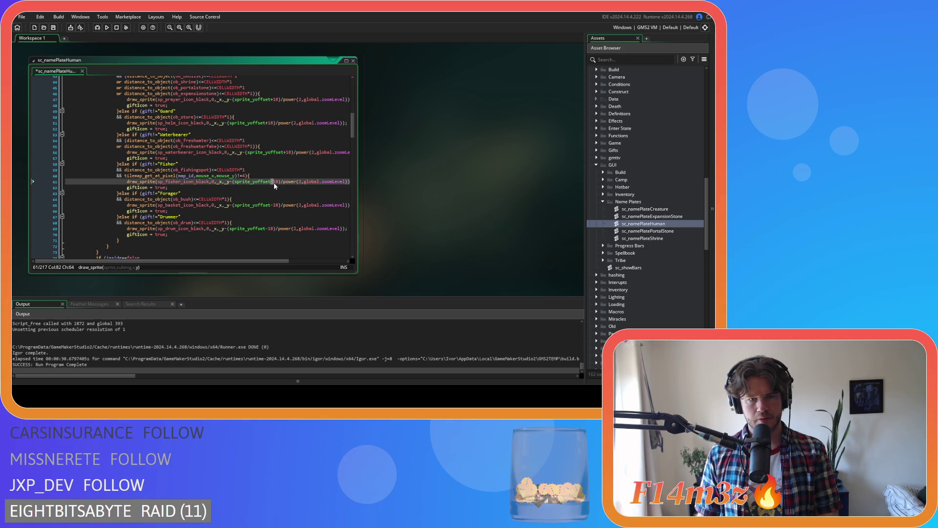
{"action": "left_click", "coordinate": [272, 205]}
{"action": "left_click", "coordinate": [264, 229]}
{"action": "scroll", "scroll_direction": "up", "scroll_amount": 3}
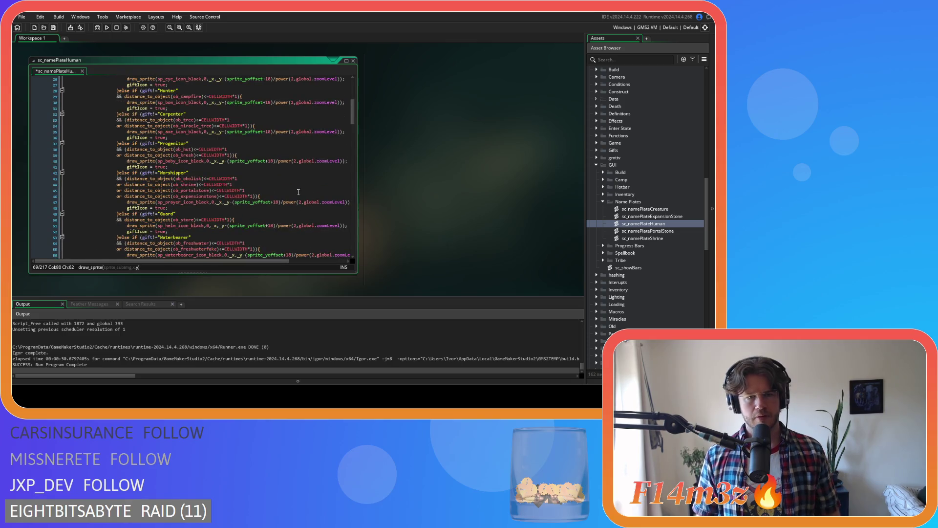
{"action": "key", "text": "F5"}
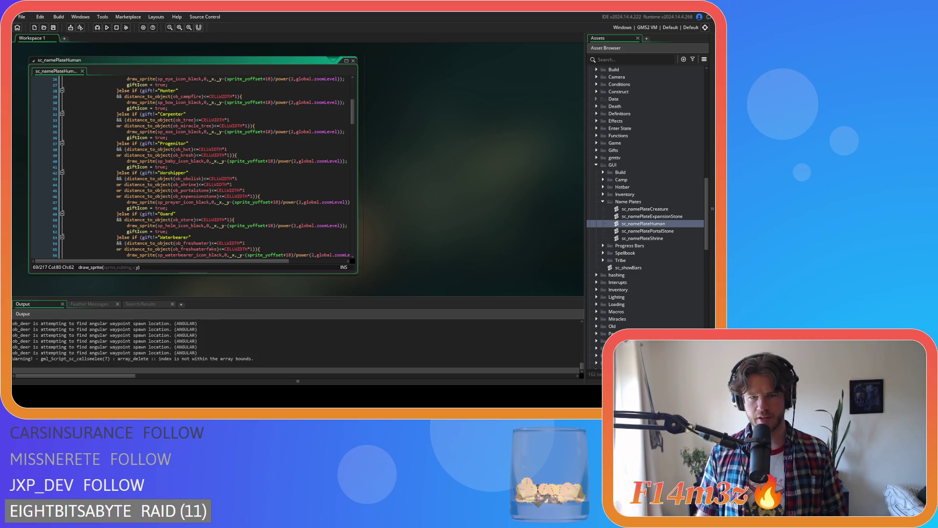
Inspect the nameplates in the running game, then bring up its quit prompt
{"action": "key", "text": "alt+Tab"}
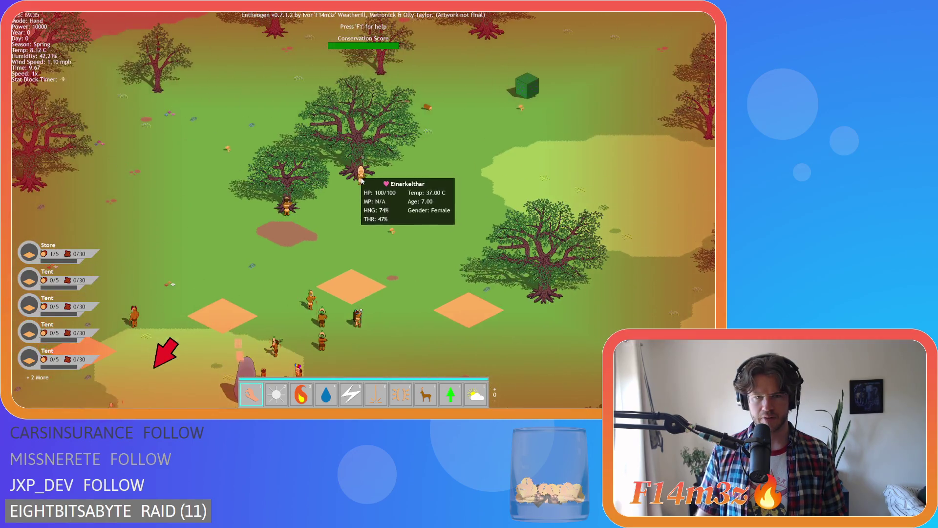
{"action": "key", "text": "Escape"}
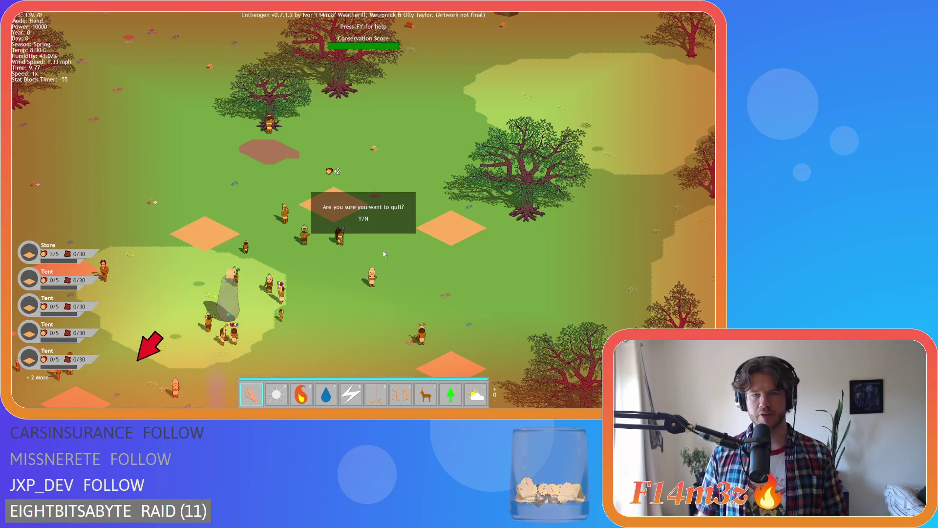
Quit the game and replace each gift-icon offset 18 with 16 across lines 26–69
{"action": "key", "text": "y"}
{"action": "double_click", "coordinate": [268, 123]}
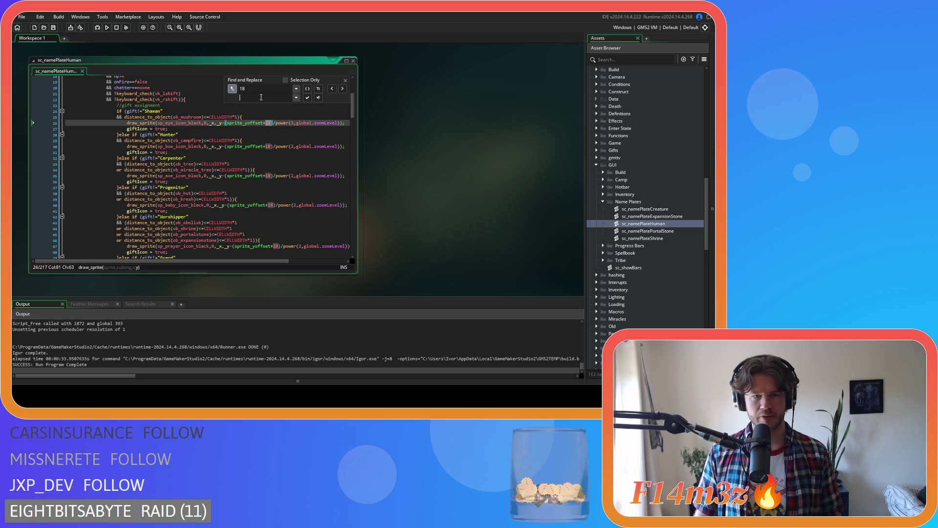
{"action": "type", "text": "16"}
{"action": "left_click", "coordinate": [308, 98]}
{"action": "left_click", "coordinate": [308, 99]}
{"action": "scroll", "scroll_direction": "down", "scroll_amount": 3}
{"action": "left_click", "coordinate": [316, 98]}
{"action": "left_click", "coordinate": [315, 98]}
{"action": "scroll", "scroll_direction": "down", "scroll_amount": 3}
{"action": "left_click", "coordinate": [308, 98]}
{"action": "left_click", "coordinate": [308, 98]}
Save sc_namePlateHuman and build and run the game
{"action": "left_click", "coordinate": [314, 119]}
{"action": "key", "text": "ctrl+s"}
{"action": "key", "text": "F5"}
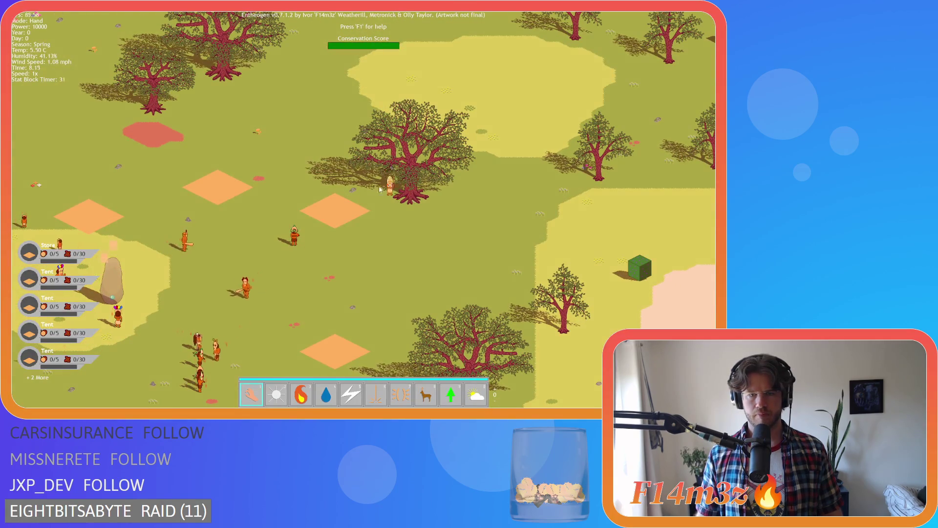
Zoom in and out over Shelarzelad to check the villager stats card
{"action": "mouse_move", "coordinate": [401, 195]}
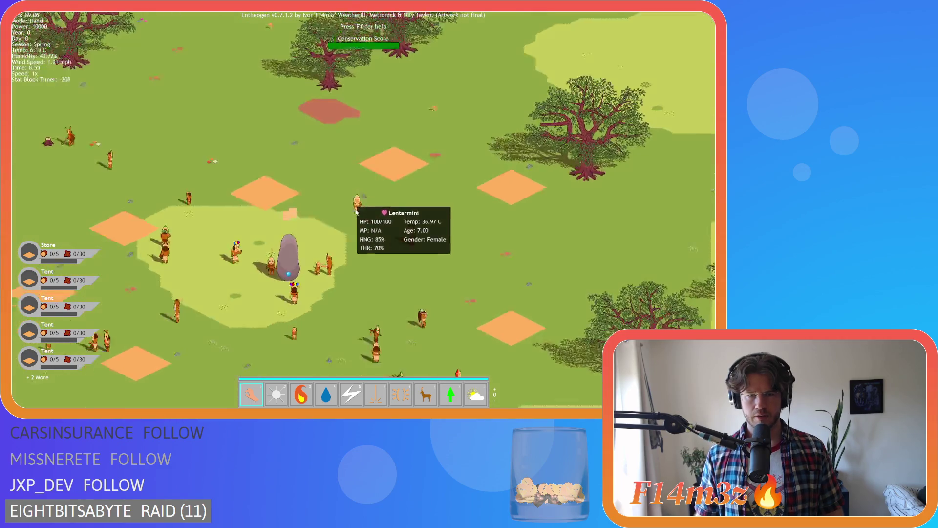
{"action": "scroll", "scroll_direction": "down", "scroll_amount": 3}
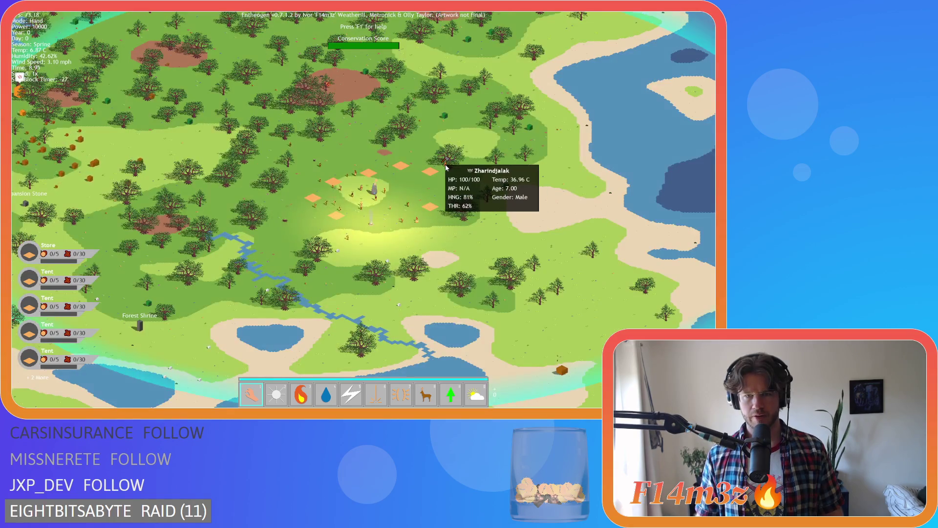
{"action": "scroll", "scroll_direction": "down", "scroll_amount": 3}
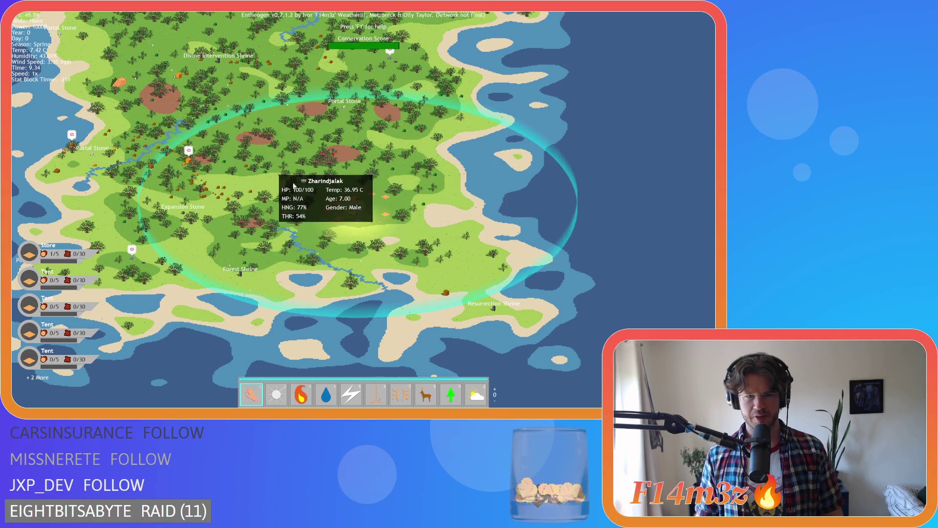
{"action": "scroll", "scroll_direction": "up", "scroll_amount": 3}
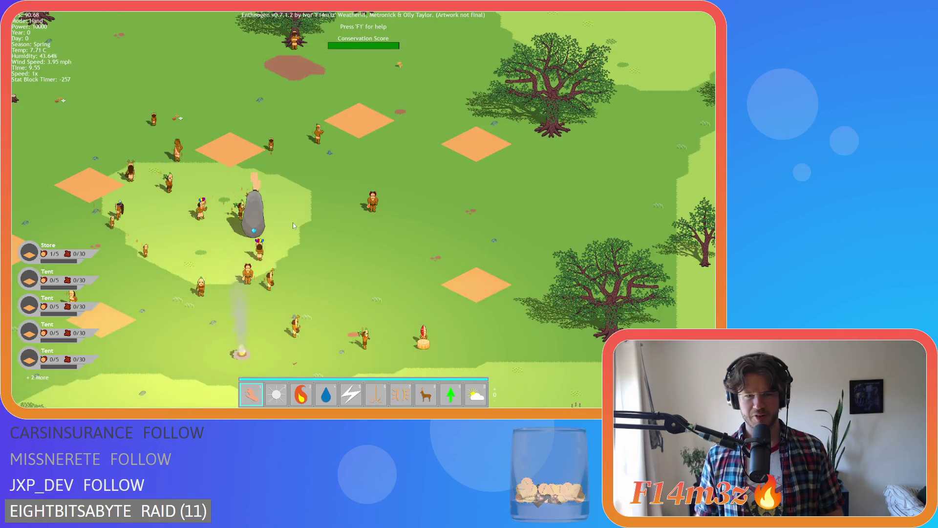
{"action": "scroll", "scroll_direction": "down", "scroll_amount": 3}
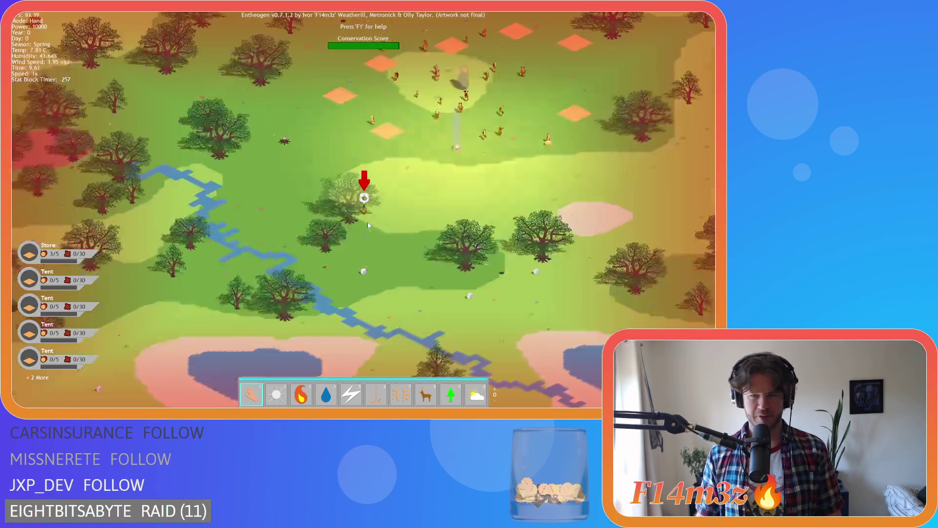
{"action": "scroll", "scroll_direction": "up", "scroll_amount": 3}
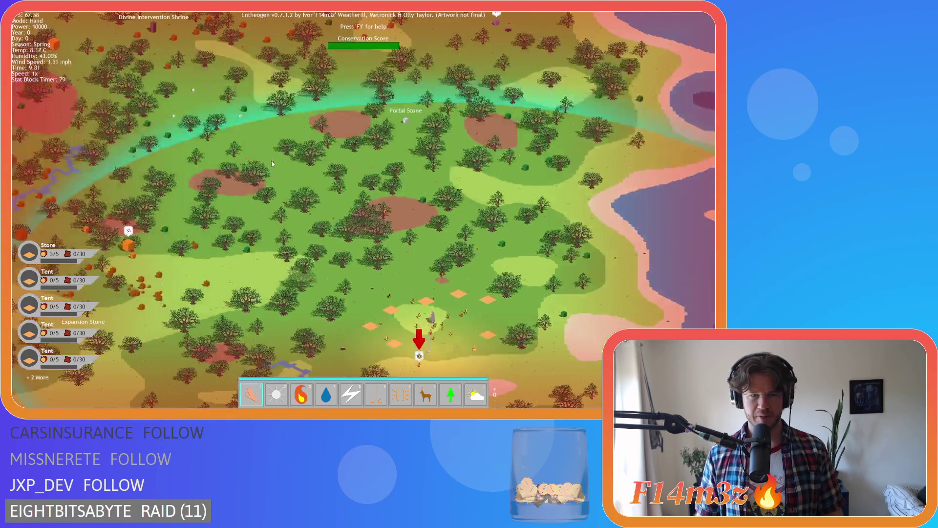
{"action": "mouse_move", "coordinate": [324, 181]}
{"action": "scroll", "scroll_direction": "down", "scroll_amount": 3}
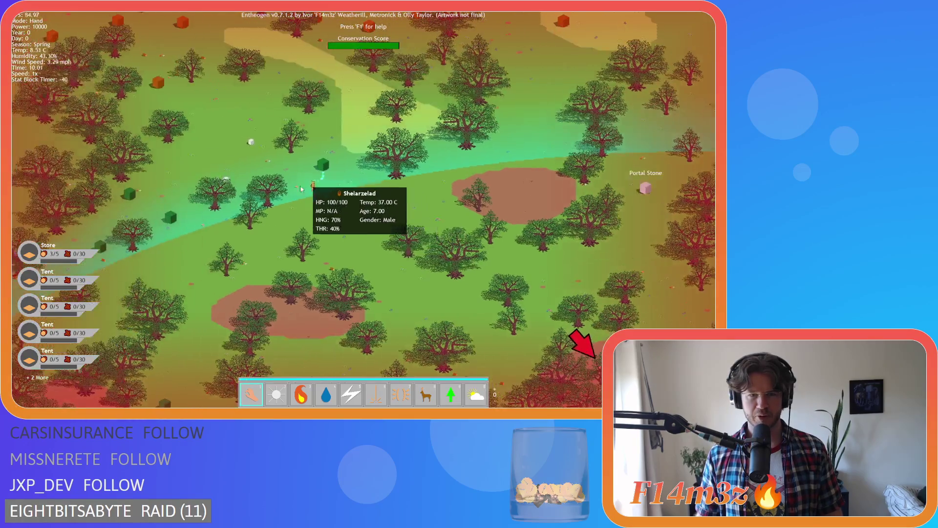
{"action": "scroll", "scroll_direction": "down", "scroll_amount": 3}
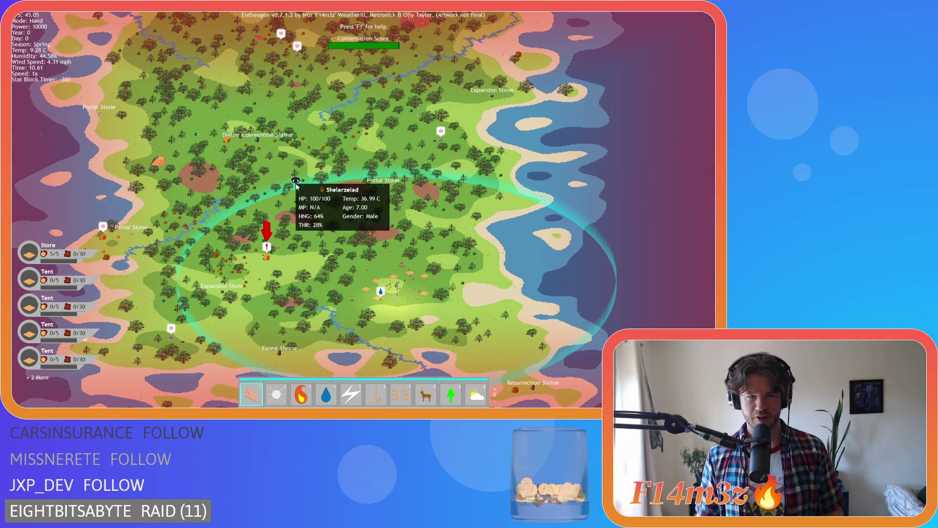
Keep checking the stats card at several zoom levels, pan south, and ask to quit
{"action": "scroll", "scroll_direction": "up", "scroll_amount": 3}
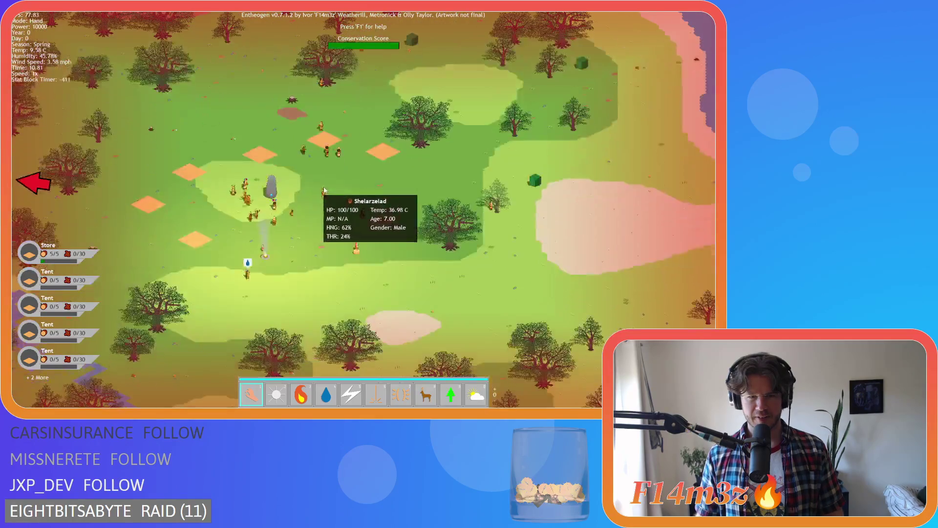
{"action": "scroll", "scroll_direction": "down", "scroll_amount": 3}
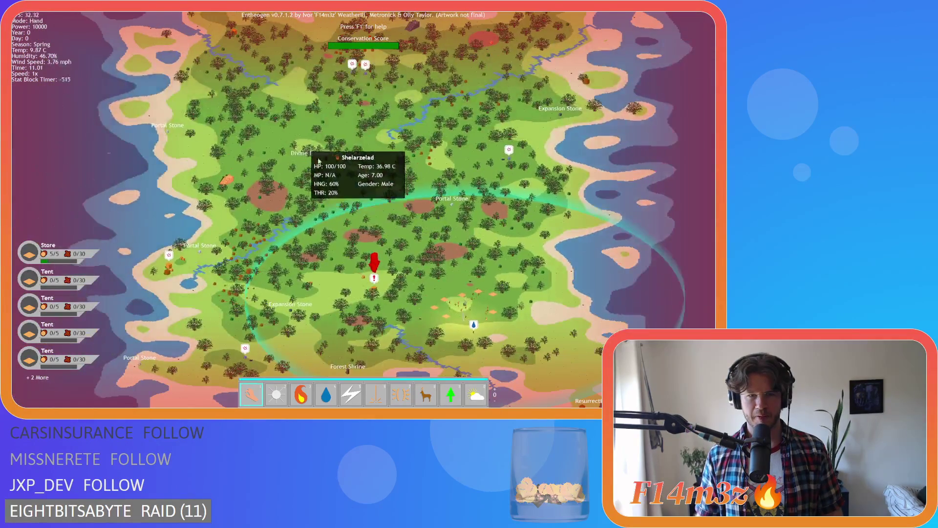
{"action": "scroll", "scroll_direction": "up", "scroll_amount": 3}
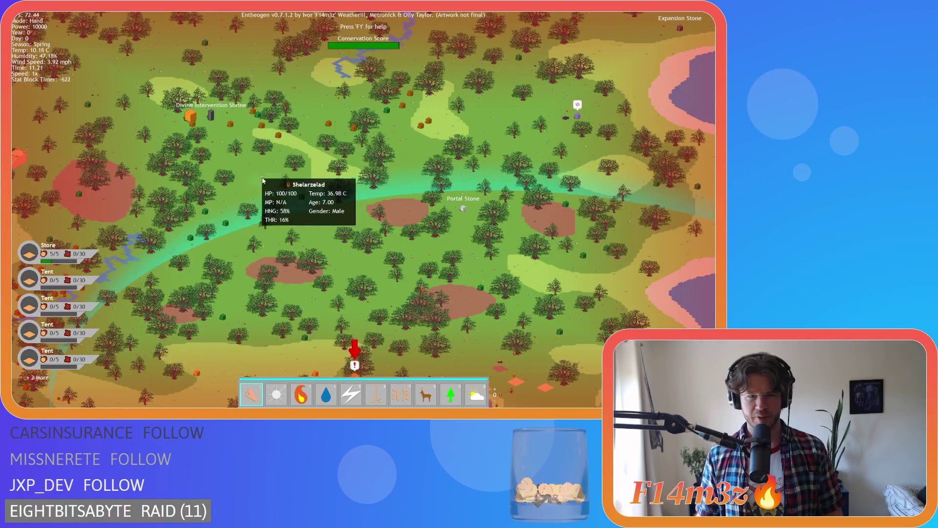
{"action": "scroll", "scroll_direction": "up", "scroll_amount": 3}
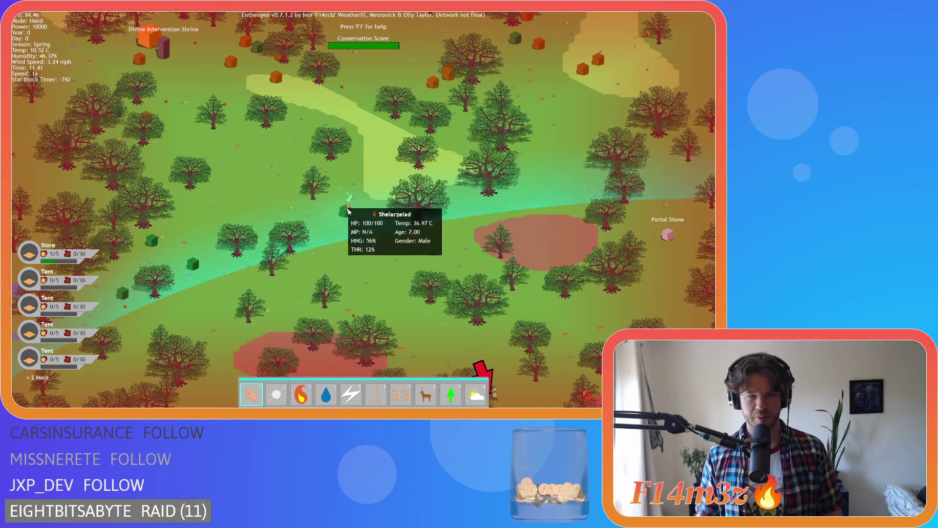
{"action": "scroll", "scroll_direction": "down", "scroll_amount": 3}
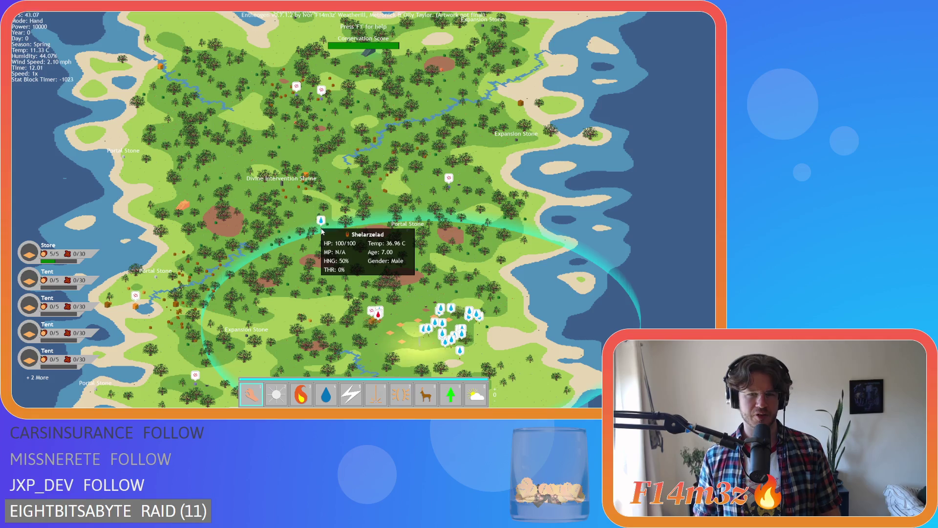
{"action": "scroll", "scroll_direction": "up", "scroll_amount": 3}
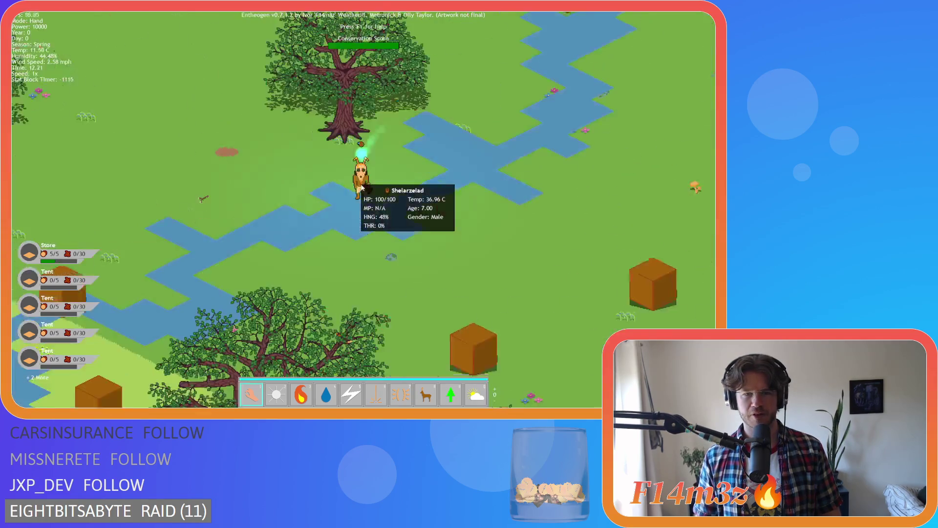
{"action": "scroll", "scroll_direction": "down", "scroll_amount": 3}
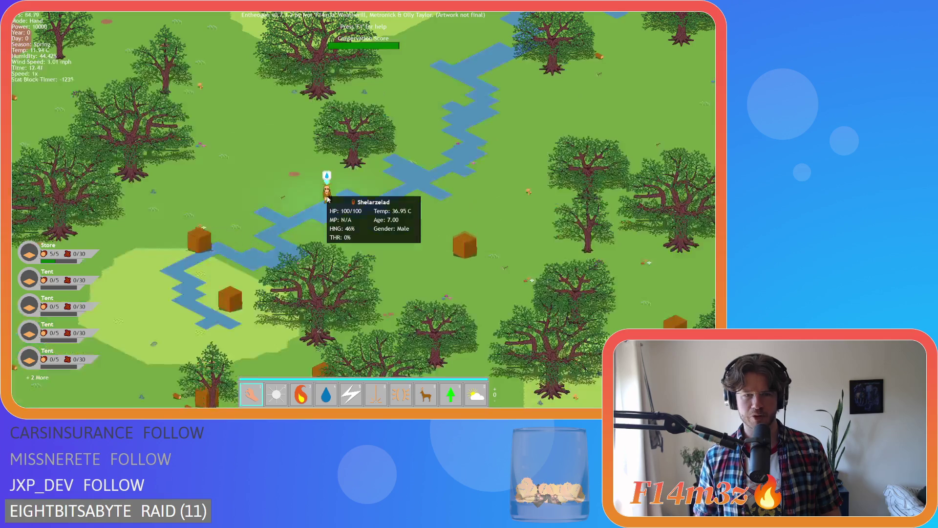
{"action": "scroll", "scroll_direction": "up", "scroll_amount": 3}
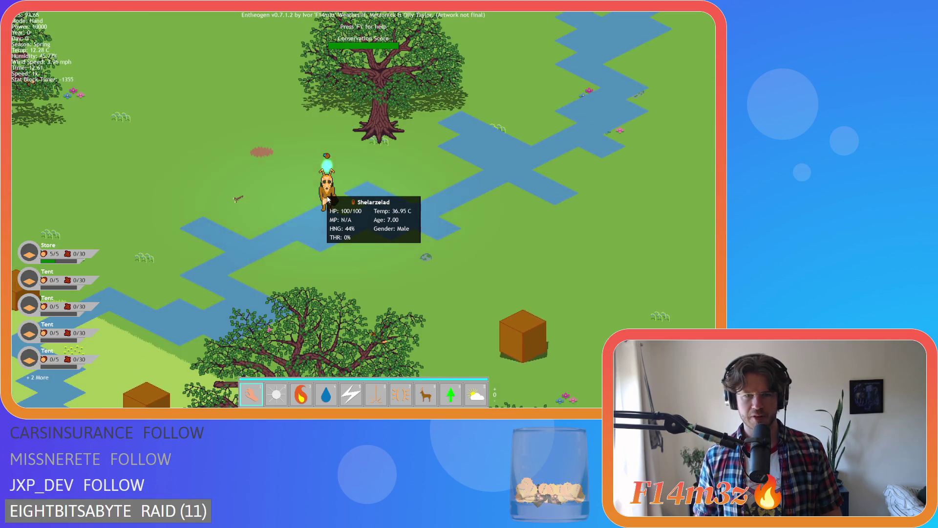
{"action": "scroll", "scroll_direction": "down", "scroll_amount": 3}
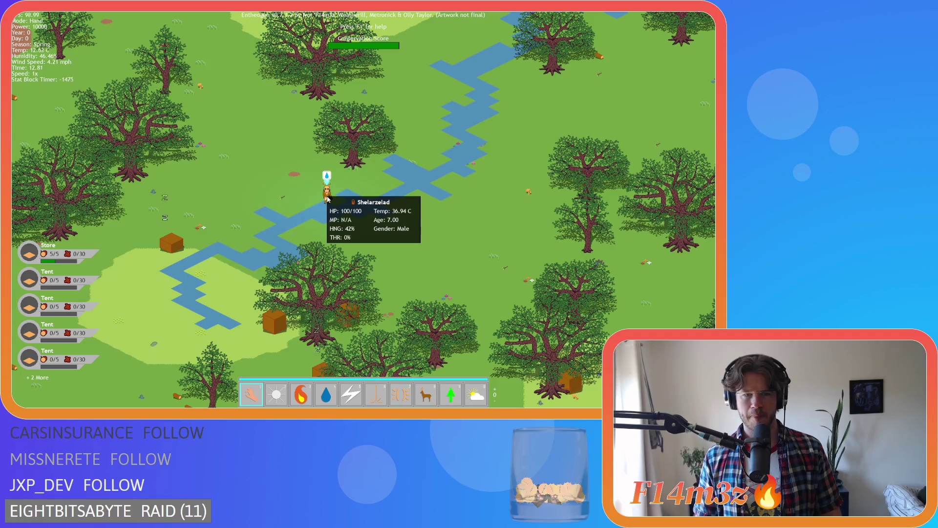
{"action": "scroll", "scroll_direction": "down", "scroll_amount": 3}
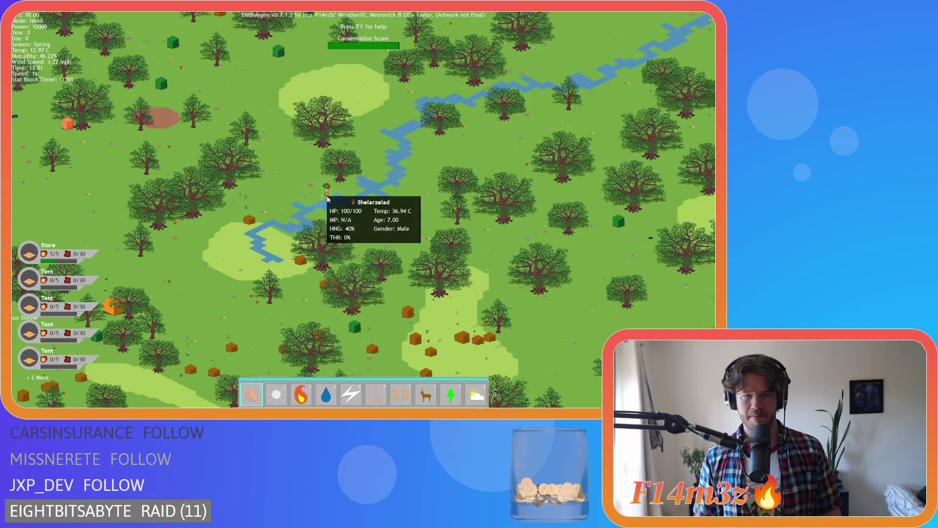
{"action": "scroll", "scroll_direction": "down", "scroll_amount": 3}
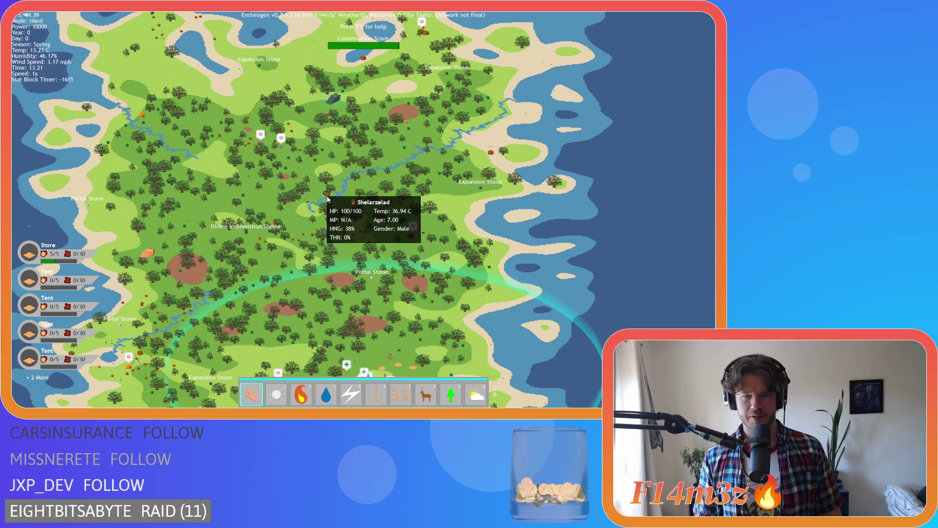
{"action": "key", "text": "s"}
{"action": "key", "text": "s"}
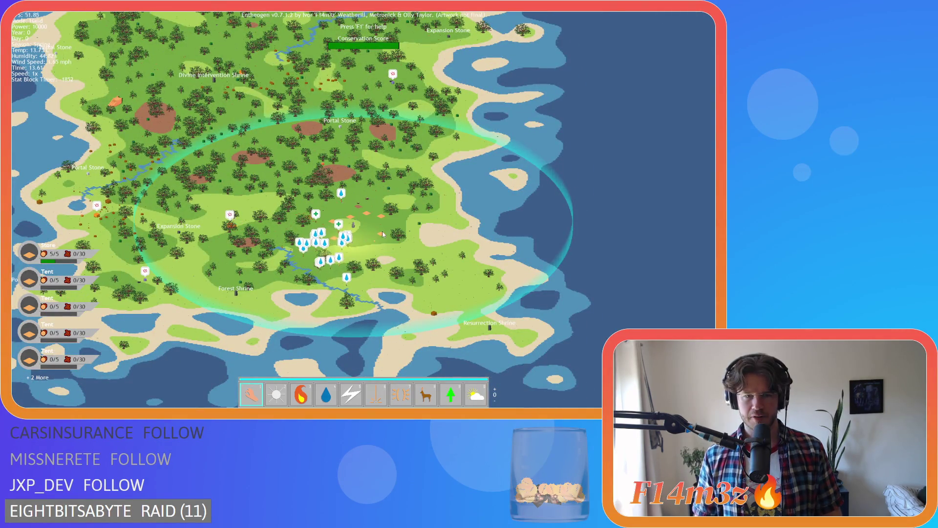
{"action": "key", "text": "s"}
{"action": "key", "text": "Escape"}
Quit the game, edit the power() zoom factor in line 87's lineSpace calculation, and rebuild
{"action": "key", "text": "y"}
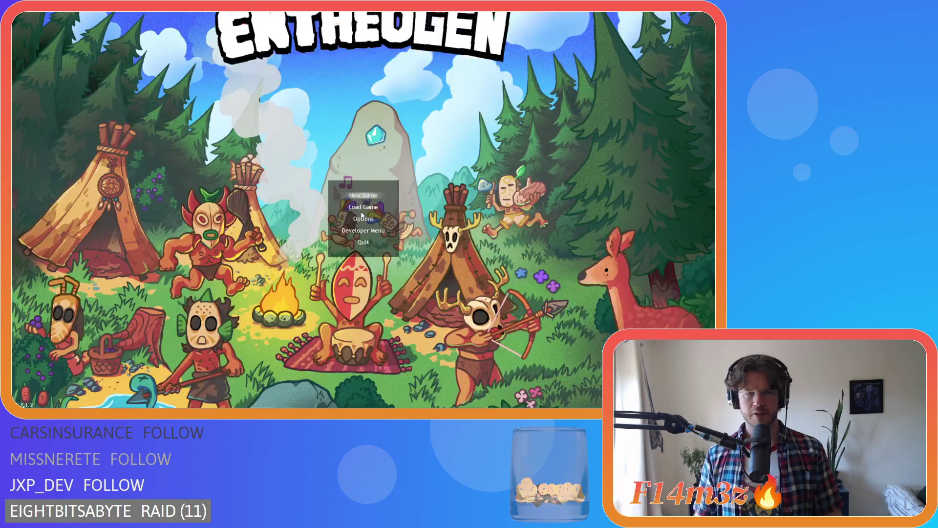
{"action": "scroll", "scroll_direction": "down", "scroll_amount": 3}
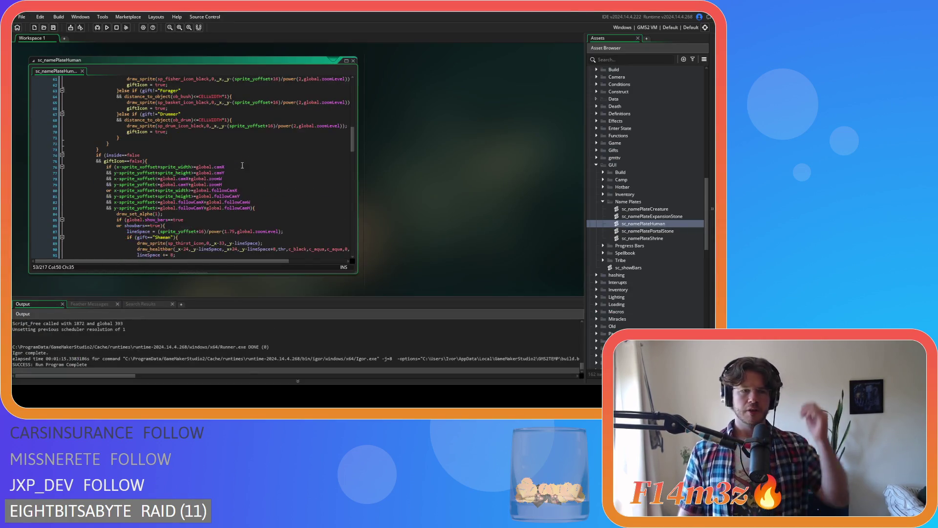
{"action": "scroll", "scroll_direction": "down", "scroll_amount": 3}
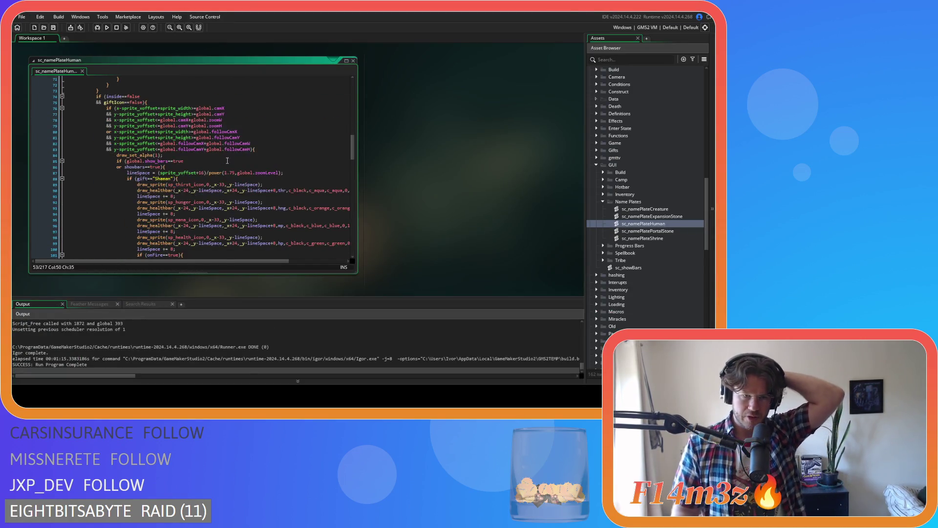
{"action": "scroll", "scroll_direction": "down", "scroll_amount": 3}
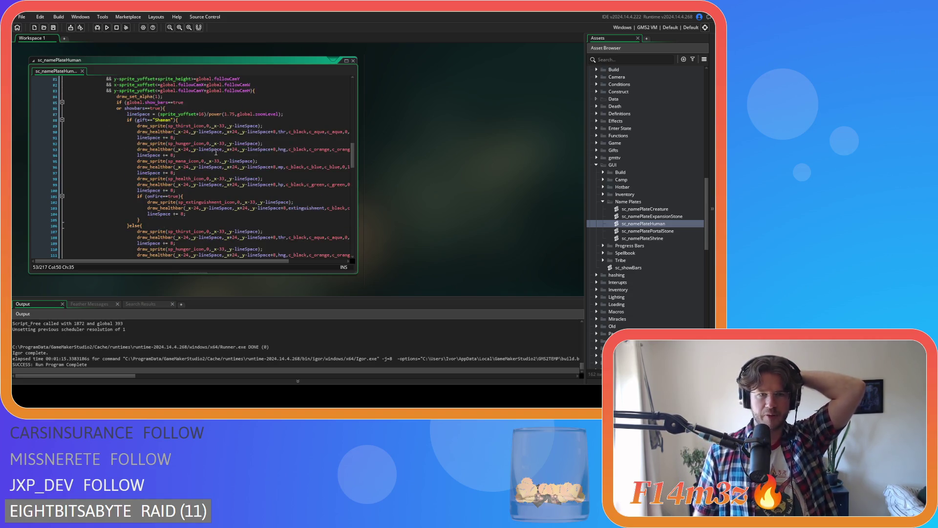
{"action": "left_click", "coordinate": [232, 114]}
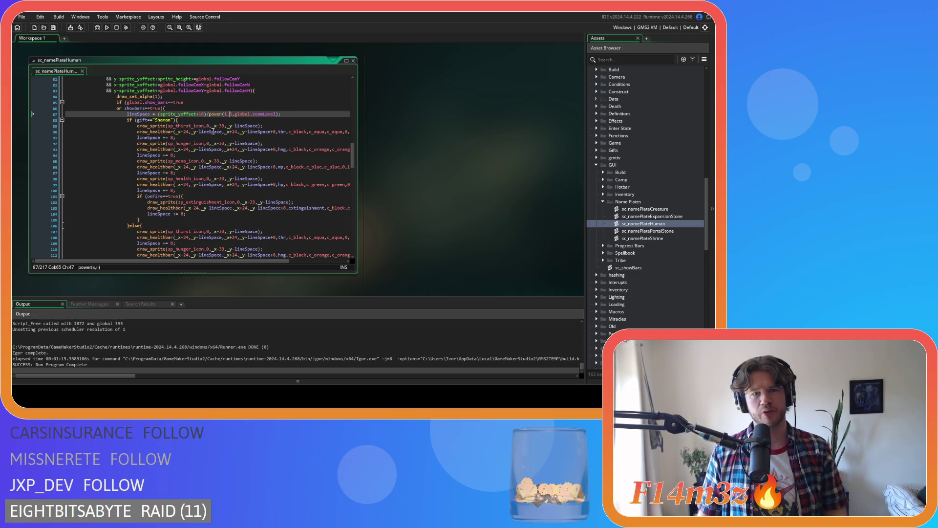
{"action": "left_click", "coordinate": [217, 122]}
{"action": "key", "text": "F5"}
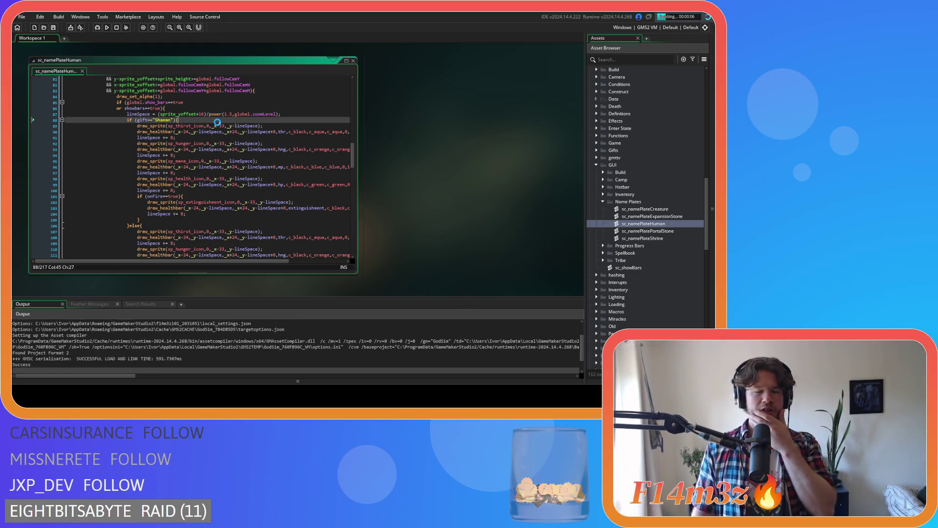
{"action": "mouse_move", "coordinate": [216, 114]}
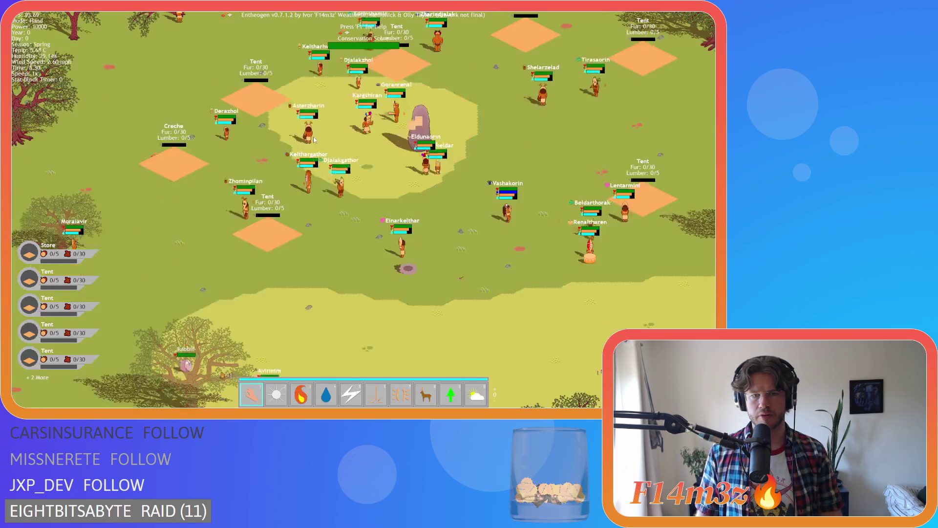
Zoom in and out and recentre the map on the village to check the nameplate bars
{"action": "scroll", "scroll_direction": "down", "scroll_amount": 3}
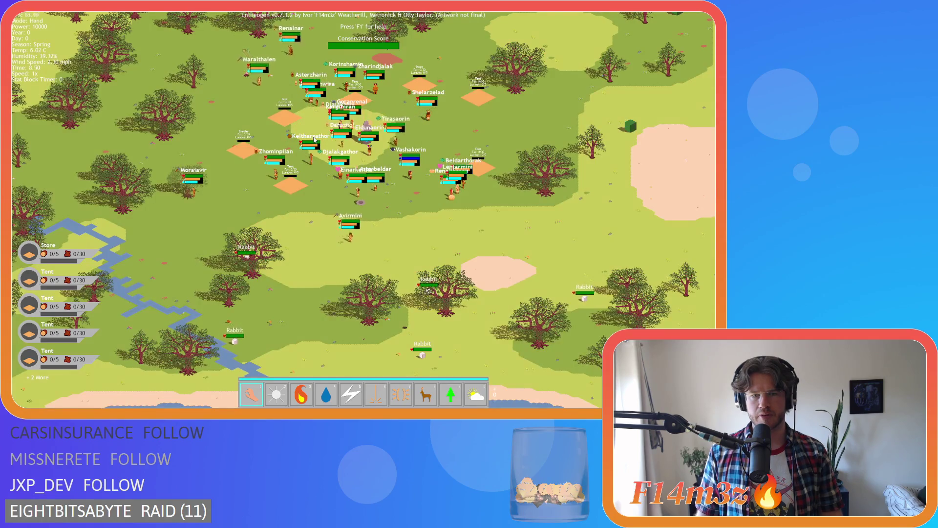
{"action": "scroll", "scroll_direction": "down", "scroll_amount": 3}
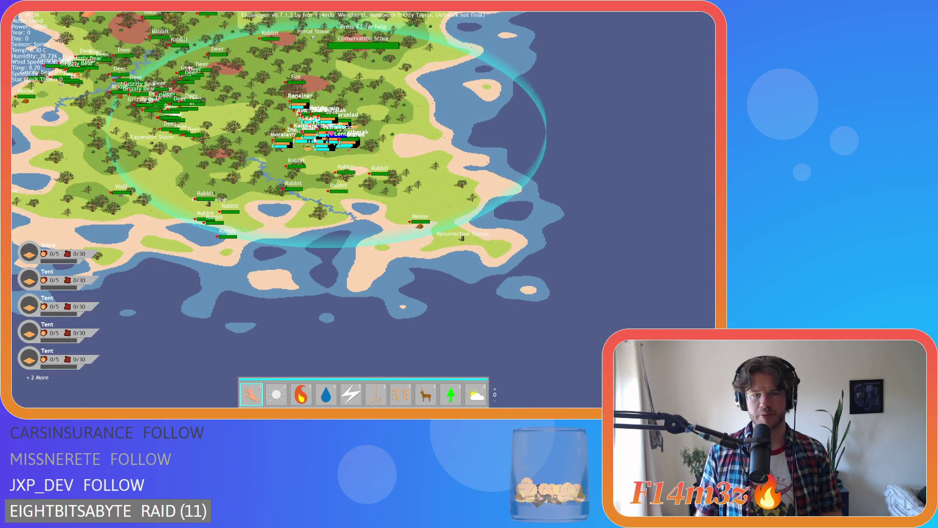
{"action": "scroll", "scroll_direction": "up", "scroll_amount": 3}
{"action": "scroll", "scroll_direction": "down", "scroll_amount": 3}
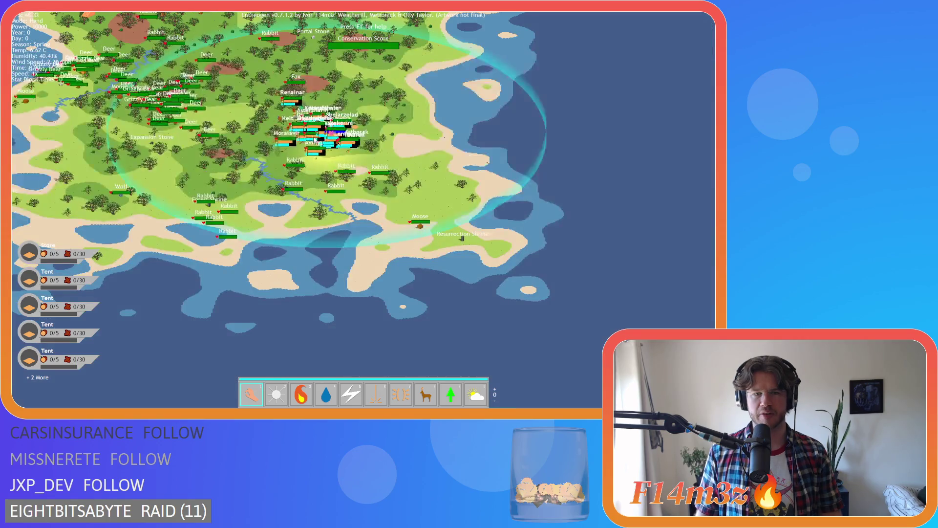
{"action": "key", "text": "w"}
{"action": "key", "text": "a"}
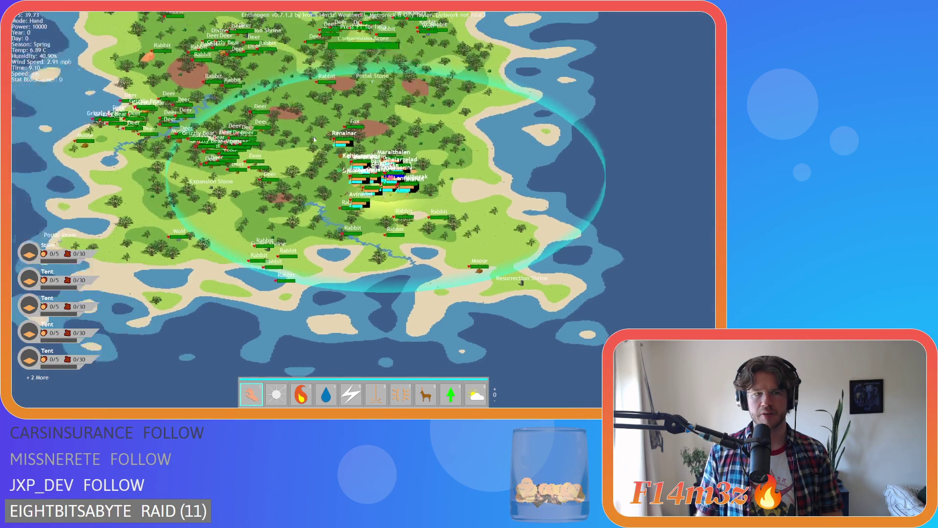
{"action": "key", "text": "d"}
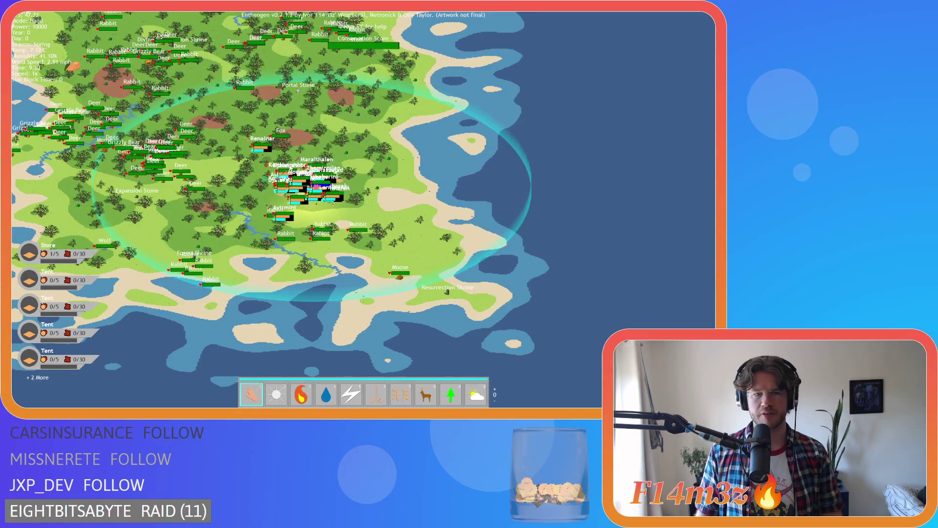
{"action": "scroll", "scroll_direction": "up", "scroll_amount": 3}
{"action": "scroll", "scroll_direction": "down", "scroll_amount": 3}
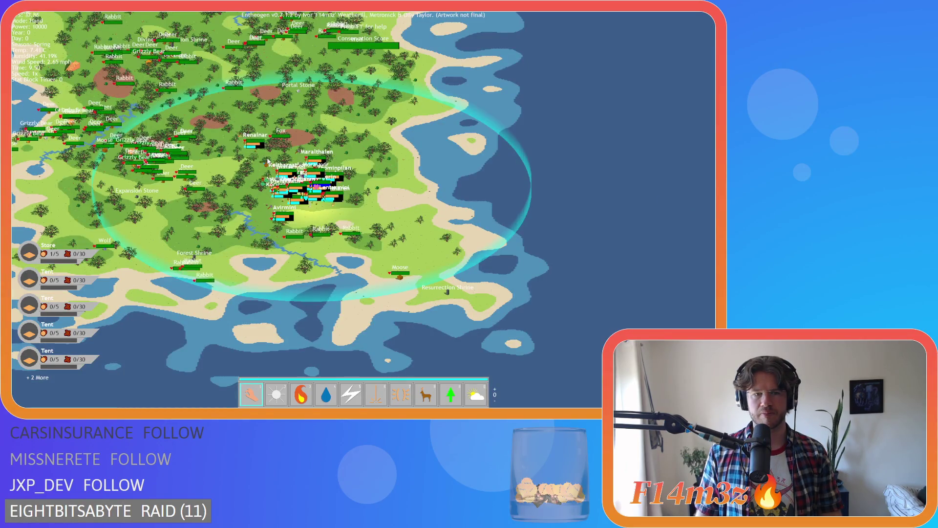
{"action": "scroll", "scroll_direction": "up", "scroll_amount": 3}
{"action": "scroll", "scroll_direction": "up", "scroll_amount": 3}
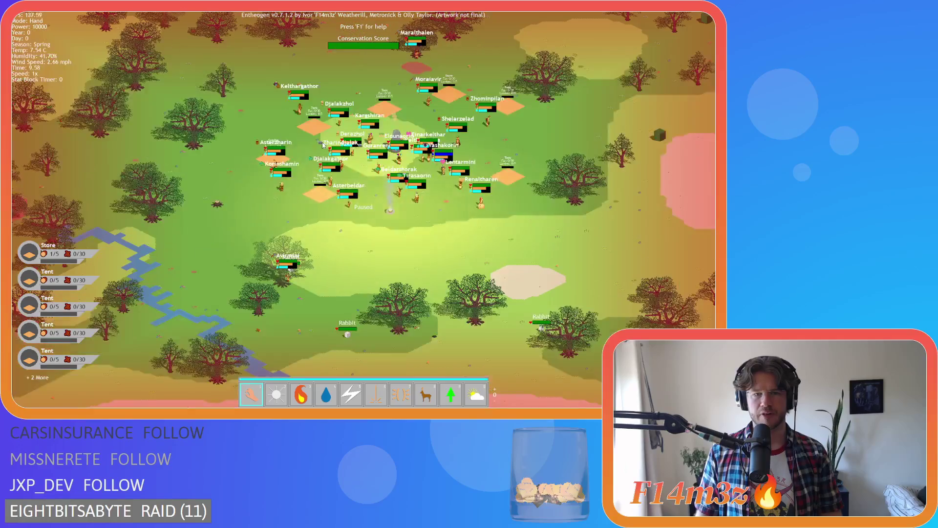
{"action": "scroll", "scroll_direction": "down", "scroll_amount": 3}
{"action": "scroll", "scroll_direction": "up", "scroll_amount": 3}
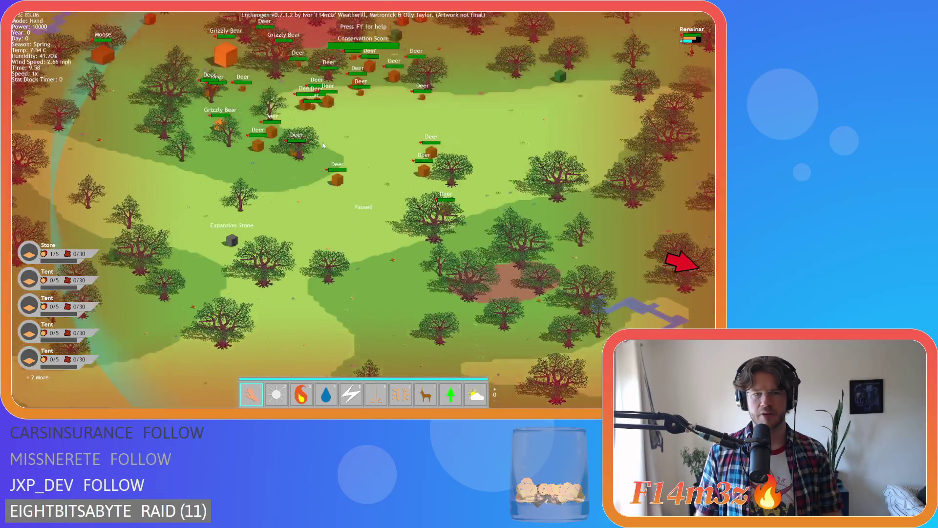
{"action": "scroll", "scroll_direction": "down", "scroll_amount": 3}
{"action": "scroll", "scroll_direction": "down", "scroll_amount": 3}
{"action": "scroll", "scroll_direction": "up", "scroll_amount": 3}
{"action": "scroll", "scroll_direction": "down", "scroll_amount": 3}
Pan the map around the island checking nameplate bars, then open the quit prompt
{"action": "key", "text": "d"}
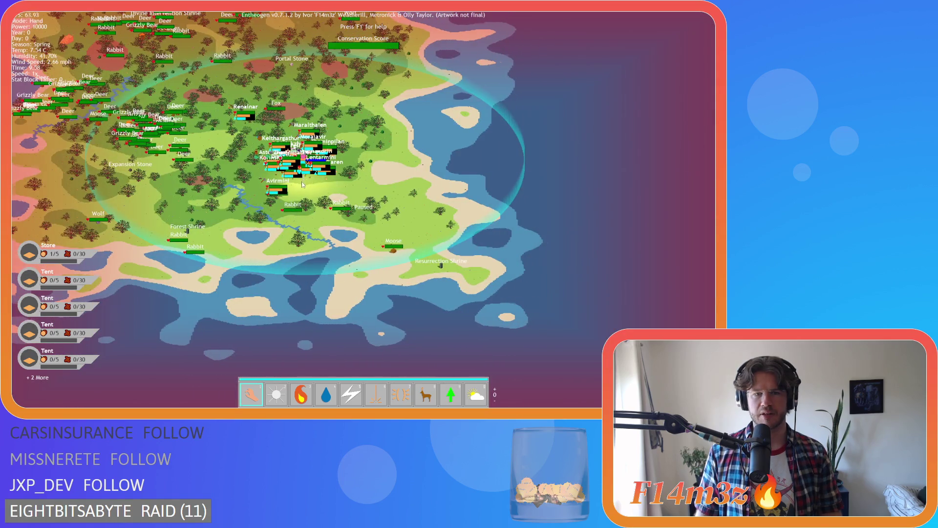
{"action": "key", "text": "a"}
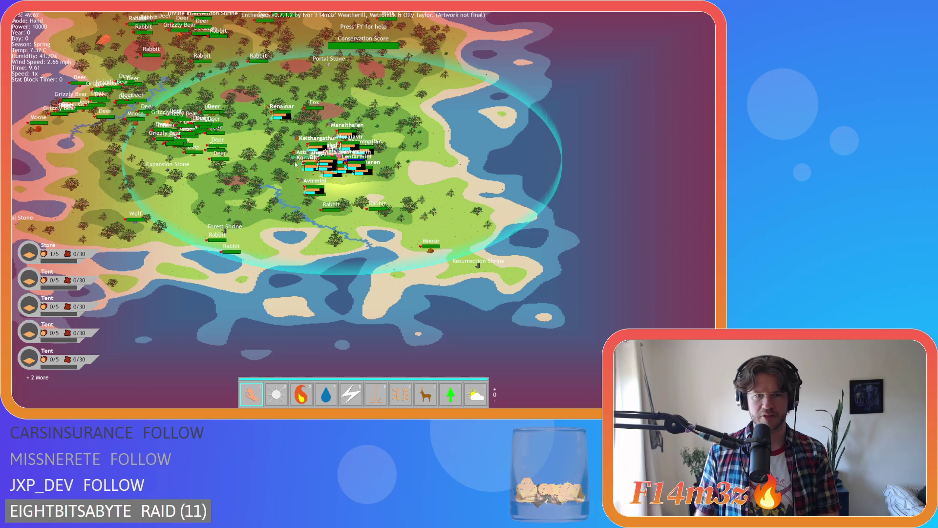
{"action": "key", "text": "a"}
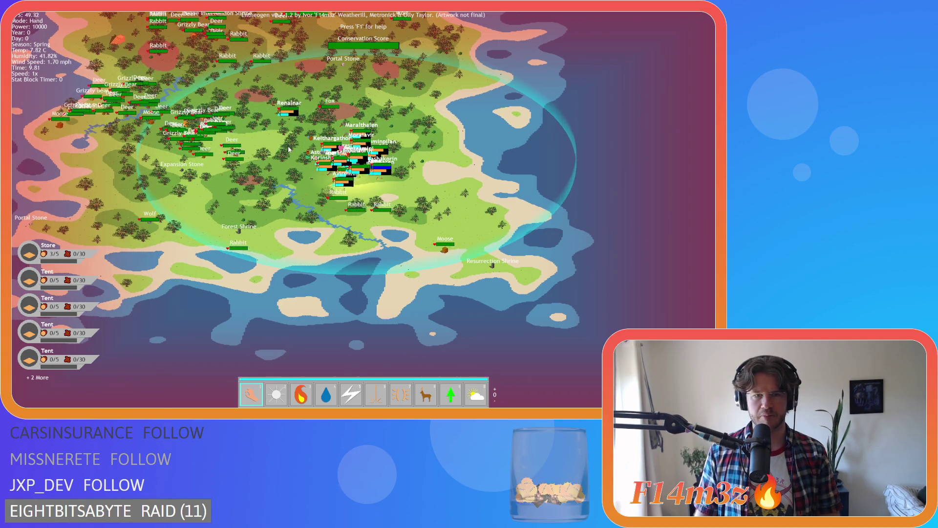
{"action": "key", "text": "d"}
{"action": "key", "text": "w"}
{"action": "key", "text": "a"}
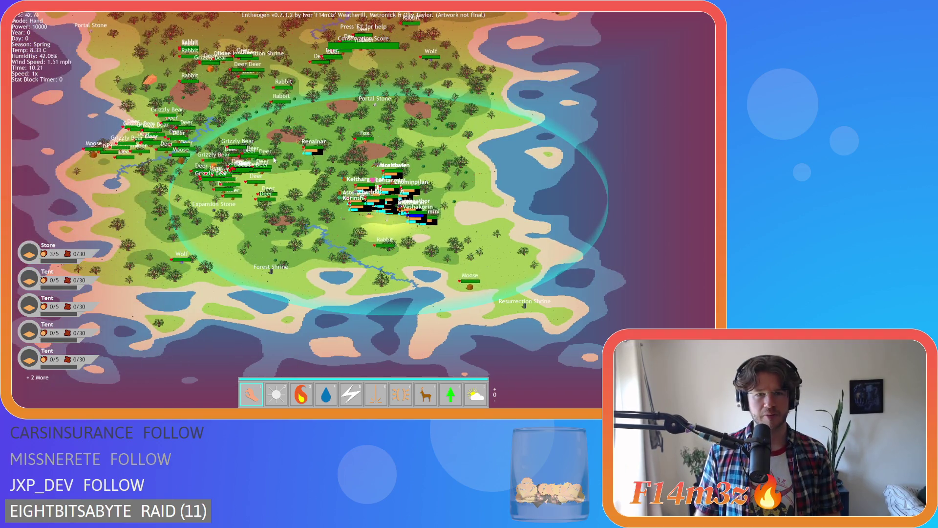
{"action": "key", "text": "s"}
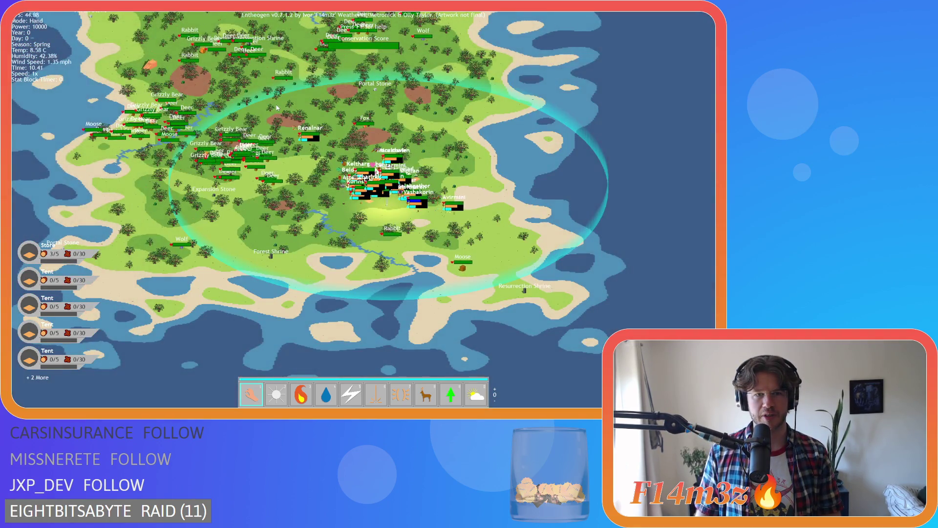
{"action": "scroll", "scroll_direction": "up", "scroll_amount": 3}
{"action": "scroll", "scroll_direction": "down", "scroll_amount": 3}
{"action": "key", "text": "s"}
{"action": "key", "text": "d"}
{"action": "key", "text": "Escape"}
Quit the game, change sc_namePlateCreature's line 22 power() exponent from 1.75 to 1.5, and relaunch
{"action": "key", "text": "y"}
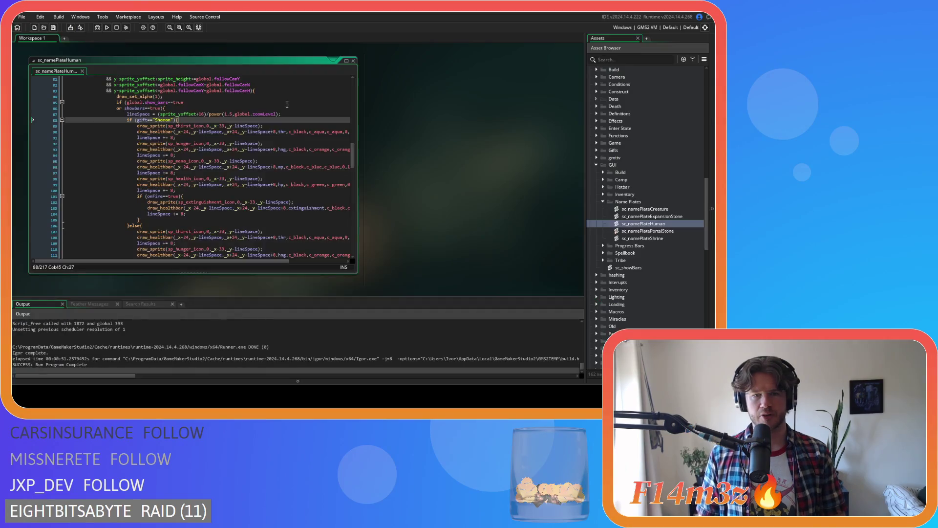
{"action": "double_click", "coordinate": [667, 210]}
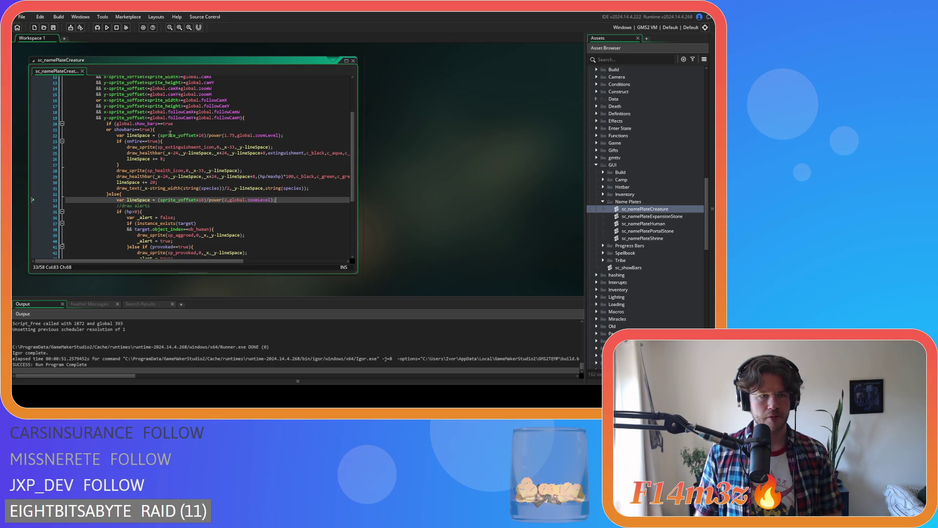
{"action": "left_click", "coordinate": [232, 136]}
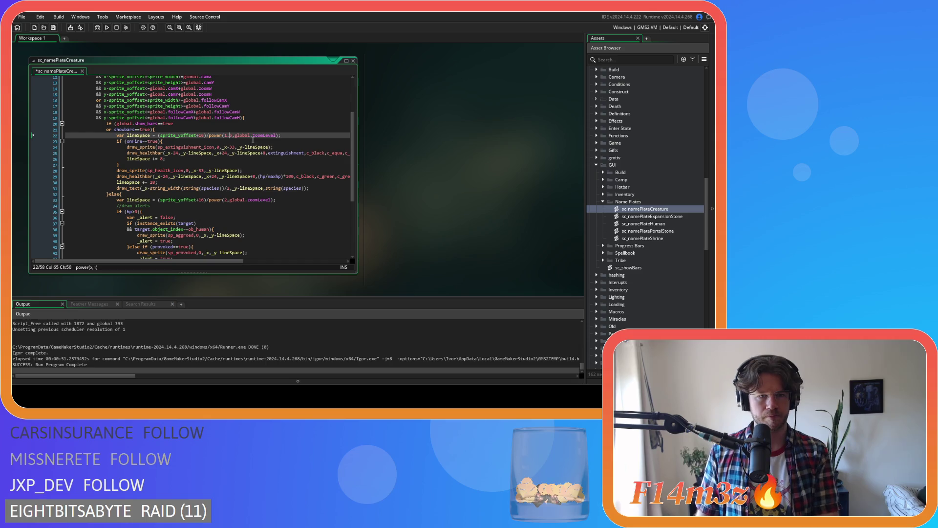
{"action": "left_click", "coordinate": [272, 189]}
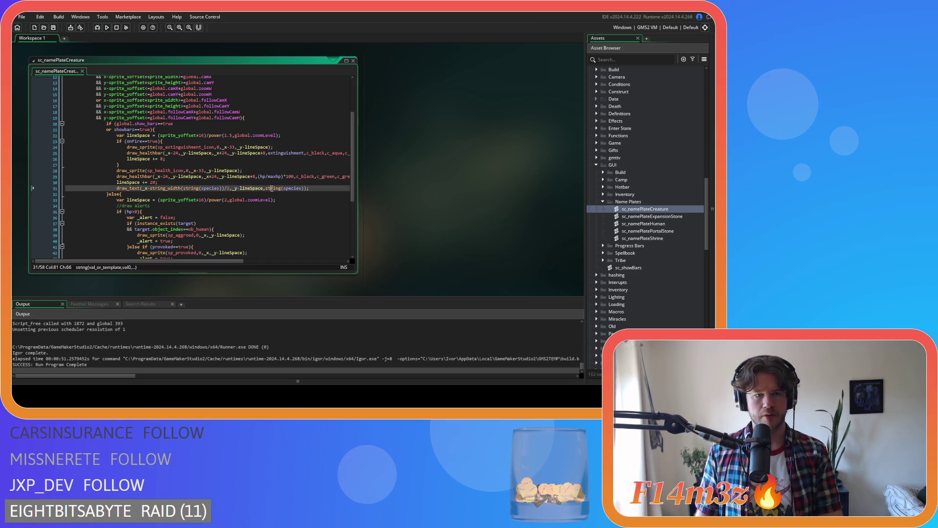
{"action": "scroll", "scroll_direction": "down", "scroll_amount": 3}
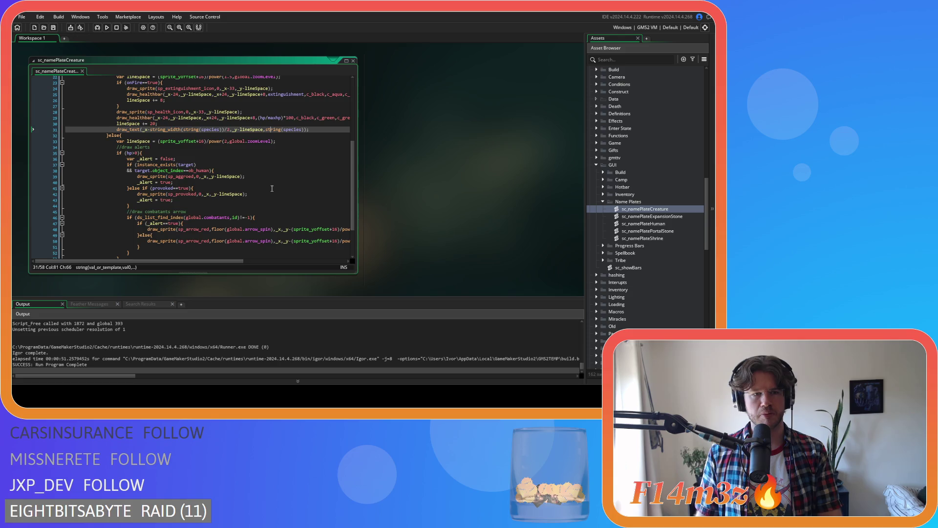
{"action": "scroll", "scroll_direction": "down", "scroll_amount": 3}
{"action": "scroll", "scroll_direction": "up", "scroll_amount": 3}
{"action": "key", "text": "F5"}
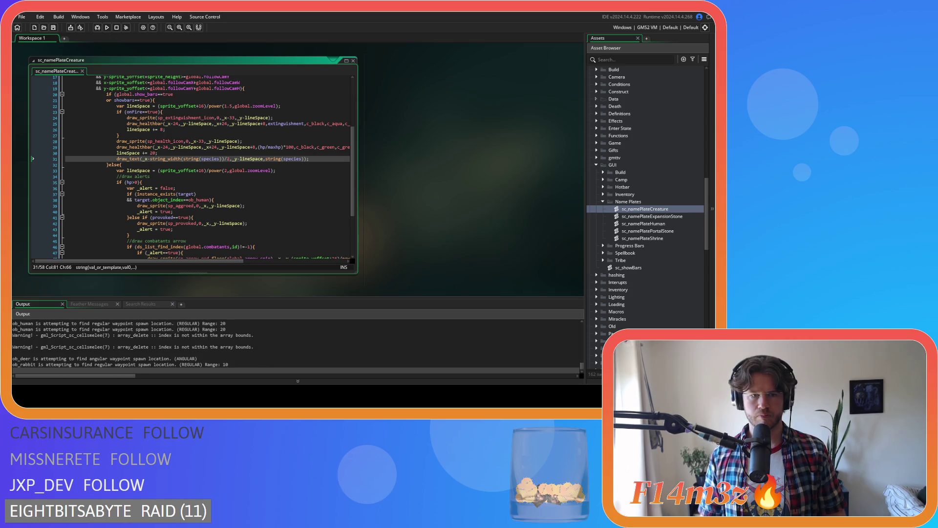
{"action": "scroll", "scroll_direction": "up", "scroll_amount": 3}
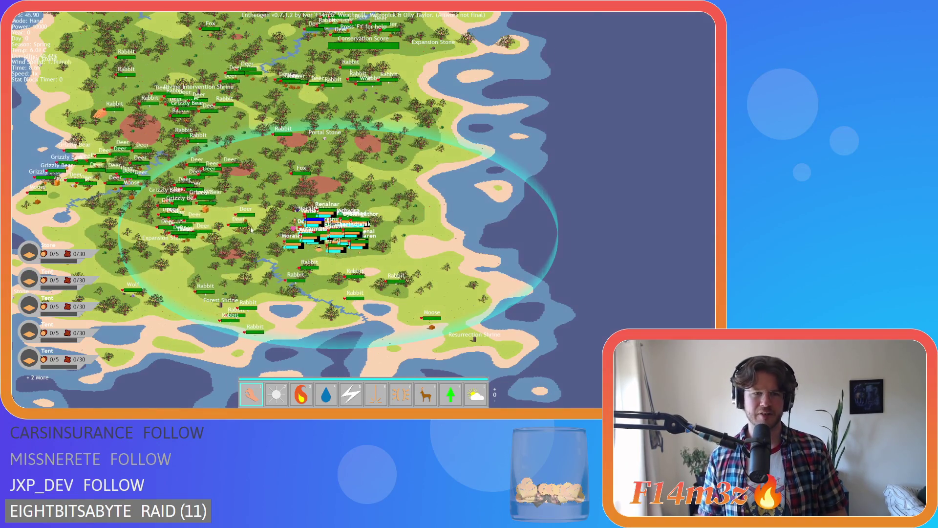
Zoom in and out and pan the map to check how the nameplates scale
{"action": "scroll", "scroll_direction": "down", "scroll_amount": 3}
{"action": "scroll", "scroll_direction": "up", "scroll_amount": 3}
{"action": "scroll", "scroll_direction": "up", "scroll_amount": 3}
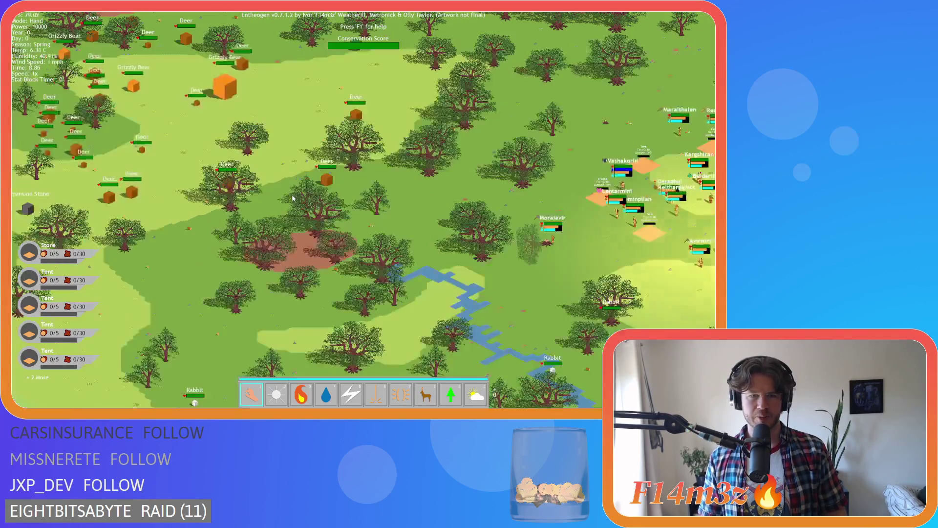
{"action": "scroll", "scroll_direction": "down", "scroll_amount": 3}
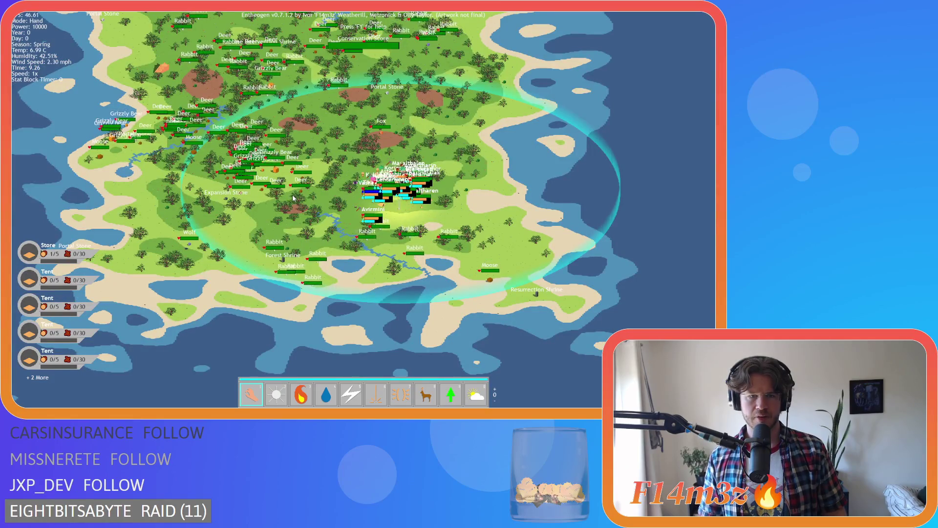
{"action": "scroll", "scroll_direction": "up", "scroll_amount": 3}
{"action": "scroll", "scroll_direction": "down", "scroll_amount": 3}
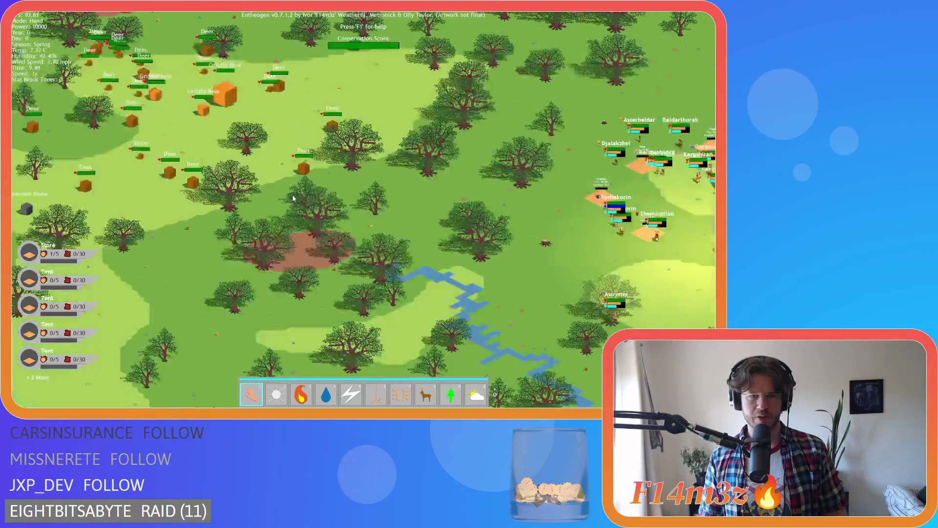
{"action": "scroll", "scroll_direction": "down", "scroll_amount": 3}
{"action": "left_click_drag", "start_coordinate": [273, 186], "coordinate": [380, 213]}
{"action": "scroll", "scroll_direction": "up", "scroll_amount": 3}
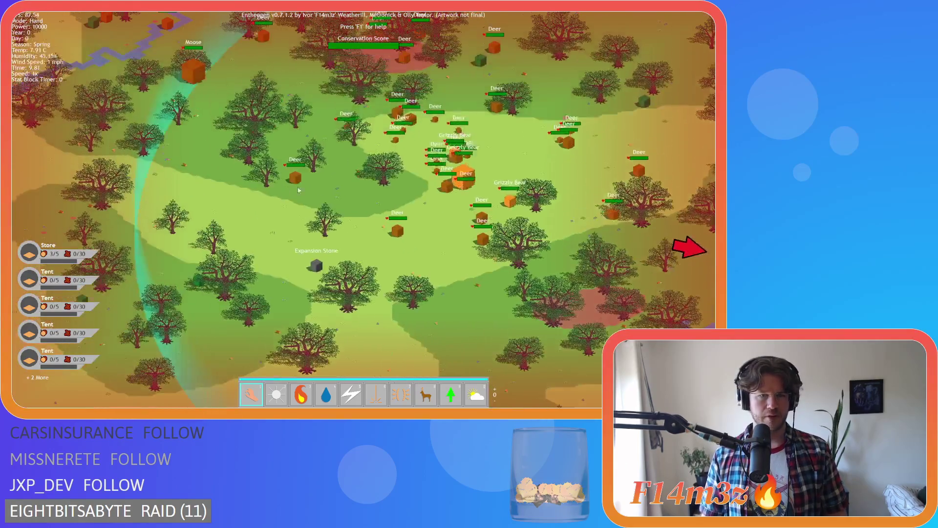
{"action": "scroll", "scroll_direction": "down", "scroll_amount": 3}
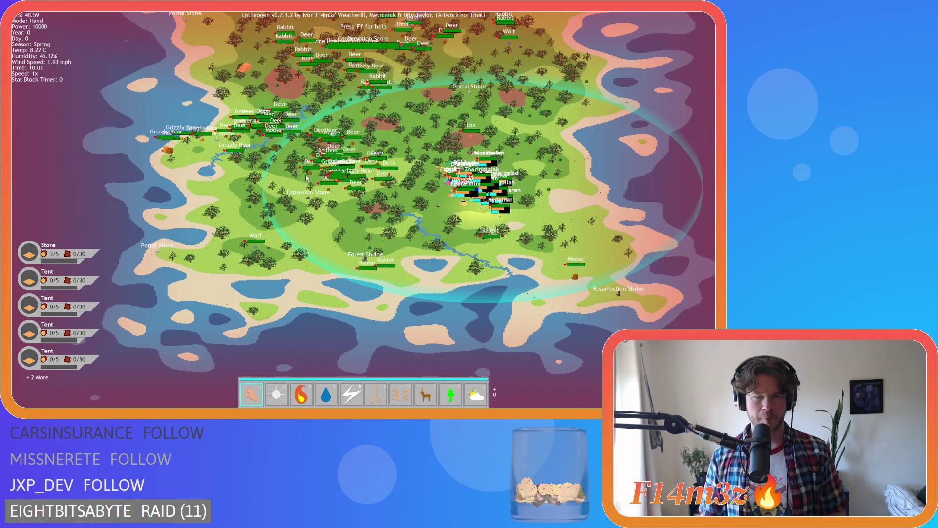
{"action": "scroll", "scroll_direction": "up", "scroll_amount": 3}
{"action": "scroll", "scroll_direction": "up", "scroll_amount": 3}
{"action": "scroll", "scroll_direction": "down", "scroll_amount": 3}
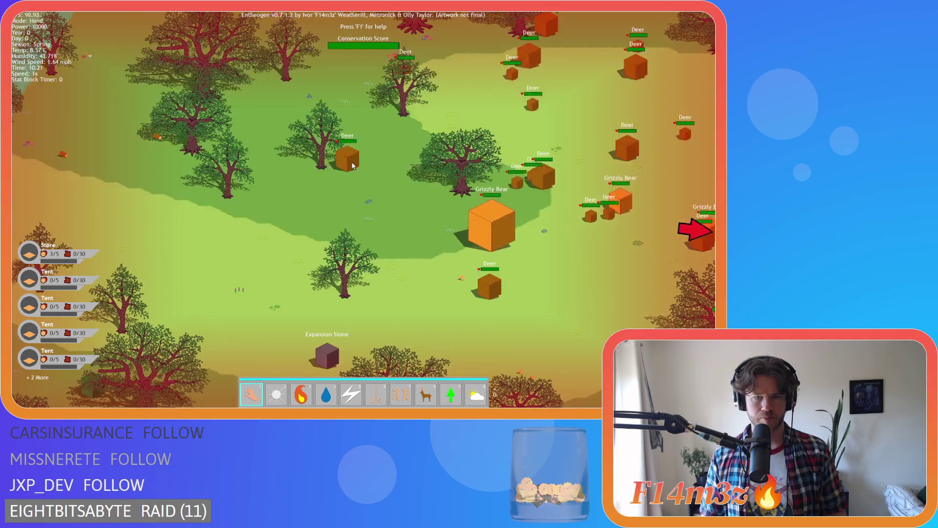
{"action": "scroll", "scroll_direction": "up", "scroll_amount": 3}
{"action": "scroll", "scroll_direction": "down", "scroll_amount": 3}
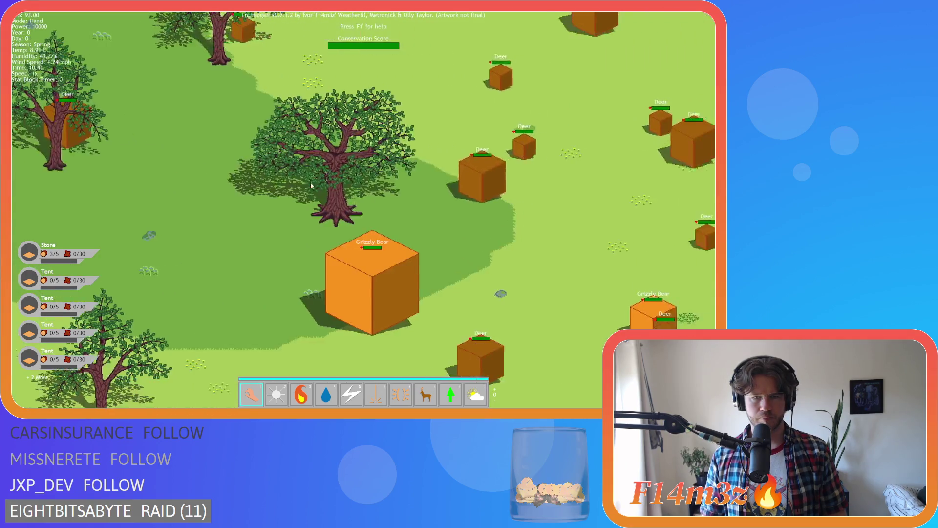
{"action": "scroll", "scroll_direction": "down", "scroll_amount": 3}
{"action": "scroll", "scroll_direction": "up", "scroll_amount": 3}
{"action": "scroll", "scroll_direction": "down", "scroll_amount": 3}
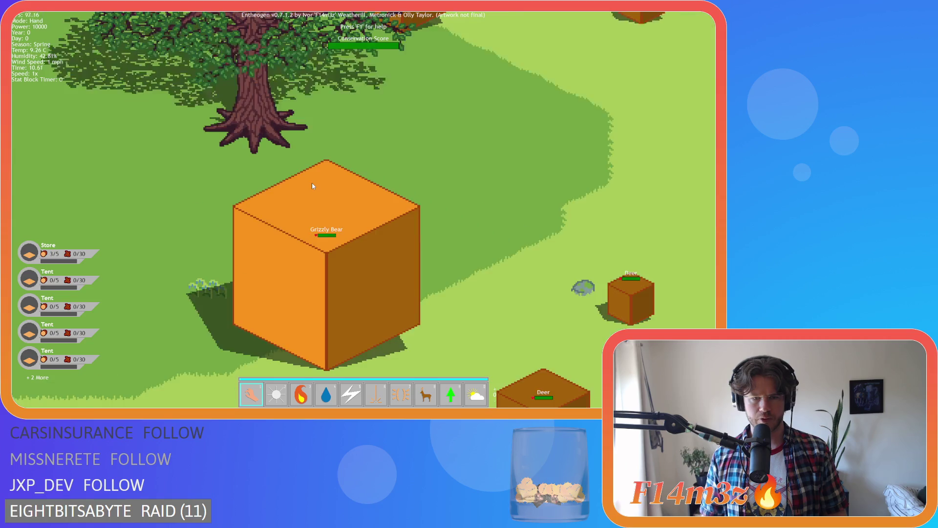
{"action": "scroll", "scroll_direction": "down", "scroll_amount": 3}
{"action": "scroll", "scroll_direction": "up", "scroll_amount": 3}
{"action": "scroll", "scroll_direction": "down", "scroll_amount": 3}
{"action": "scroll", "scroll_direction": "down", "scroll_amount": 3}
{"action": "scroll", "scroll_direction": "up", "scroll_amount": 3}
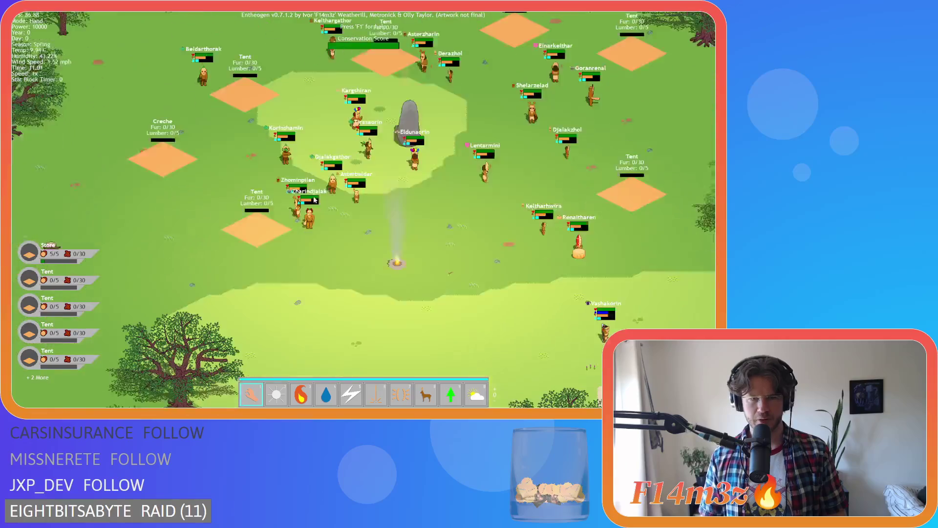
{"action": "scroll", "scroll_direction": "down", "scroll_amount": 3}
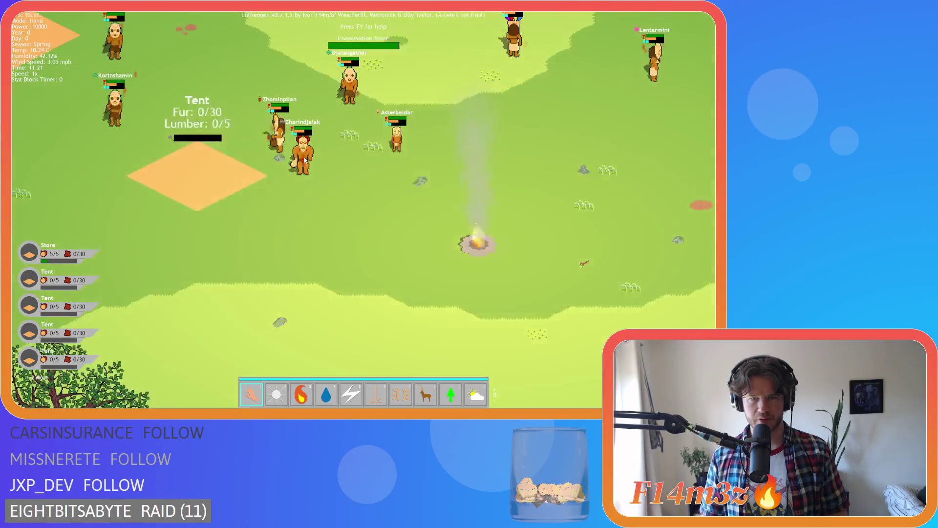
{"action": "scroll", "scroll_direction": "down", "scroll_amount": 3}
{"action": "scroll", "scroll_direction": "up", "scroll_amount": 3}
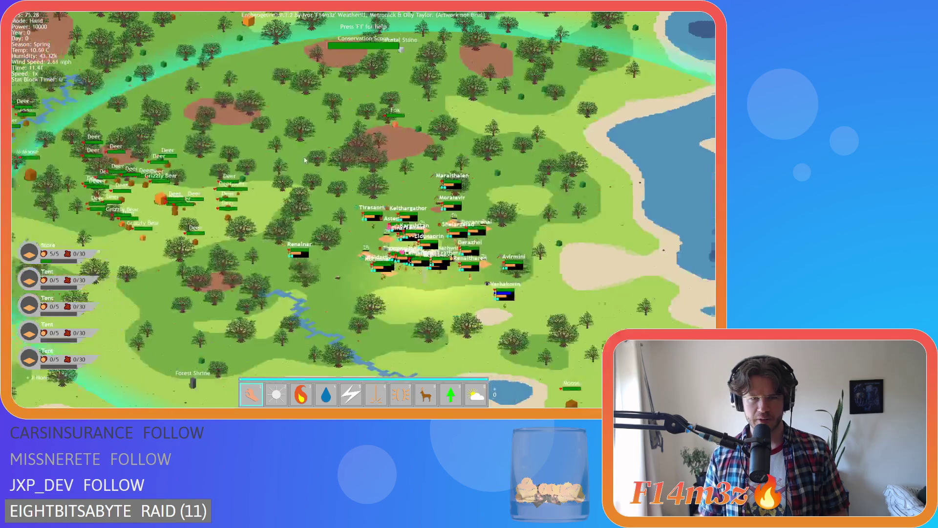
{"action": "scroll", "scroll_direction": "up", "scroll_amount": 3}
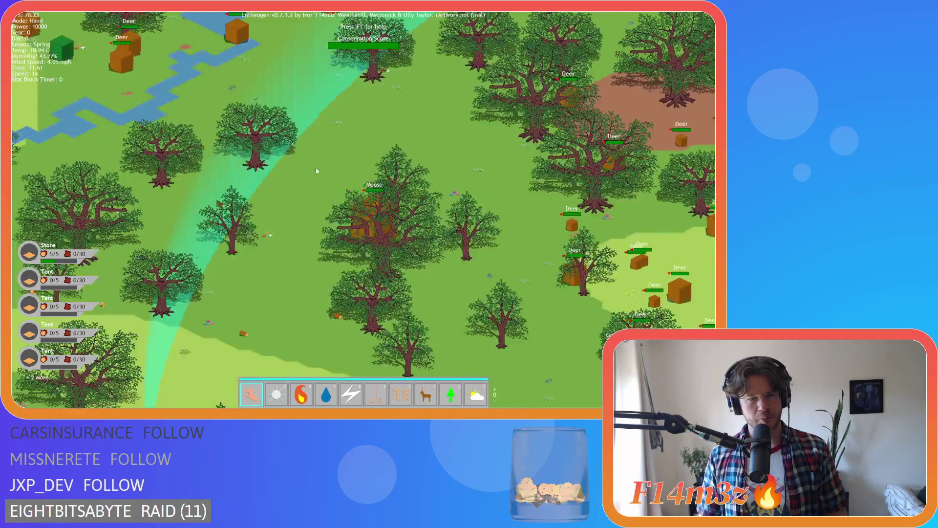
{"action": "scroll", "scroll_direction": "up", "scroll_amount": 3}
{"action": "scroll", "scroll_direction": "down", "scroll_amount": 3}
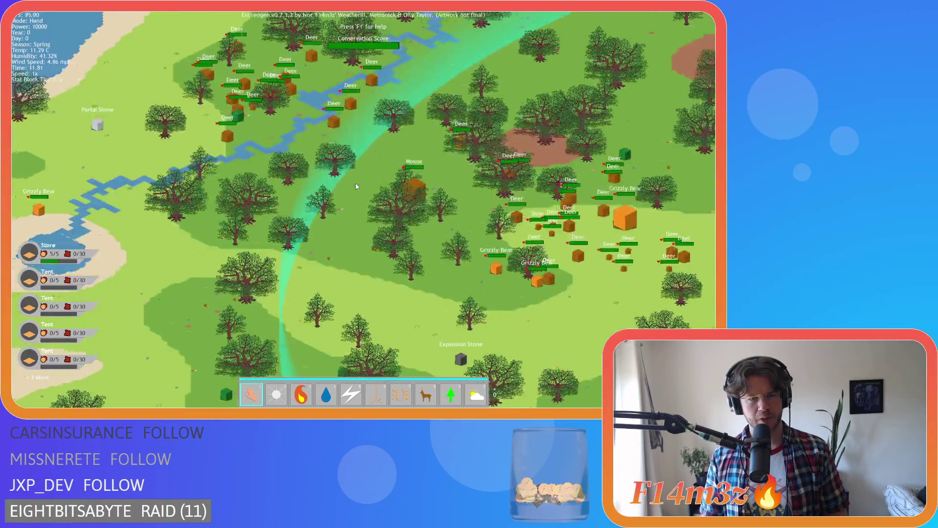
{"action": "scroll", "scroll_direction": "down", "scroll_amount": 3}
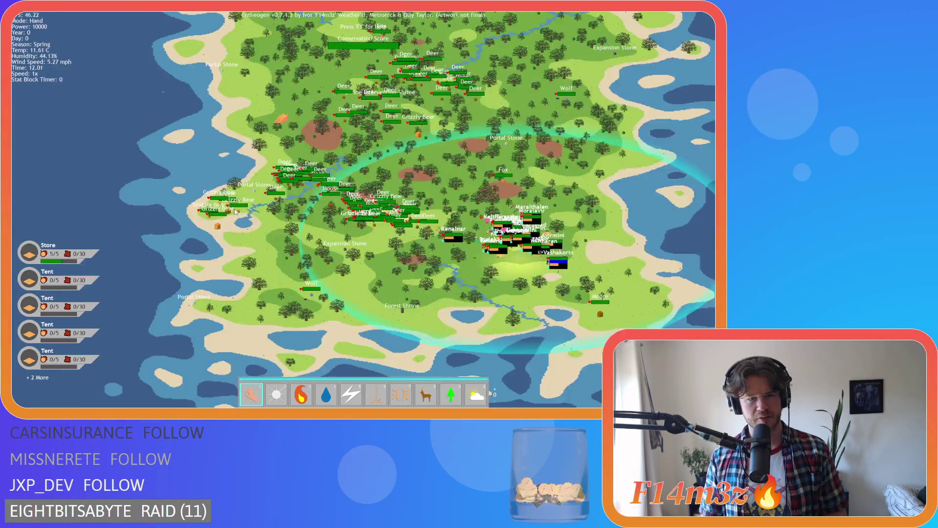
{"action": "scroll", "scroll_direction": "up", "scroll_amount": 3}
{"action": "scroll", "scroll_direction": "up", "scroll_amount": 3}
{"action": "scroll", "scroll_direction": "down", "scroll_amount": 3}
{"action": "scroll", "scroll_direction": "up", "scroll_amount": 3}
{"action": "scroll", "scroll_direction": "up", "scroll_amount": 3}
{"action": "scroll", "scroll_direction": "down", "scroll_amount": 3}
{"action": "scroll", "scroll_direction": "up", "scroll_amount": 3}
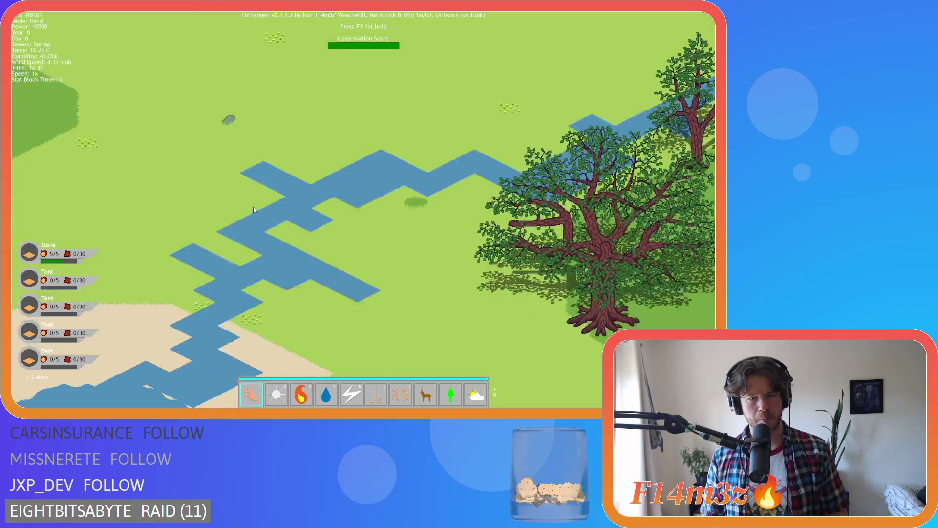
{"action": "scroll", "scroll_direction": "down", "scroll_amount": 3}
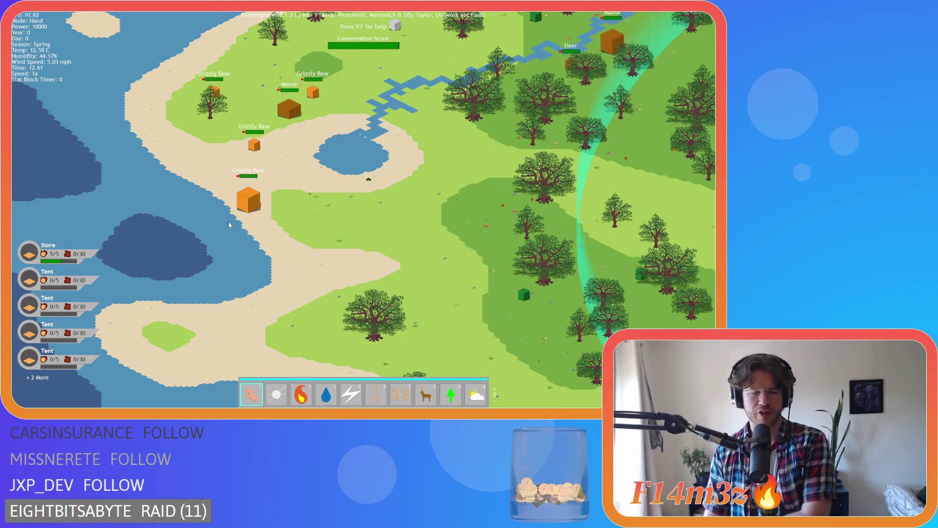
{"action": "scroll", "scroll_direction": "up", "scroll_amount": 3}
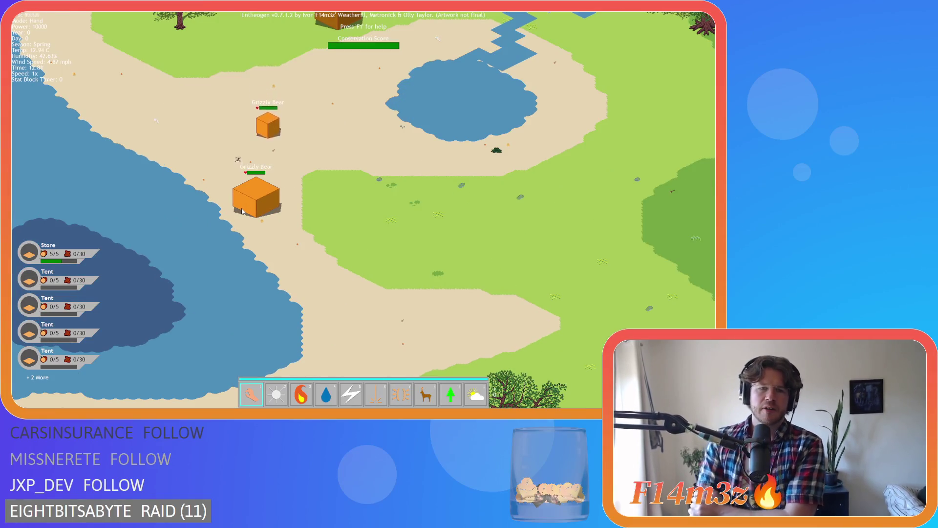
{"action": "scroll", "scroll_direction": "down", "scroll_amount": 3}
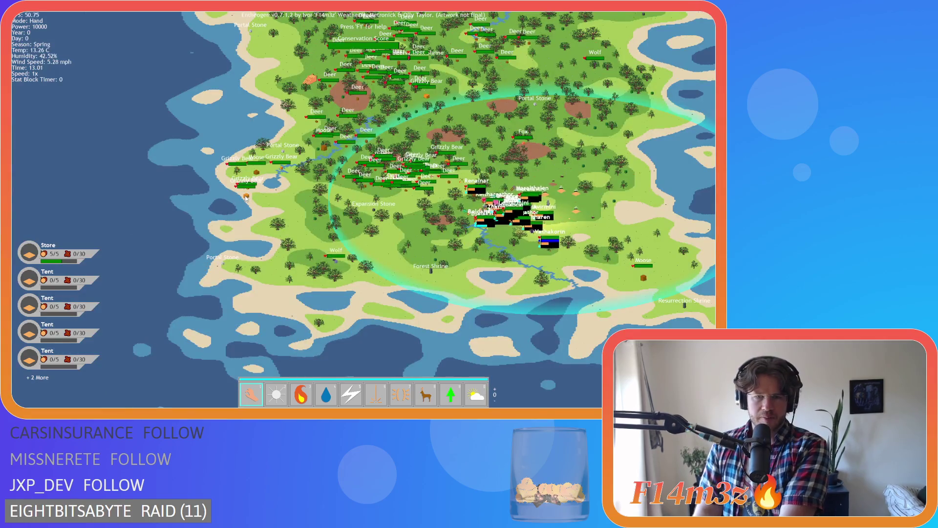
{"action": "scroll", "scroll_direction": "up", "scroll_amount": 3}
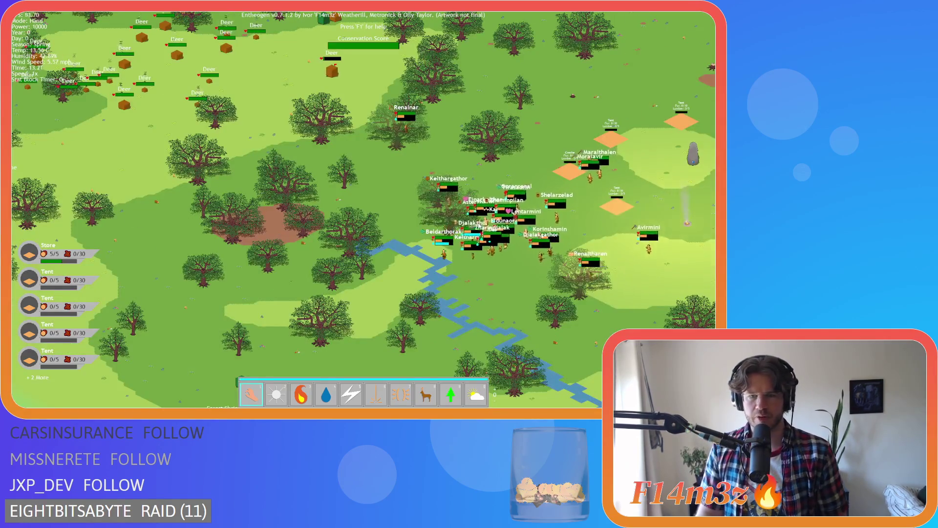
Quit the running game, answering Y at the quit confirmation
{"action": "scroll", "scroll_direction": "up", "scroll_amount": 3}
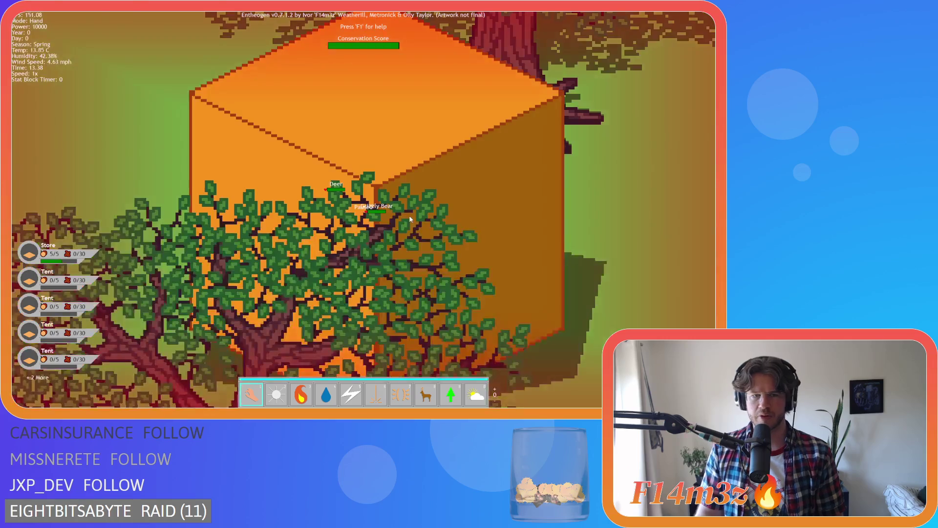
{"action": "scroll", "scroll_direction": "down", "scroll_amount": 3}
{"action": "key", "text": "Escape"}
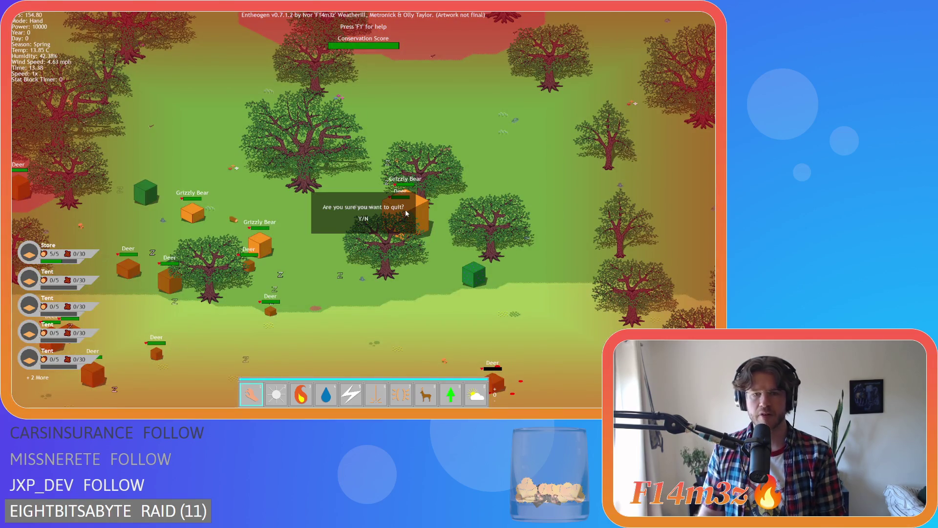
{"action": "key", "text": "y"}
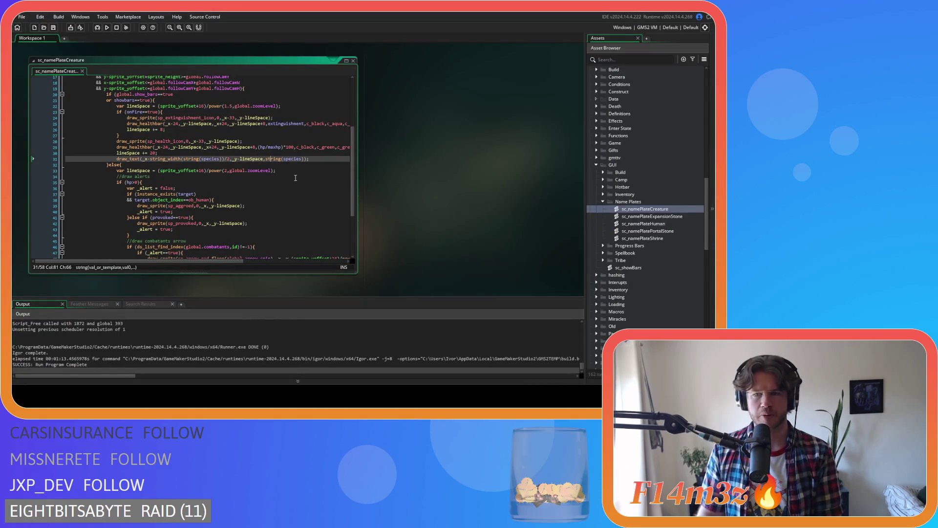
Wrap the creature lineSpace assignment in an if (global.zoomLevel==0) check
{"action": "scroll", "scroll_direction": "up", "scroll_amount": 3}
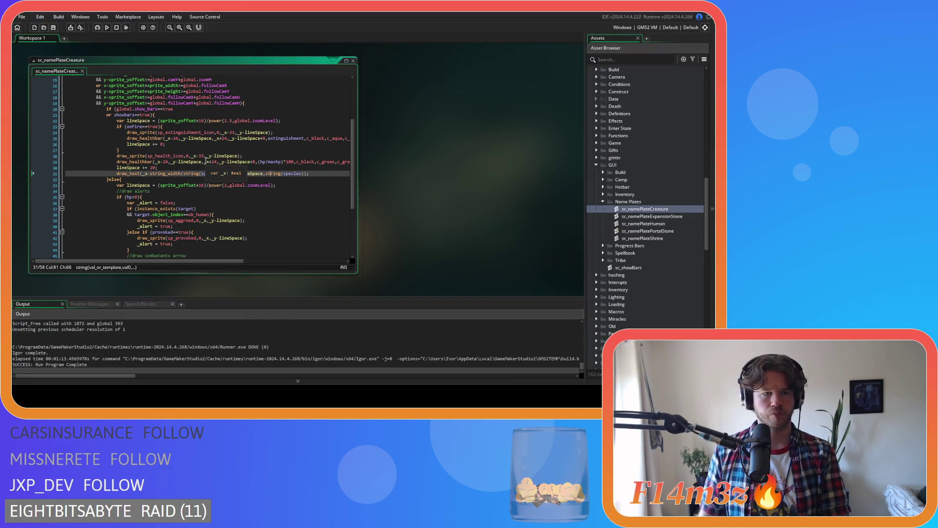
{"action": "left_click", "coordinate": [143, 179]}
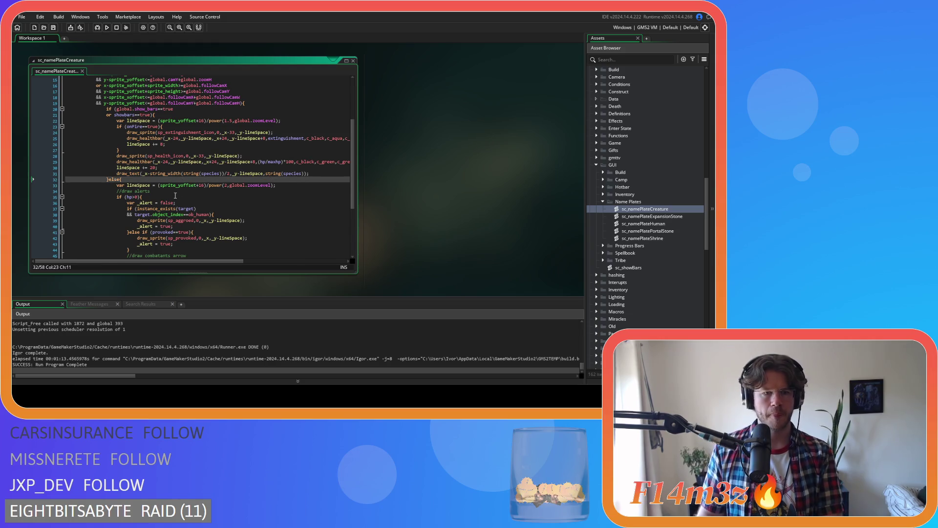
{"action": "left_click", "coordinate": [237, 115]}
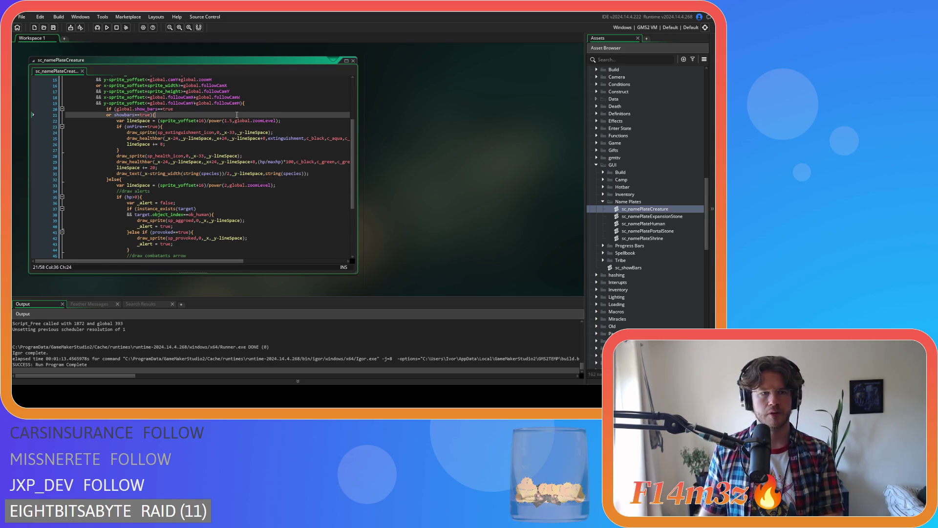
{"action": "key", "text": "Return"}
{"action": "type", "text": "if (gl"}
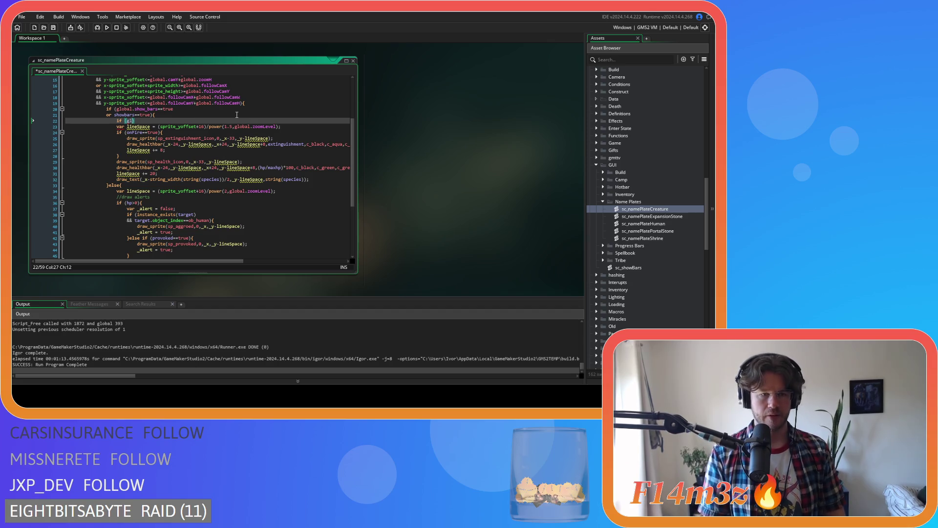
{"action": "type", "text": "obal."}
{"action": "type", "text": "zoom"}
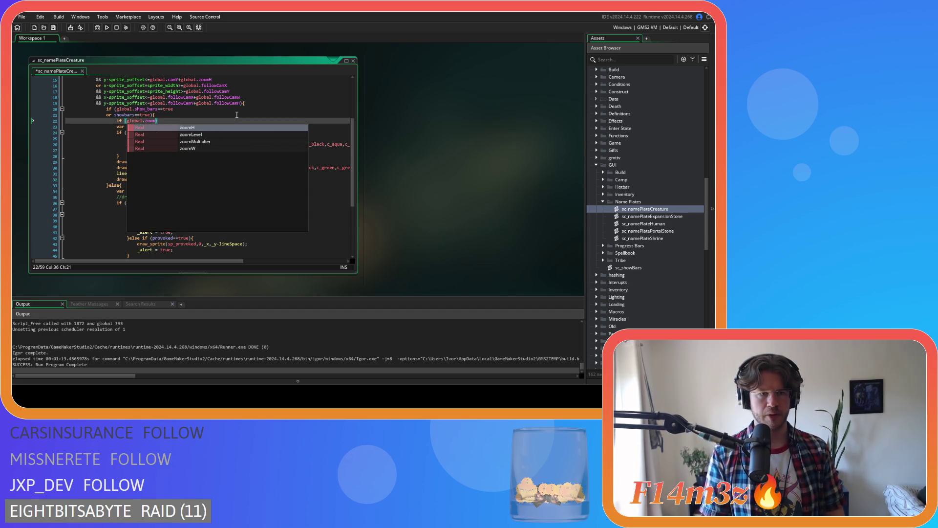
{"action": "type", "text": "L"}
{"action": "key", "text": "Return"}
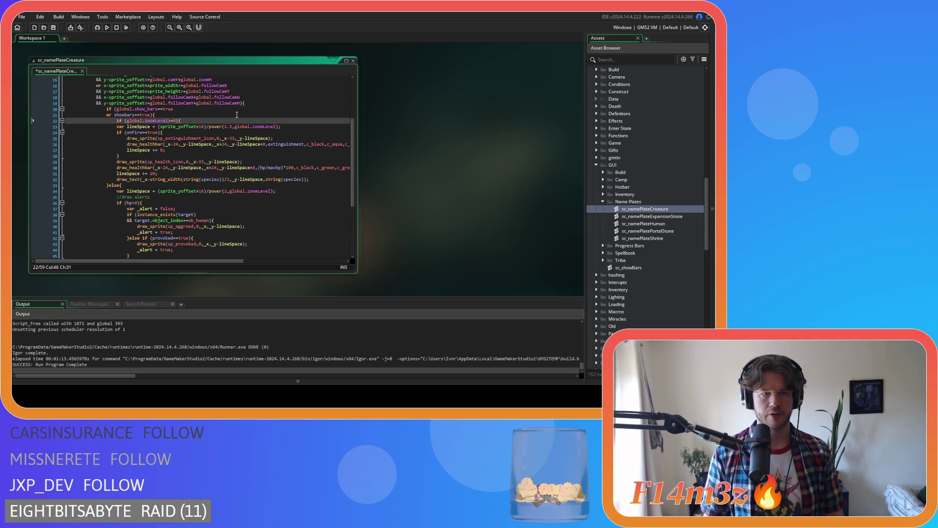
Add an else branch that sets lineSpace using power(2,…) instead of power(1.5,…)
{"action": "left_click", "coordinate": [116, 127]}
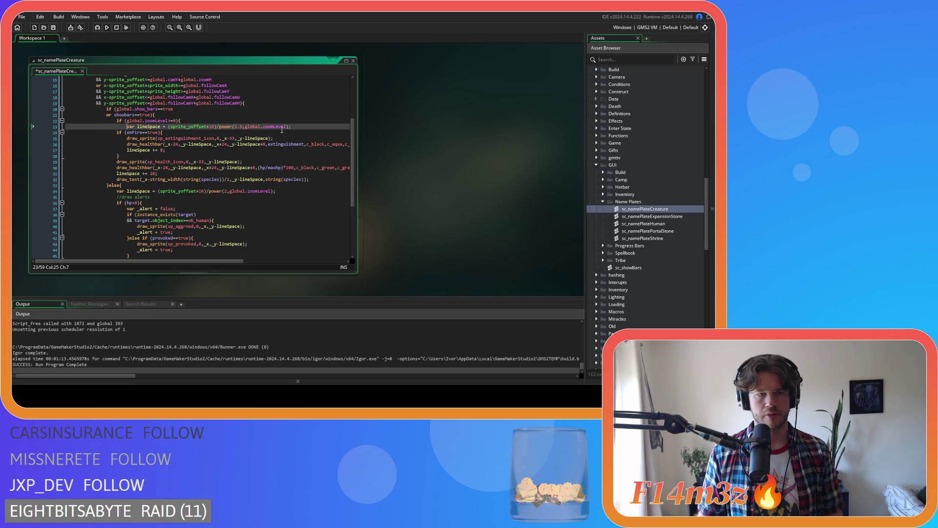
{"action": "key", "text": "Return"}
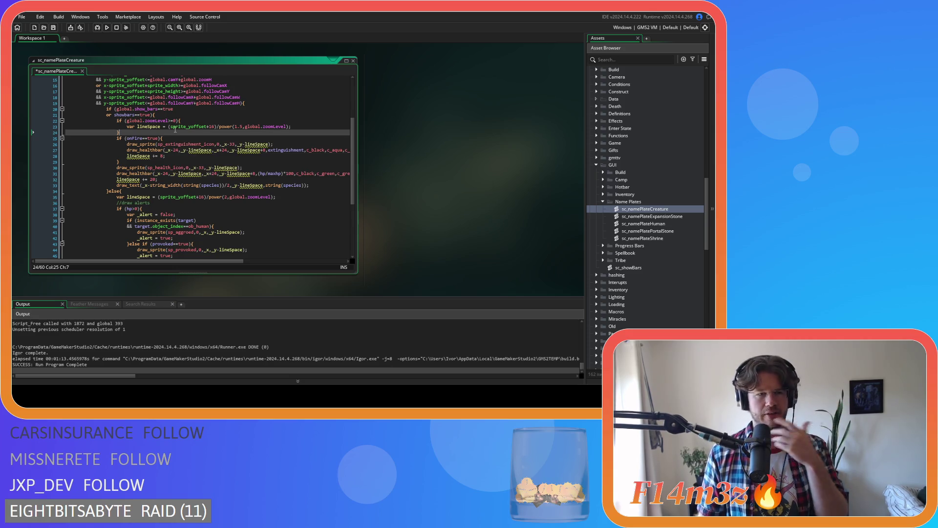
{"action": "type", "text": "else"}
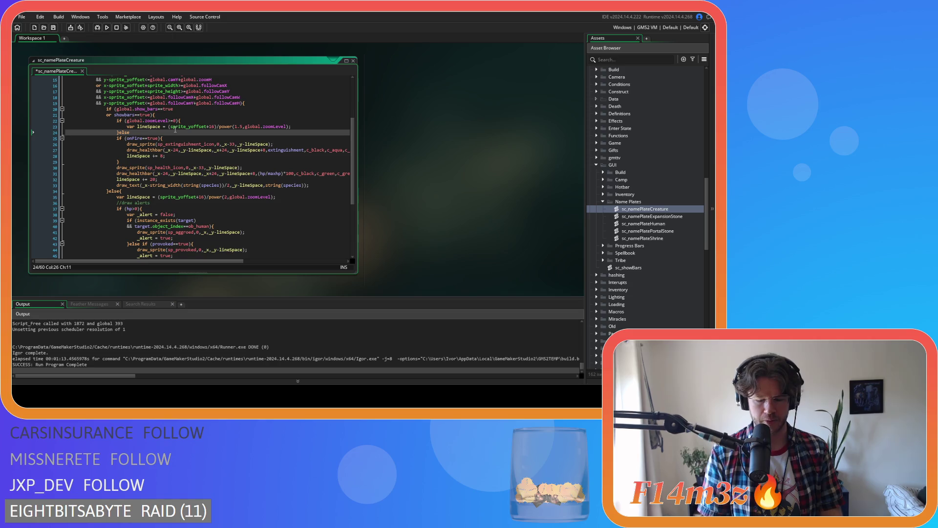
{"action": "key", "text": "Return"}
{"action": "key", "text": "Return"}
{"action": "left_click_drag", "start_coordinate": [291, 126], "coordinate": [126, 126]}
{"action": "left_click", "coordinate": [142, 139]}
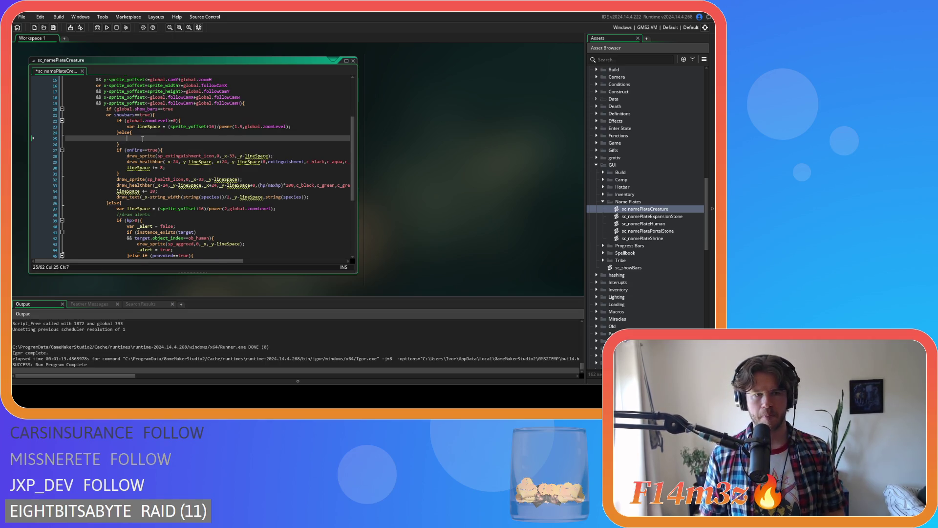
{"action": "mouse_move", "coordinate": [153, 156]}
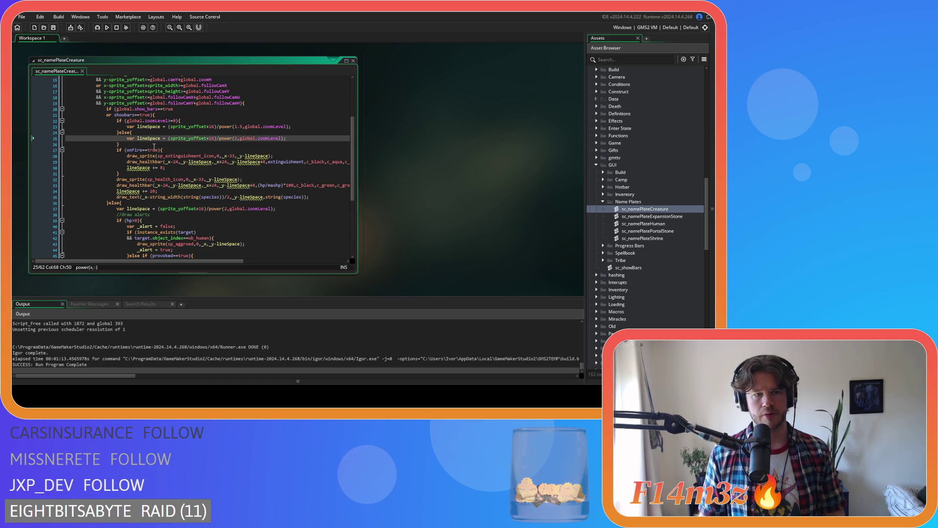
{"action": "left_click", "coordinate": [122, 145]}
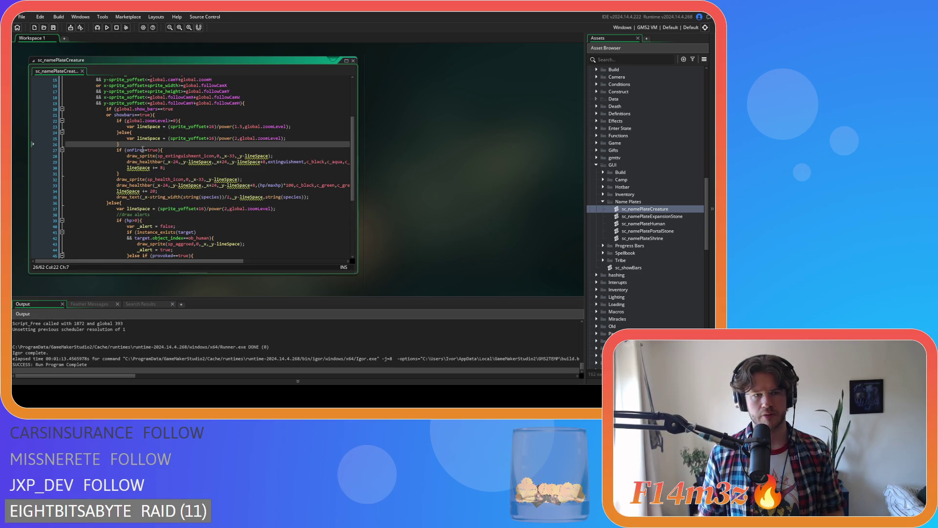
Declare var lineSpace above the zoom check and clean up the duplicate var keywords
{"action": "scroll", "scroll_direction": "up", "scroll_amount": 3}
{"action": "left_click", "coordinate": [189, 123]}
{"action": "key", "text": "Return"}
{"action": "type", "text": "var lineSpace = 0;"}
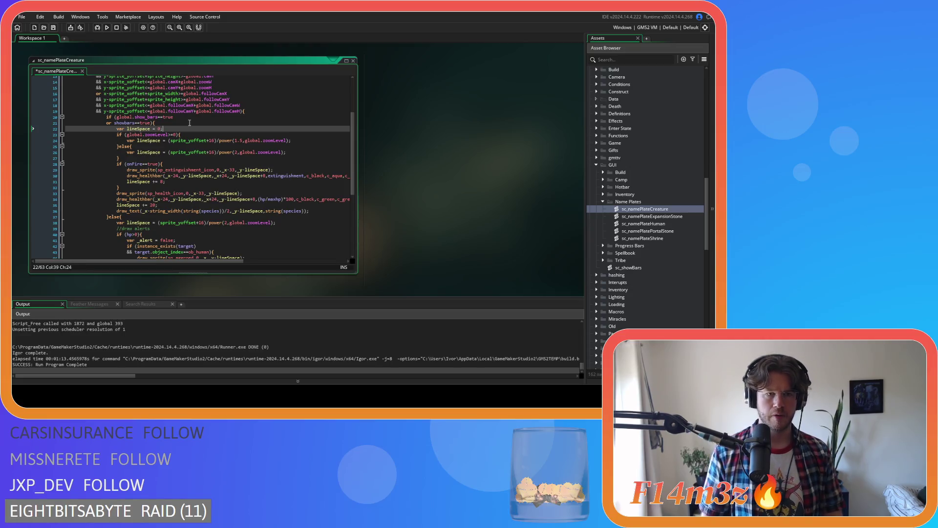
{"action": "double_click", "coordinate": [131, 140]}
{"action": "double_click", "coordinate": [131, 152]}
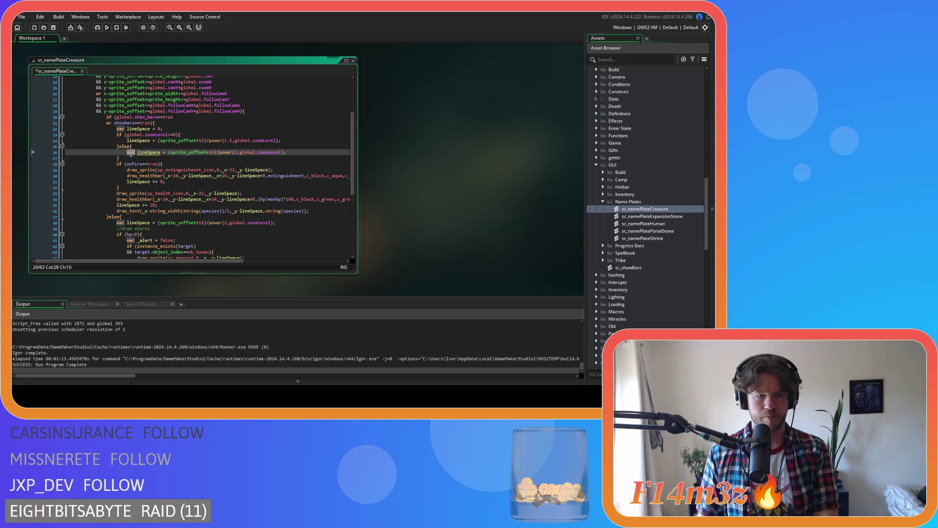
Save sc_namePlateCreature, then build and run the game with F5
{"action": "key", "text": "ctrl+s"}
{"action": "left_click", "coordinate": [204, 133]}
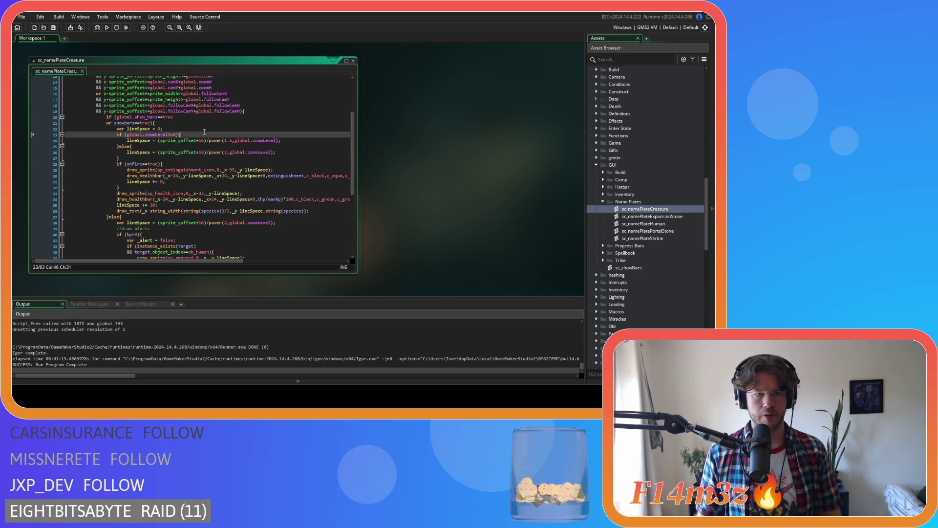
{"action": "key", "text": "F5"}
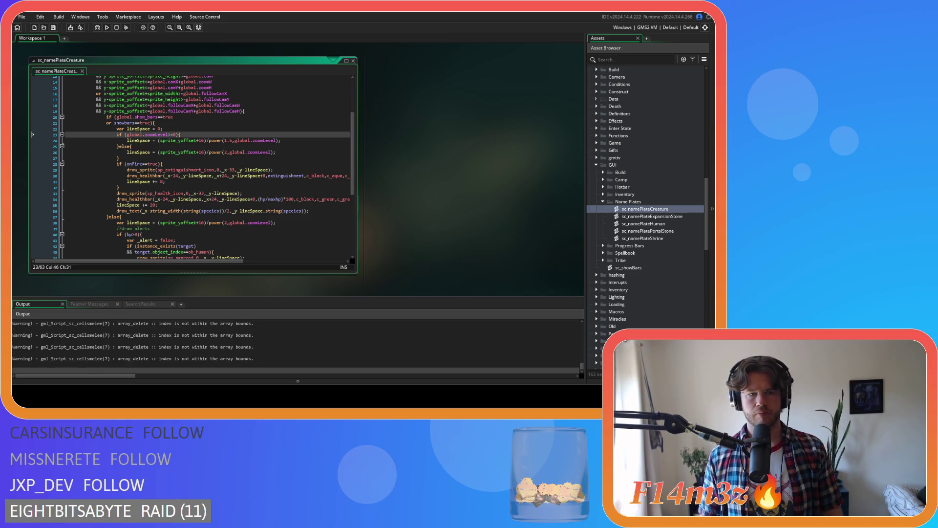
{"action": "key", "text": "alt+Tab"}
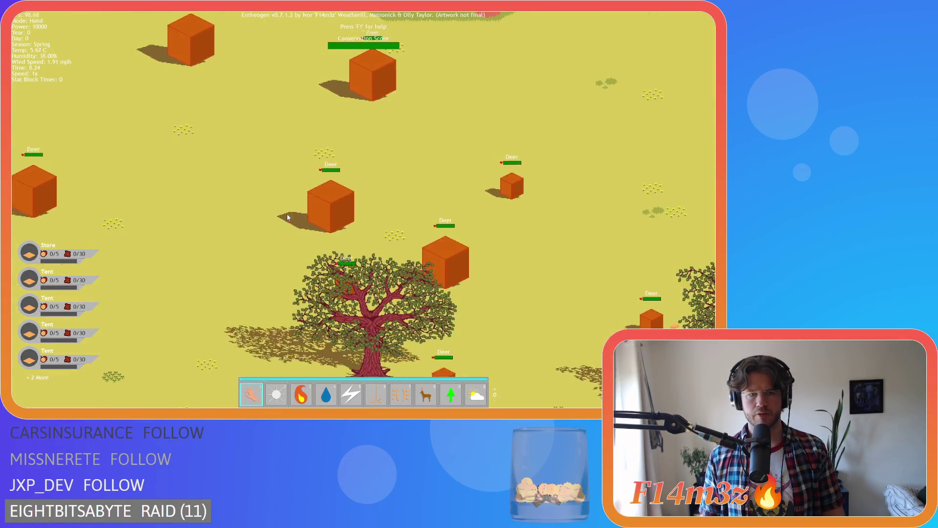
Zoom out to the whole island and back in on the western forest near the Portal Stone
{"action": "scroll", "scroll_direction": "up", "scroll_amount": 3}
{"action": "scroll", "scroll_direction": "down", "scroll_amount": 3}
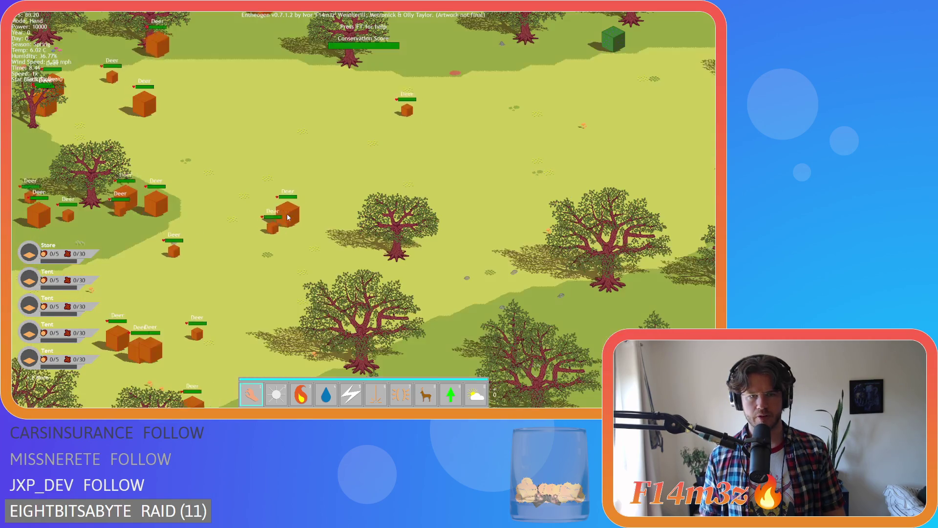
{"action": "scroll", "scroll_direction": "down", "scroll_amount": 3}
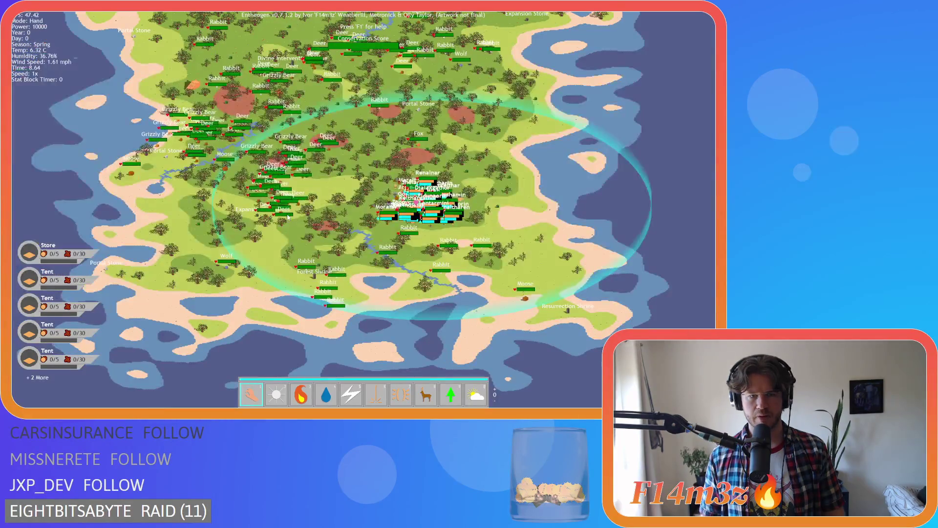
{"action": "scroll", "scroll_direction": "up", "scroll_amount": 3}
{"action": "scroll", "scroll_direction": "down", "scroll_amount": 3}
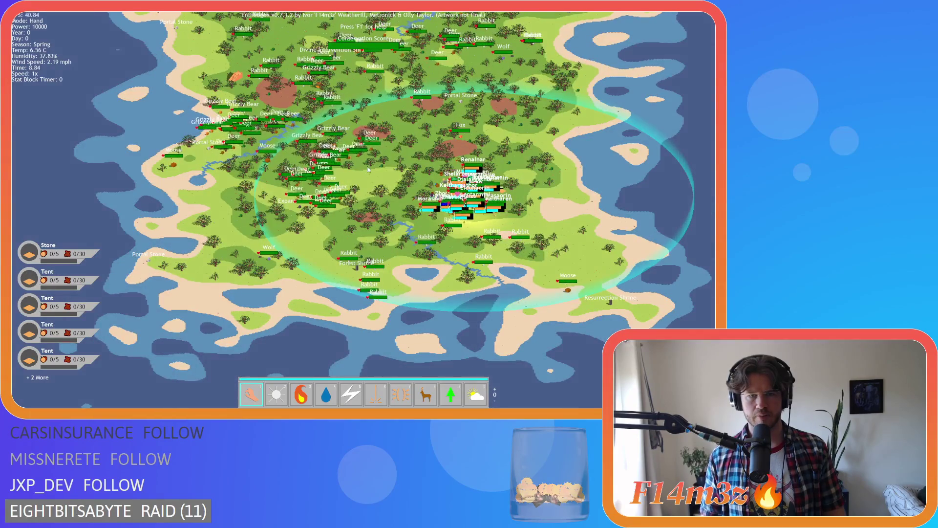
{"action": "scroll", "scroll_direction": "up", "scroll_amount": 3}
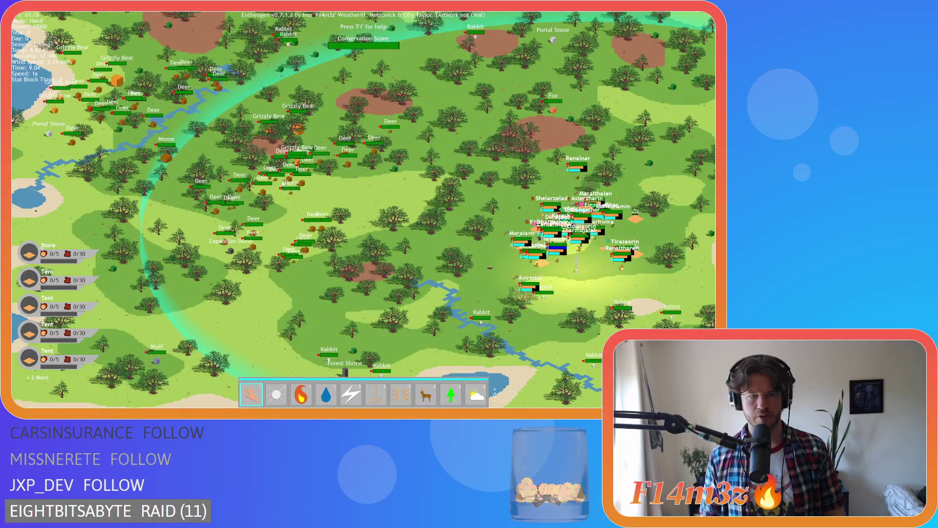
{"action": "scroll", "scroll_direction": "up", "scroll_amount": 3}
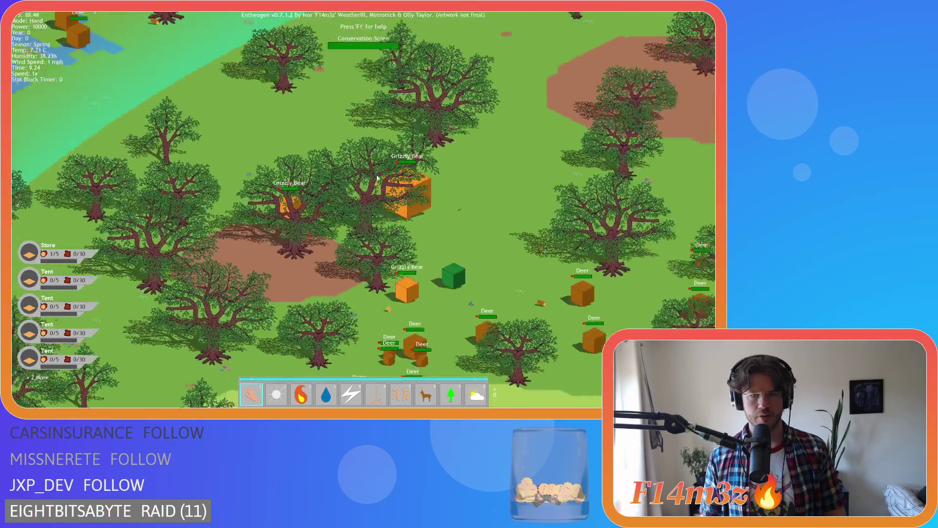
{"action": "scroll", "scroll_direction": "down", "scroll_amount": 3}
{"action": "scroll", "scroll_direction": "up", "scroll_amount": 3}
{"action": "scroll", "scroll_direction": "down", "scroll_amount": 3}
{"action": "scroll", "scroll_direction": "up", "scroll_amount": 3}
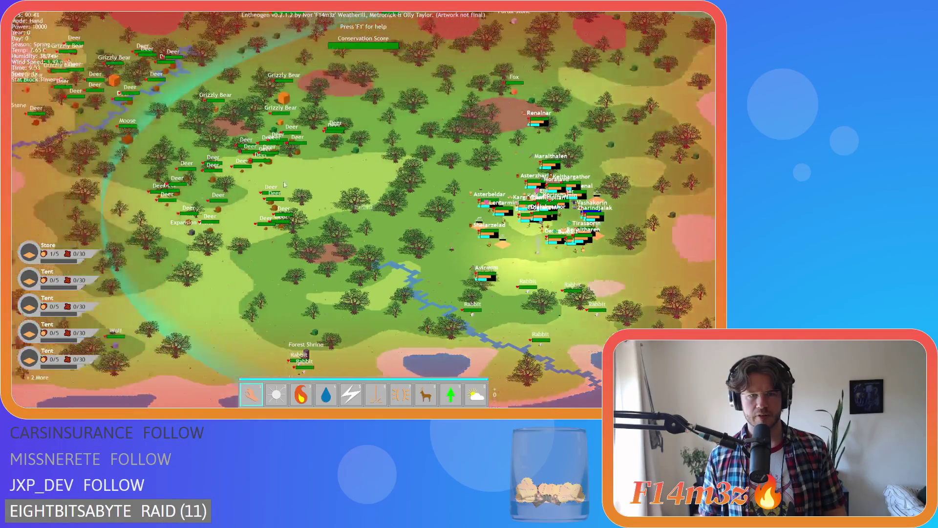
{"action": "scroll", "scroll_direction": "down", "scroll_amount": 3}
{"action": "scroll", "scroll_direction": "up", "scroll_amount": 3}
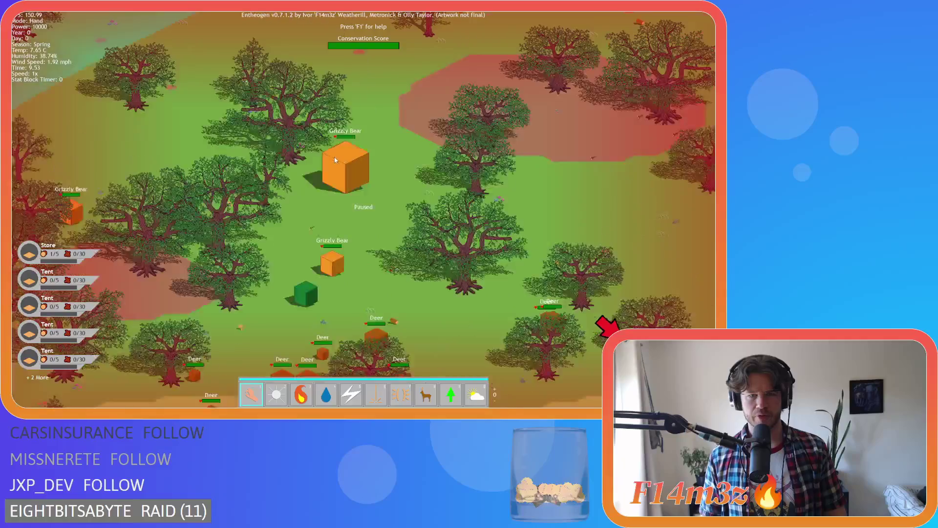
{"action": "scroll", "scroll_direction": "down", "scroll_amount": 3}
{"action": "scroll", "scroll_direction": "up", "scroll_amount": 3}
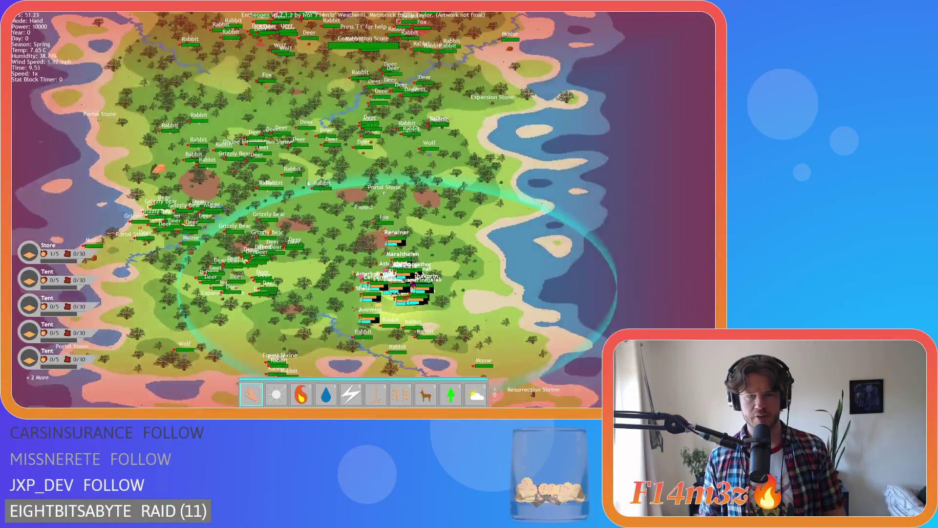
{"action": "scroll", "scroll_direction": "up", "scroll_amount": 3}
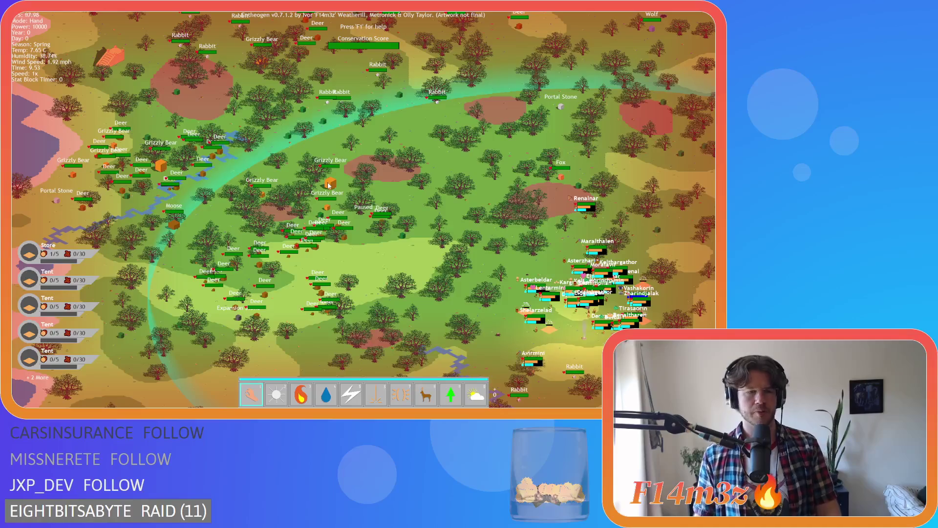
{"action": "scroll", "scroll_direction": "down", "scroll_amount": 3}
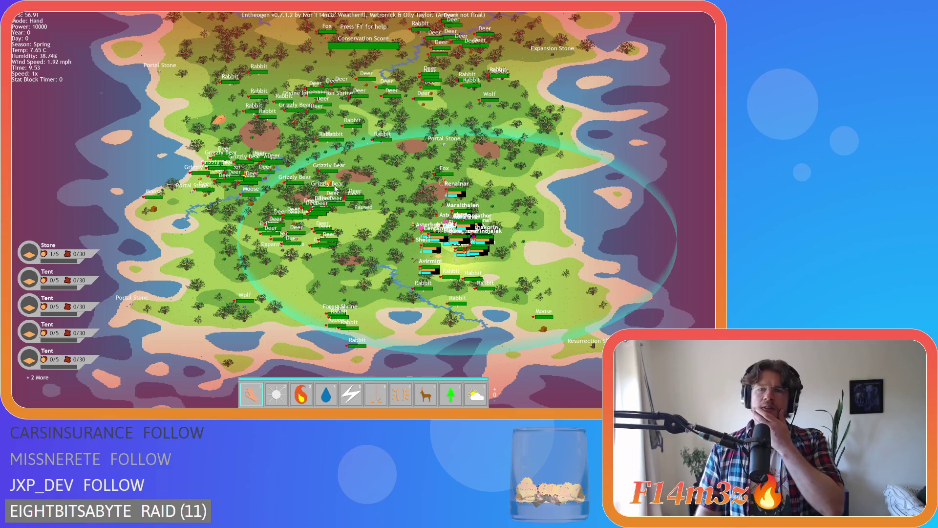
{"action": "scroll", "scroll_direction": "up", "scroll_amount": 3}
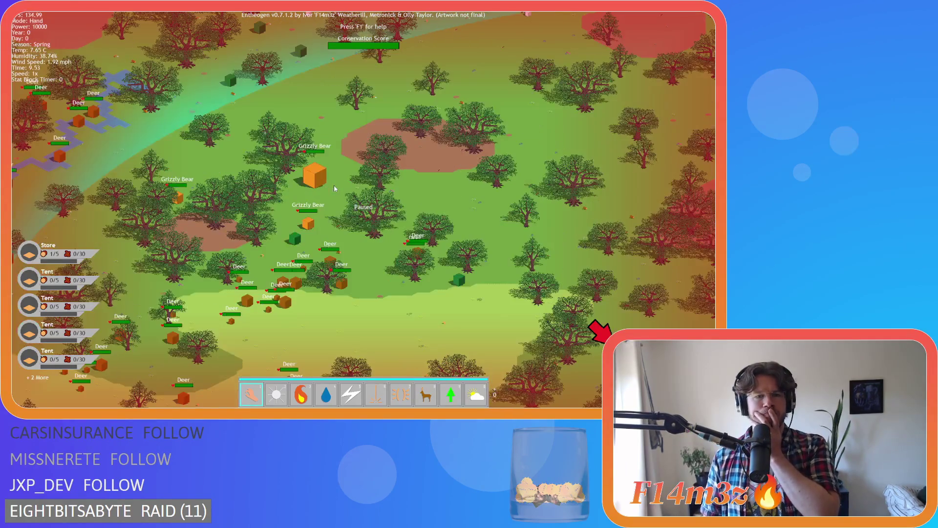
{"action": "scroll", "scroll_direction": "down", "scroll_amount": 3}
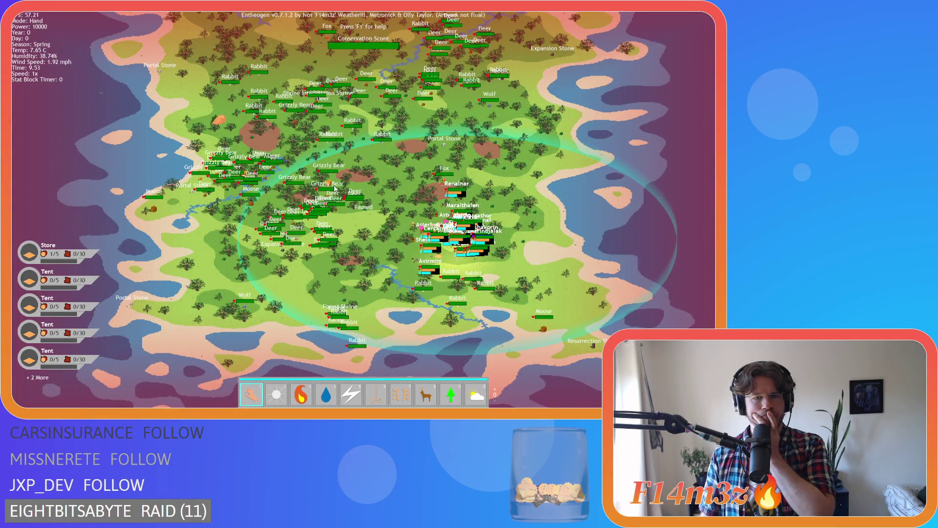
{"action": "scroll", "scroll_direction": "up", "scroll_amount": 3}
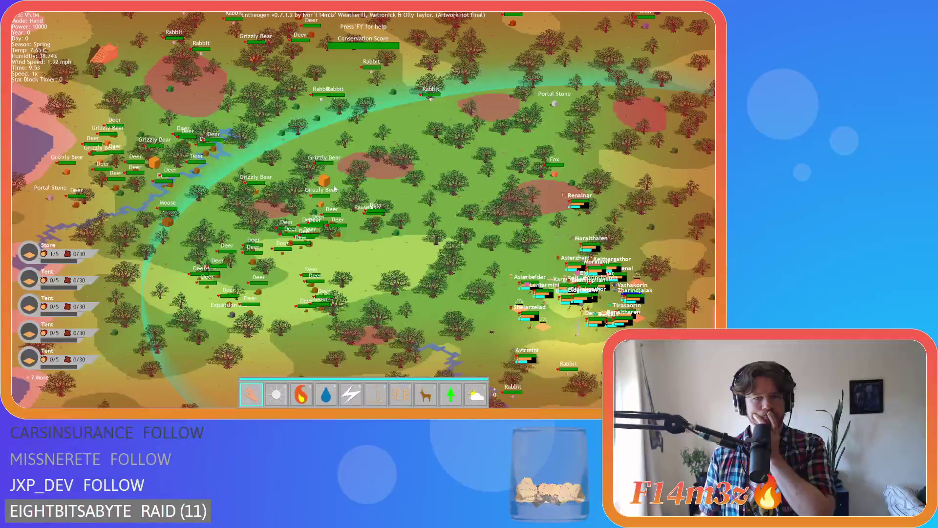
{"action": "scroll", "scroll_direction": "down", "scroll_amount": 3}
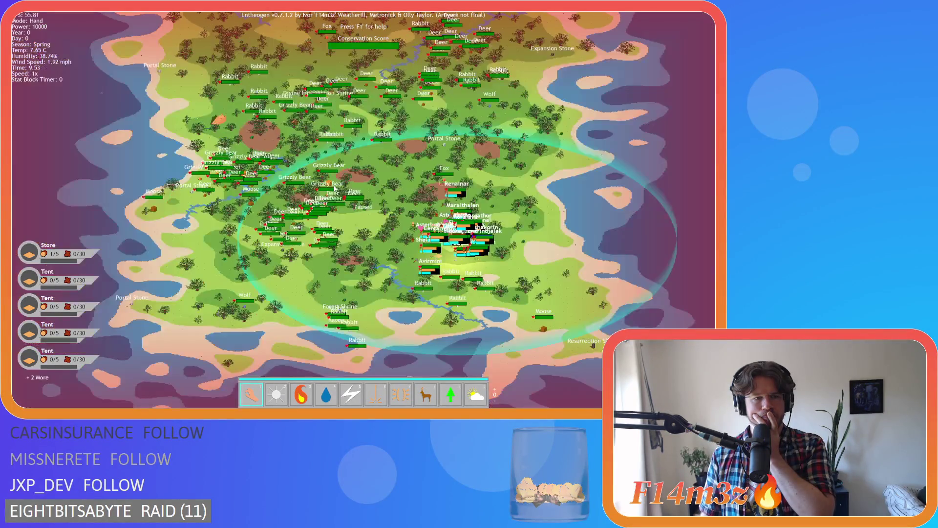
{"action": "scroll", "scroll_direction": "up", "scroll_amount": 3}
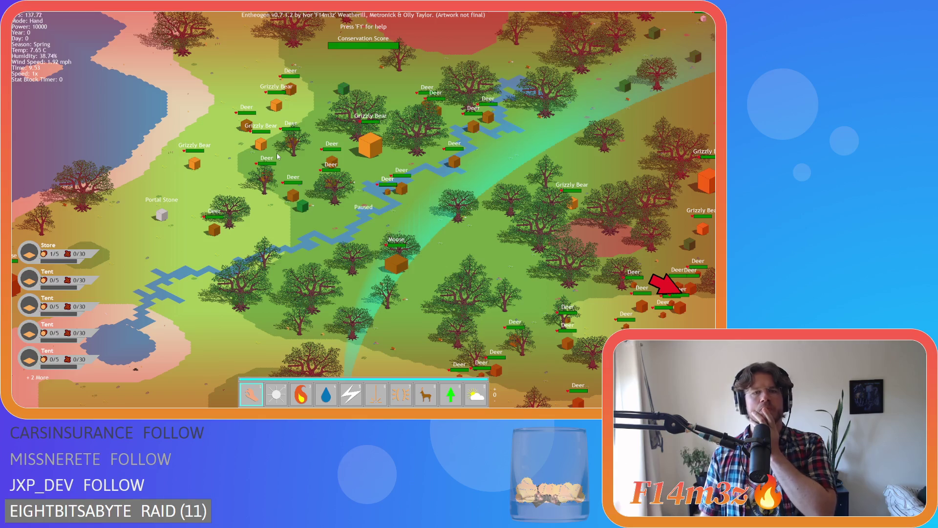
Zoom in and out repeatedly to check that nameplates and health bars scale with zoom
{"action": "scroll", "scroll_direction": "up", "scroll_amount": 3}
{"action": "scroll", "scroll_direction": "down", "scroll_amount": 3}
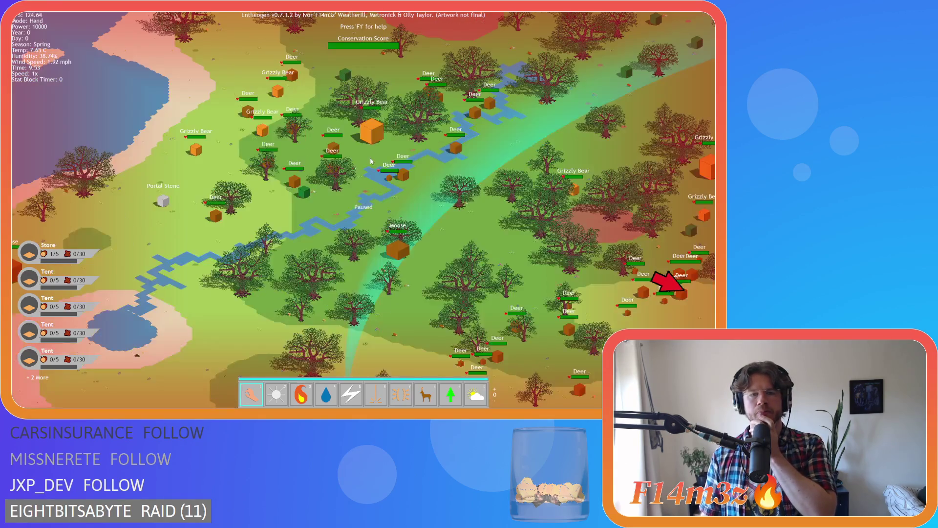
{"action": "scroll", "scroll_direction": "down", "scroll_amount": 3}
{"action": "scroll", "scroll_direction": "up", "scroll_amount": 3}
{"action": "scroll", "scroll_direction": "down", "scroll_amount": 3}
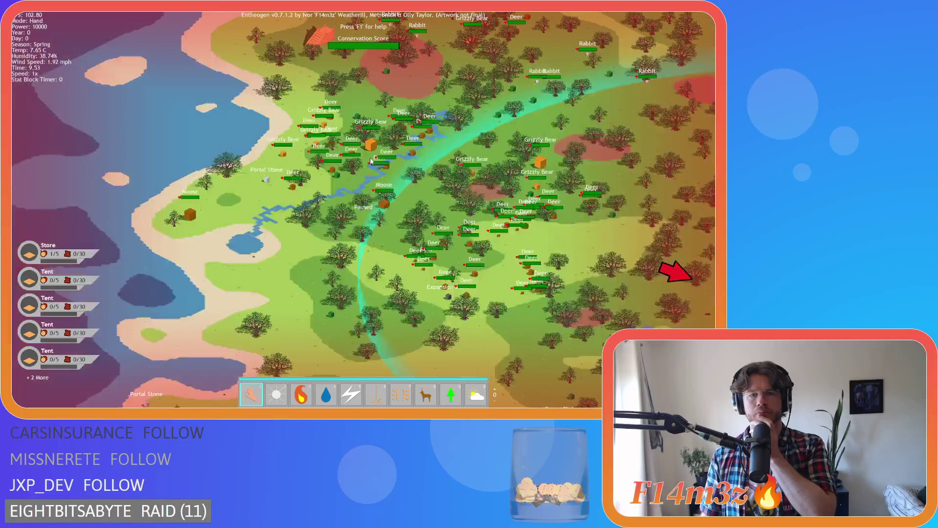
{"action": "scroll", "scroll_direction": "up", "scroll_amount": 3}
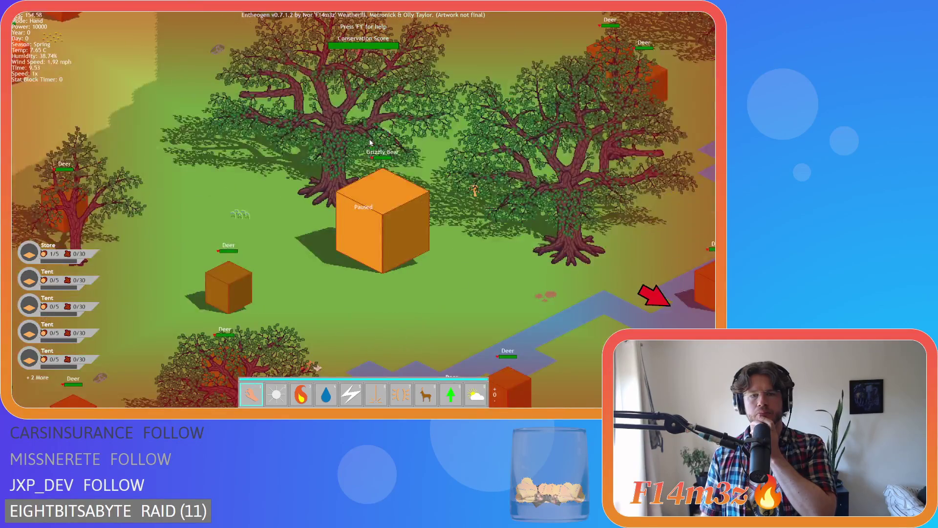
{"action": "scroll", "scroll_direction": "down", "scroll_amount": 3}
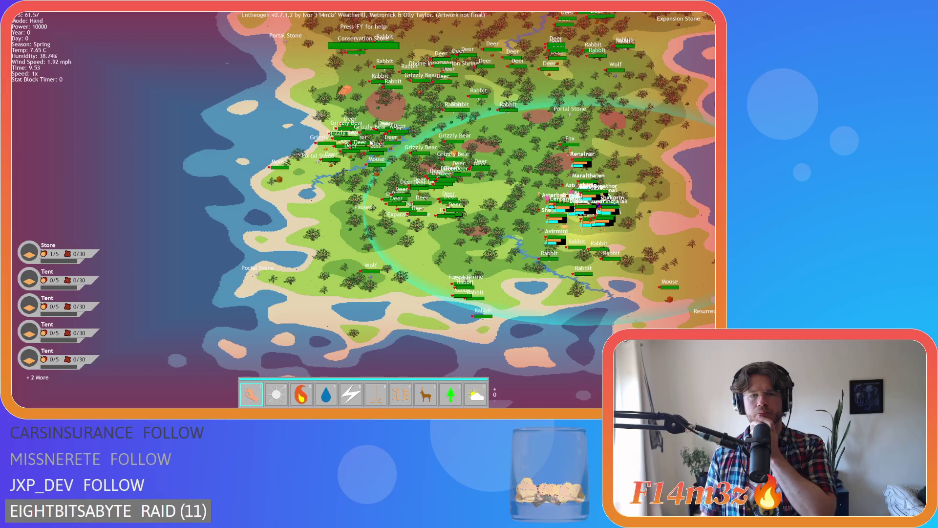
{"action": "scroll", "scroll_direction": "up", "scroll_amount": 3}
{"action": "scroll", "scroll_direction": "up", "scroll_amount": 3}
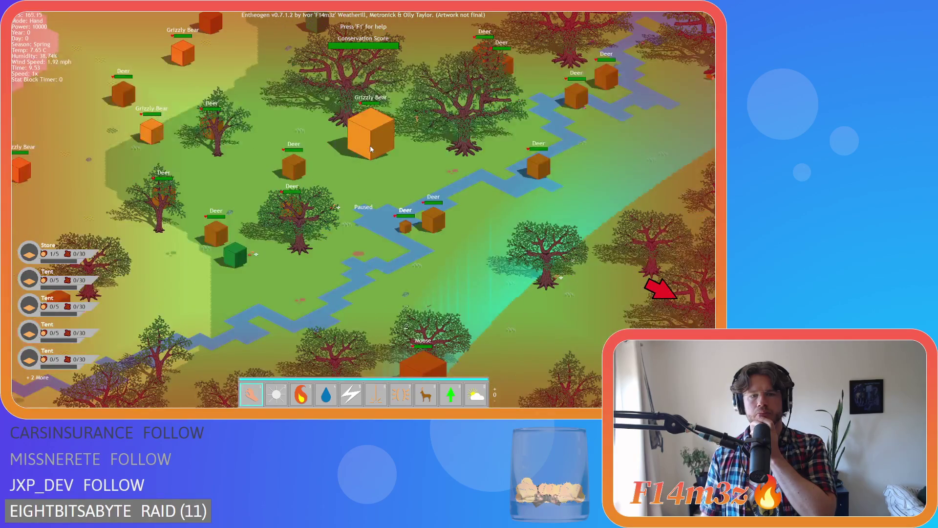
{"action": "scroll", "scroll_direction": "down", "scroll_amount": 3}
{"action": "scroll", "scroll_direction": "up", "scroll_amount": 3}
{"action": "scroll", "scroll_direction": "down", "scroll_amount": 3}
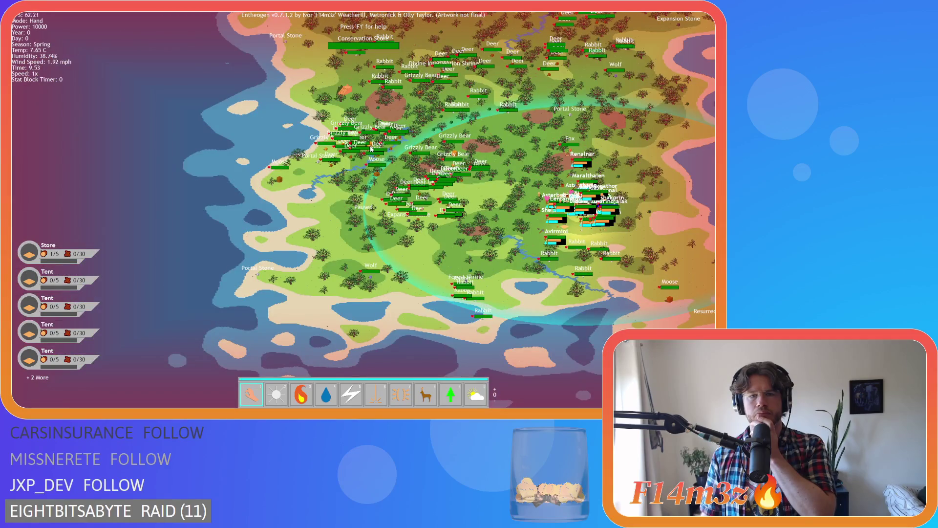
{"action": "scroll", "scroll_direction": "up", "scroll_amount": 3}
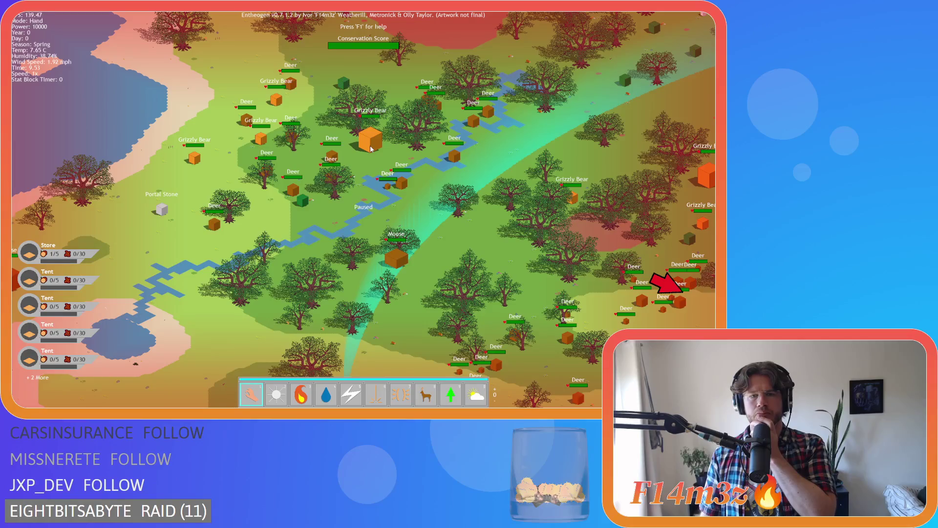
{"action": "scroll", "scroll_direction": "up", "scroll_amount": 3}
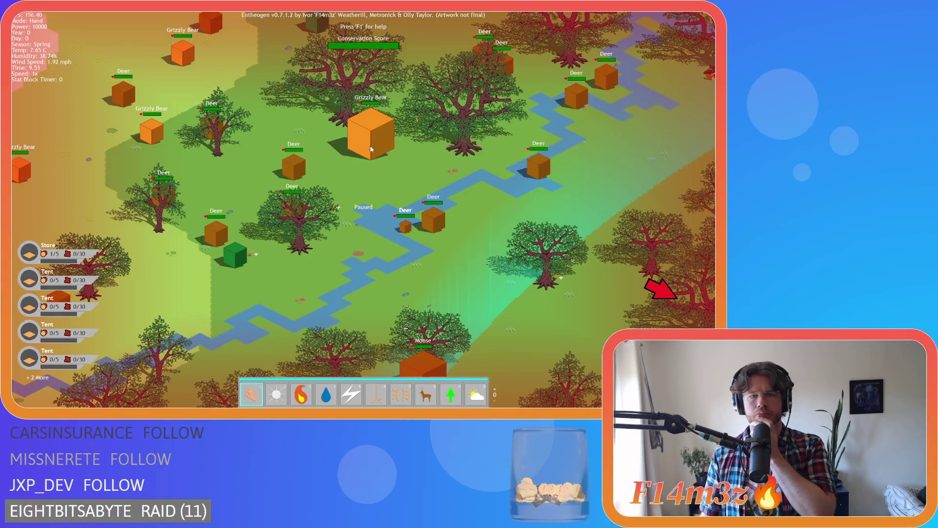
{"action": "scroll", "scroll_direction": "down", "scroll_amount": 3}
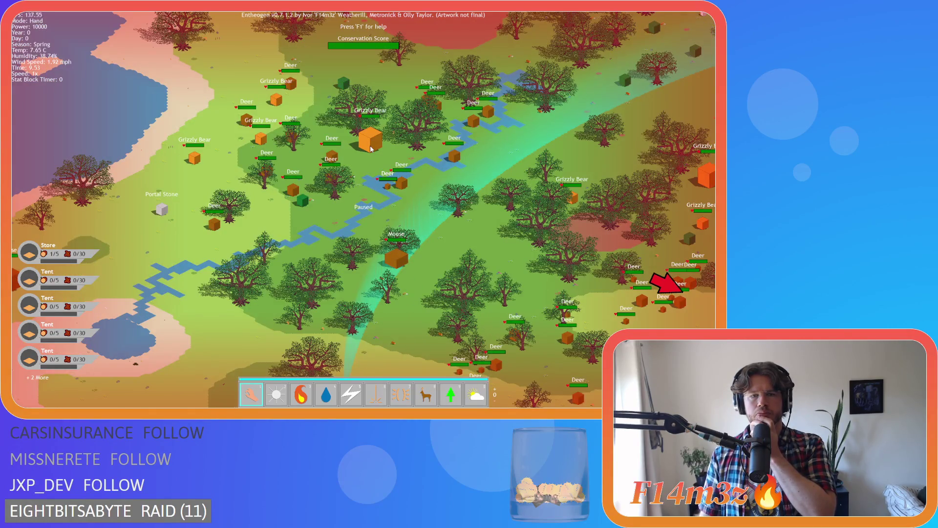
{"action": "scroll", "scroll_direction": "down", "scroll_amount": 3}
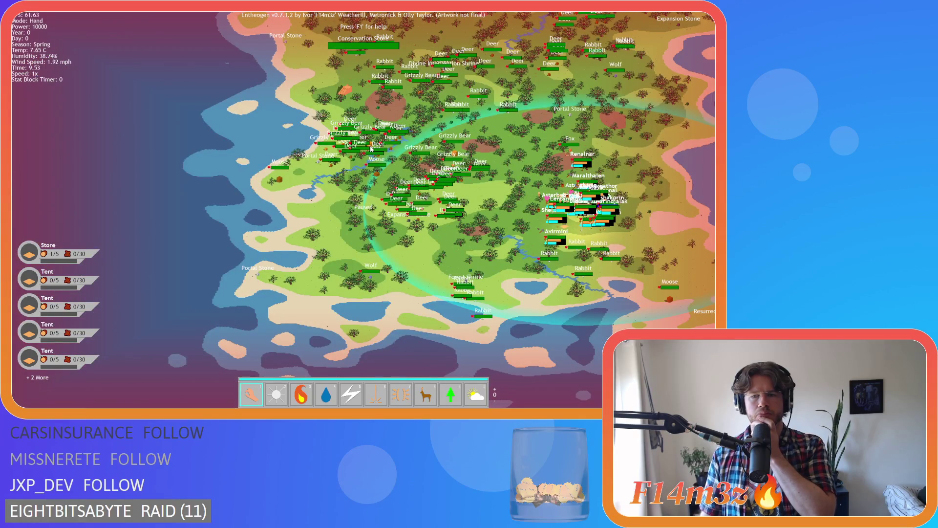
{"action": "scroll", "scroll_direction": "up", "scroll_amount": 3}
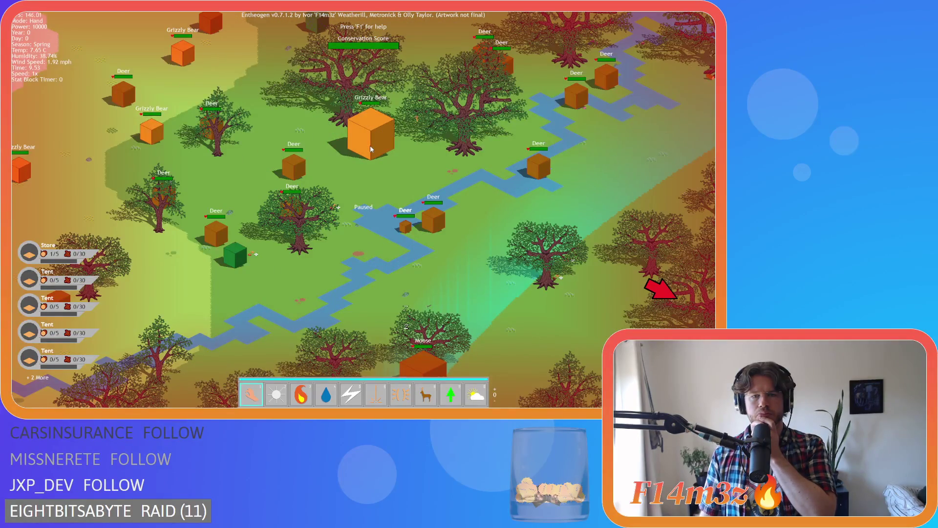
{"action": "scroll", "scroll_direction": "down", "scroll_amount": 3}
{"action": "scroll", "scroll_direction": "up", "scroll_amount": 3}
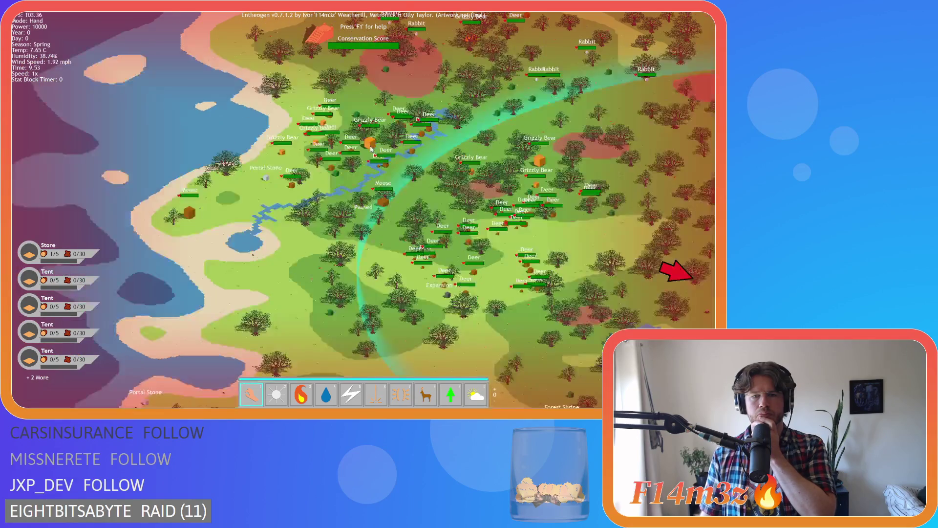
{"action": "scroll", "scroll_direction": "down", "scroll_amount": 3}
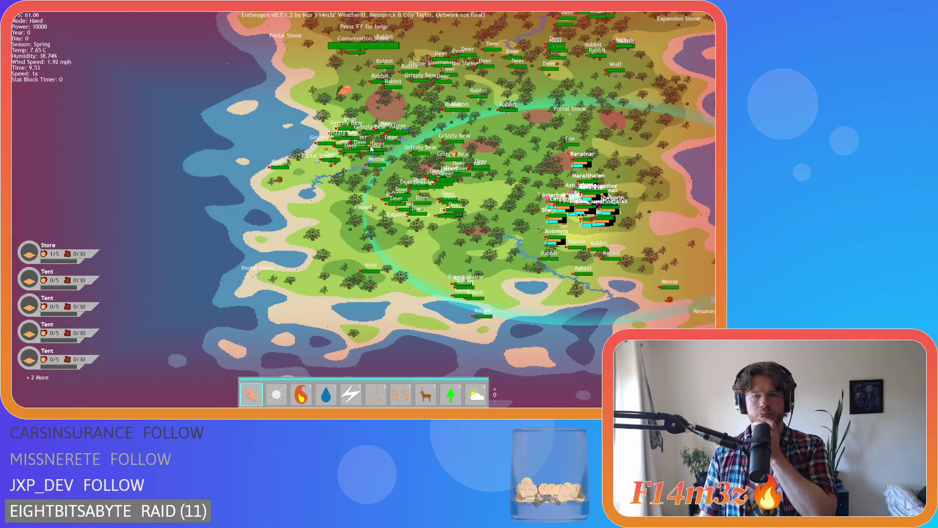
{"action": "scroll", "scroll_direction": "up", "scroll_amount": 3}
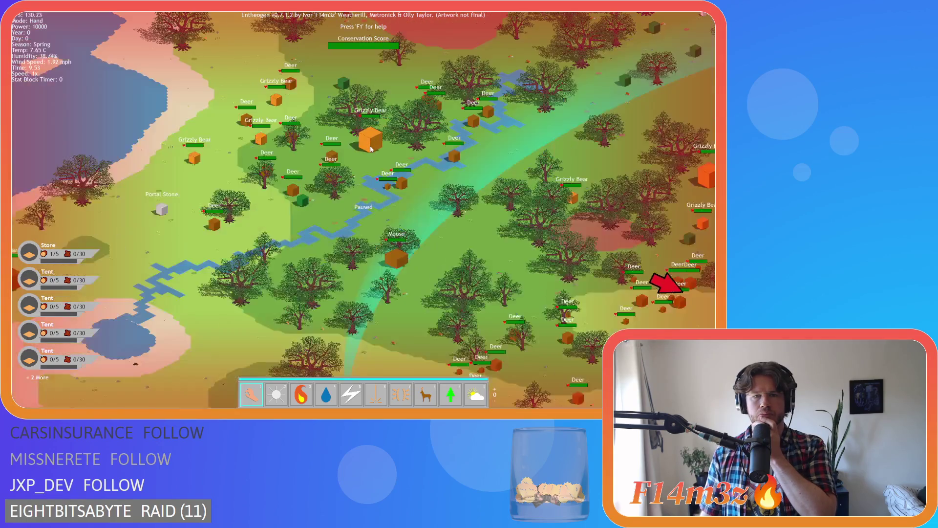
{"action": "scroll", "scroll_direction": "down", "scroll_amount": 3}
{"action": "scroll", "scroll_direction": "down", "scroll_amount": 3}
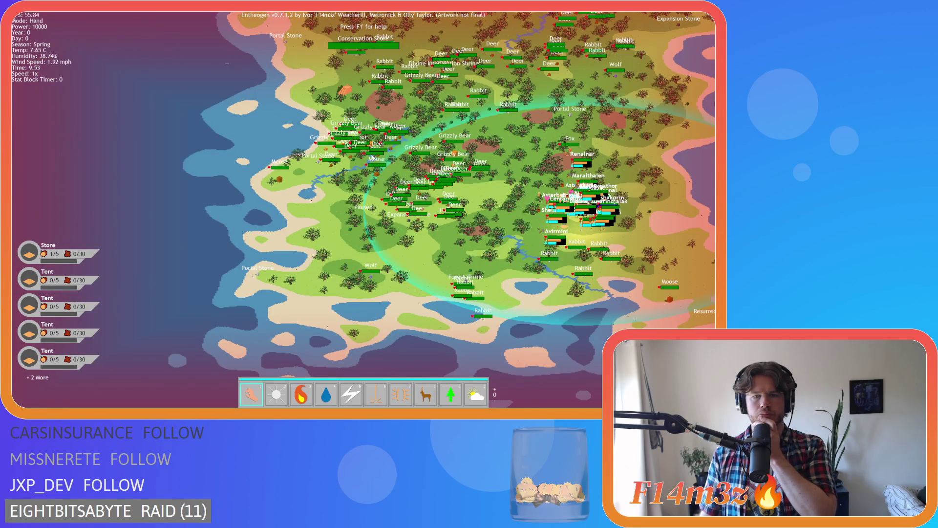
{"action": "scroll", "scroll_direction": "up", "scroll_amount": 3}
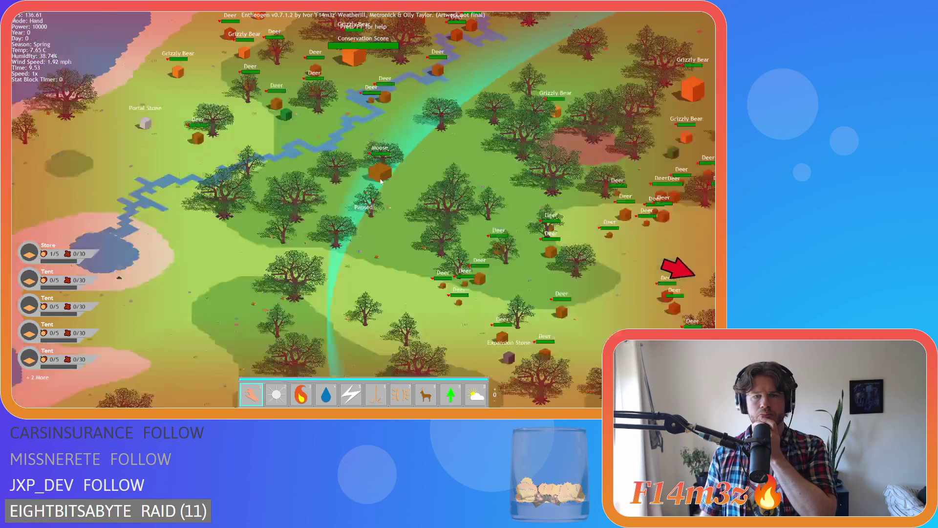
{"action": "scroll", "scroll_direction": "down", "scroll_amount": 3}
{"action": "scroll", "scroll_direction": "up", "scroll_amount": 3}
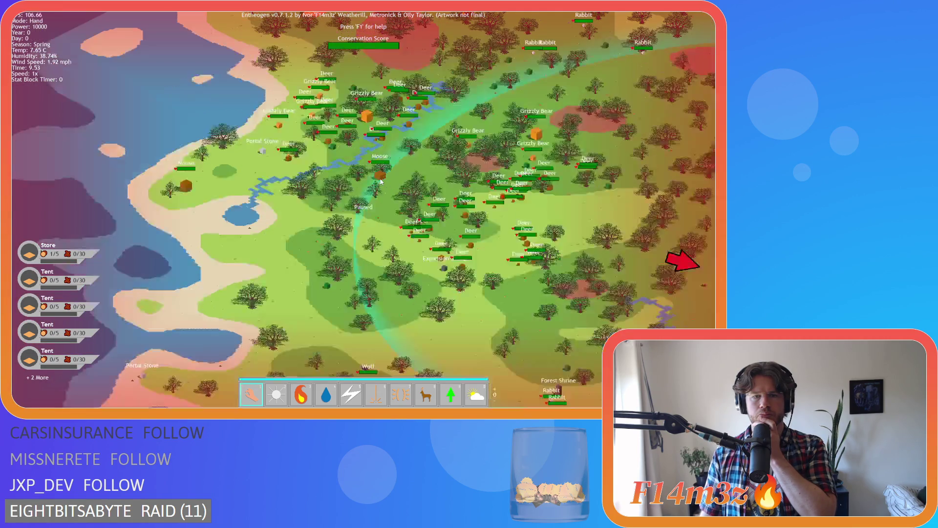
{"action": "scroll", "scroll_direction": "down", "scroll_amount": 3}
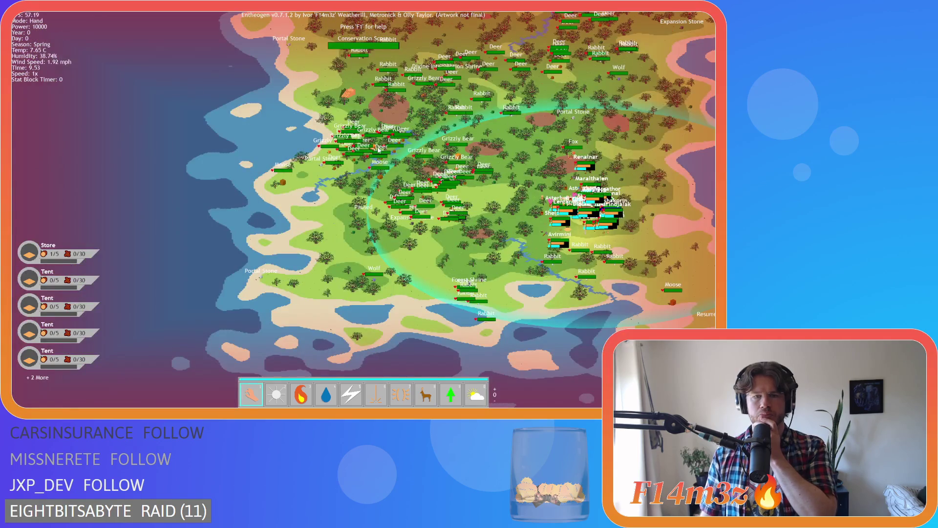
{"action": "scroll", "scroll_direction": "up", "scroll_amount": 3}
{"action": "scroll", "scroll_direction": "down", "scroll_amount": 3}
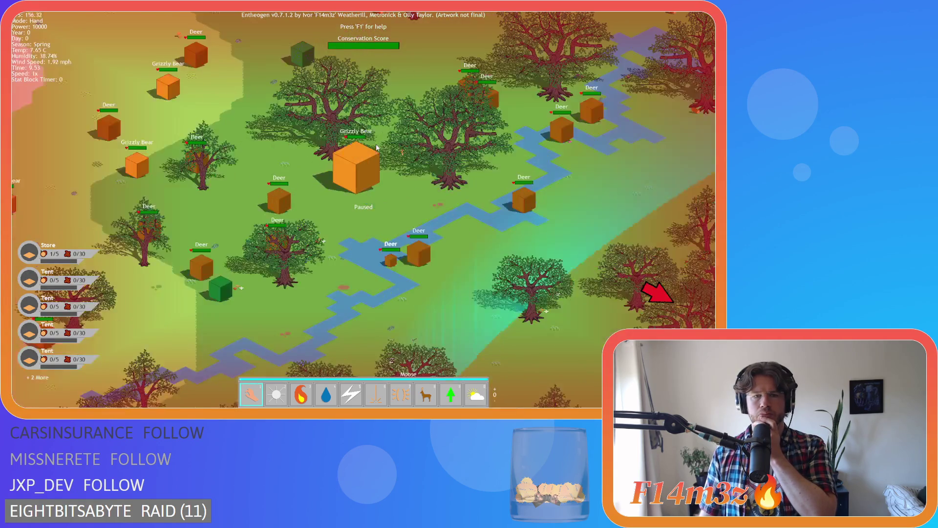
{"action": "scroll", "scroll_direction": "down", "scroll_amount": 3}
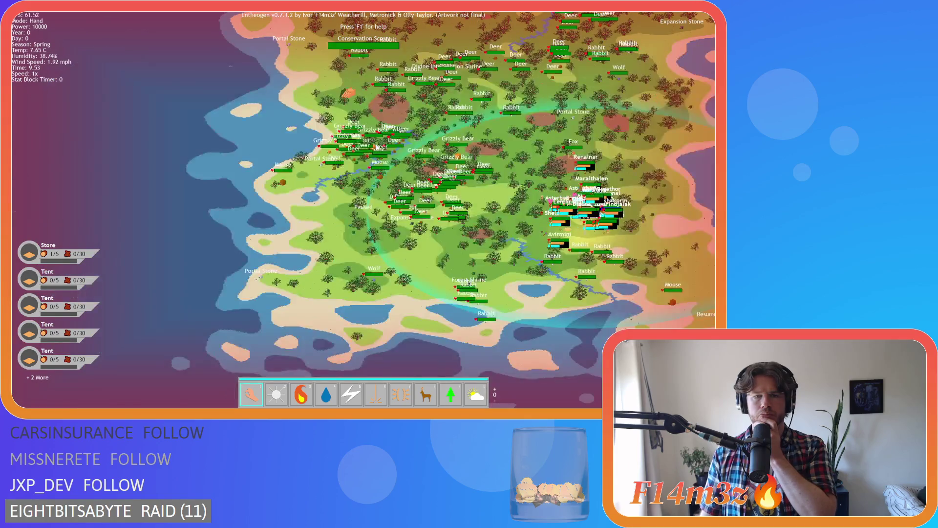
{"action": "scroll", "scroll_direction": "up", "scroll_amount": 3}
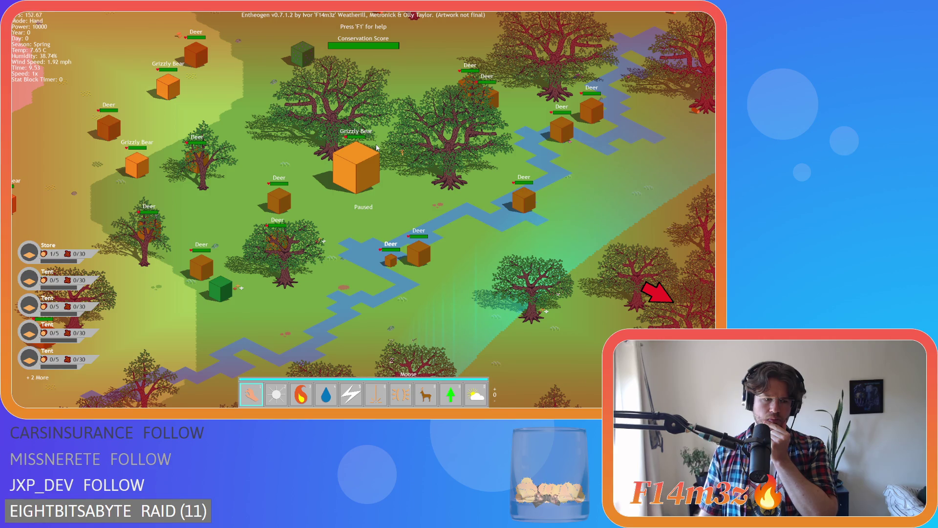
{"action": "scroll", "scroll_direction": "down", "scroll_amount": 3}
{"action": "scroll", "scroll_direction": "down", "scroll_amount": 3}
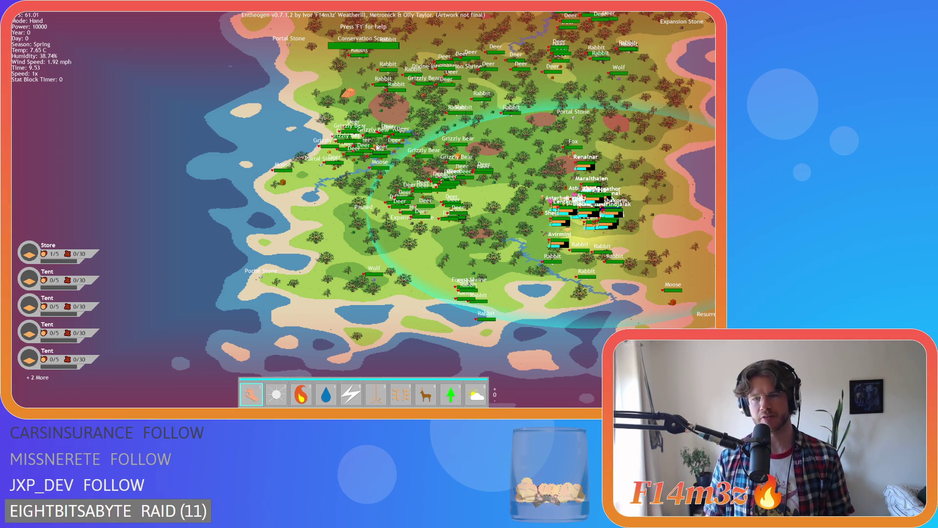
{"action": "scroll", "scroll_direction": "up", "scroll_amount": 3}
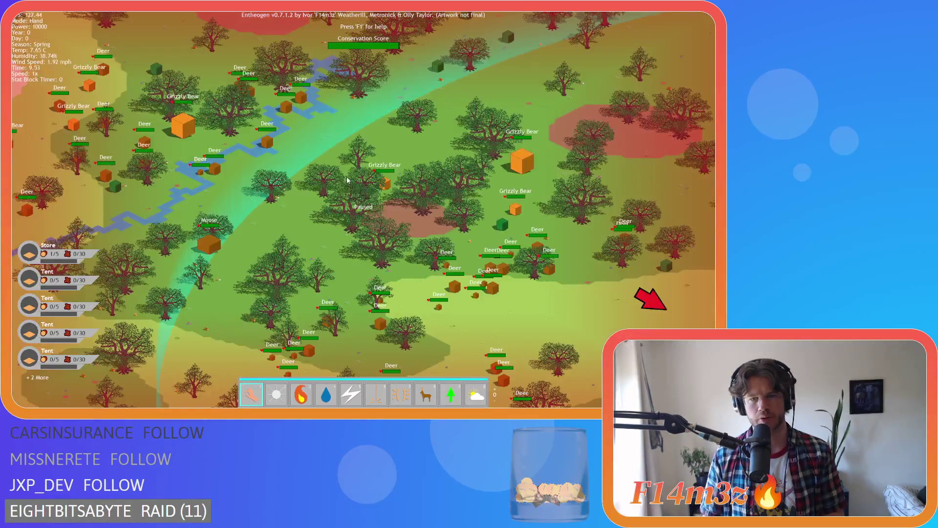
{"action": "scroll", "scroll_direction": "down", "scroll_amount": 3}
{"action": "scroll", "scroll_direction": "up", "scroll_amount": 3}
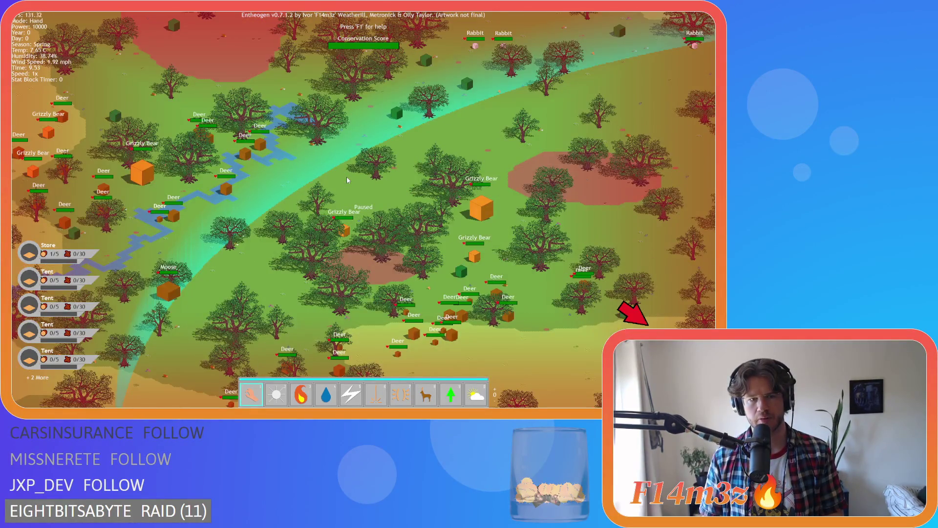
End the test run with Escape and confirm quitting with Y
{"action": "scroll", "scroll_direction": "down", "scroll_amount": 3}
{"action": "scroll", "scroll_direction": "up", "scroll_amount": 3}
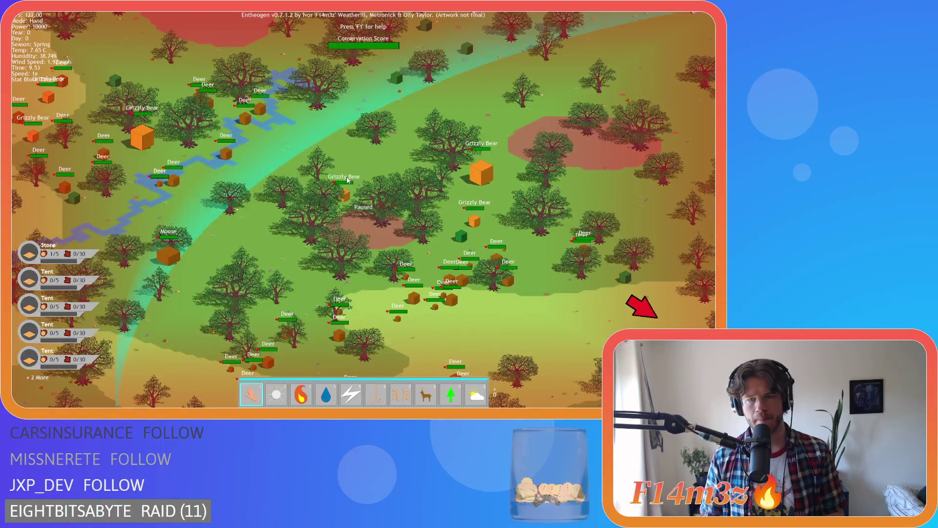
{"action": "key", "text": "Escape"}
{"action": "key", "text": "y"}
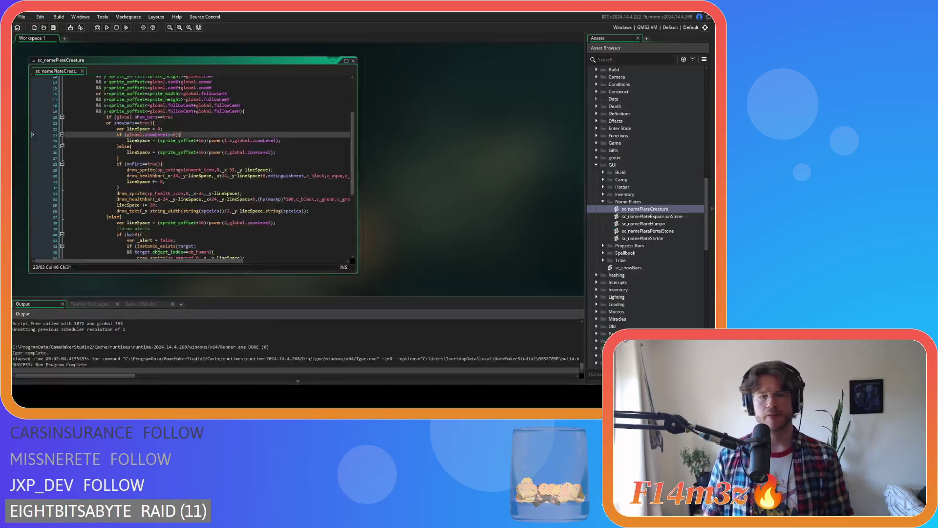
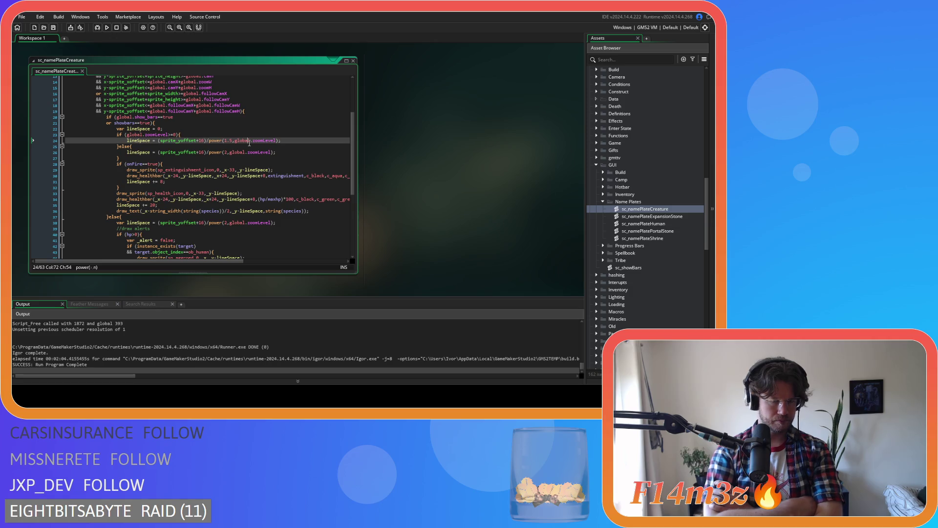
Change the 1.5 exponent in line 24's spacing formula to 2 and run the game with F5
{"action": "left_click_drag", "start_coordinate": [234, 142], "coordinate": [226, 143]}
{"action": "type", "text": "2"}
{"action": "key", "text": "F5"}
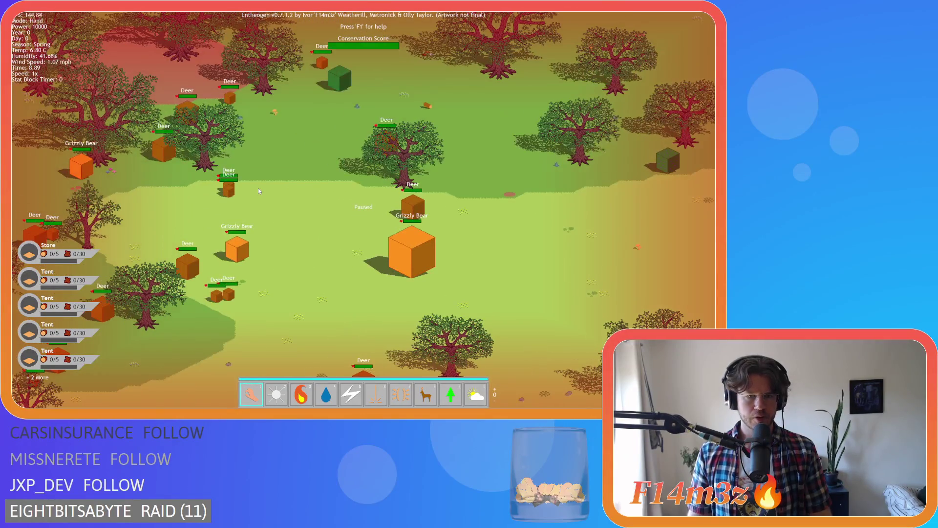
Zoom the map in and out and pan right to check the nameplate spacing
{"action": "scroll", "scroll_direction": "down", "scroll_amount": 3}
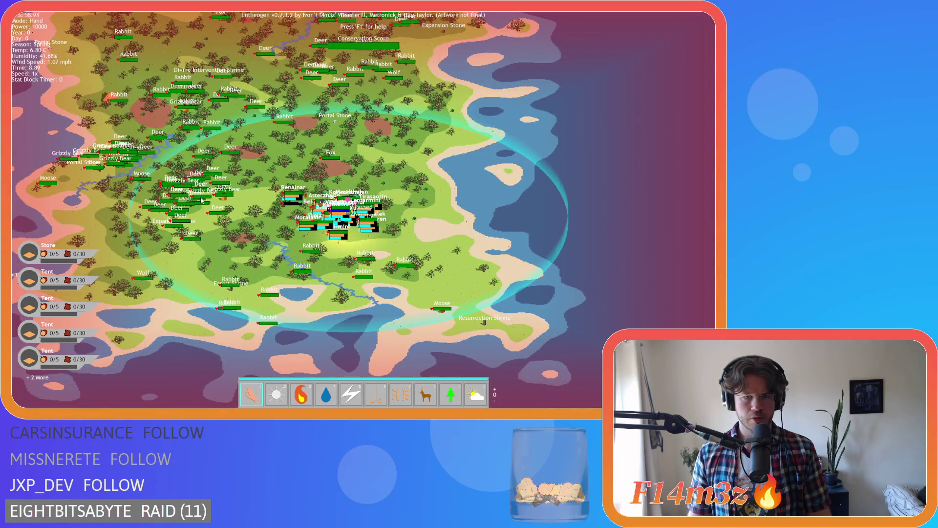
{"action": "scroll", "scroll_direction": "up", "scroll_amount": 3}
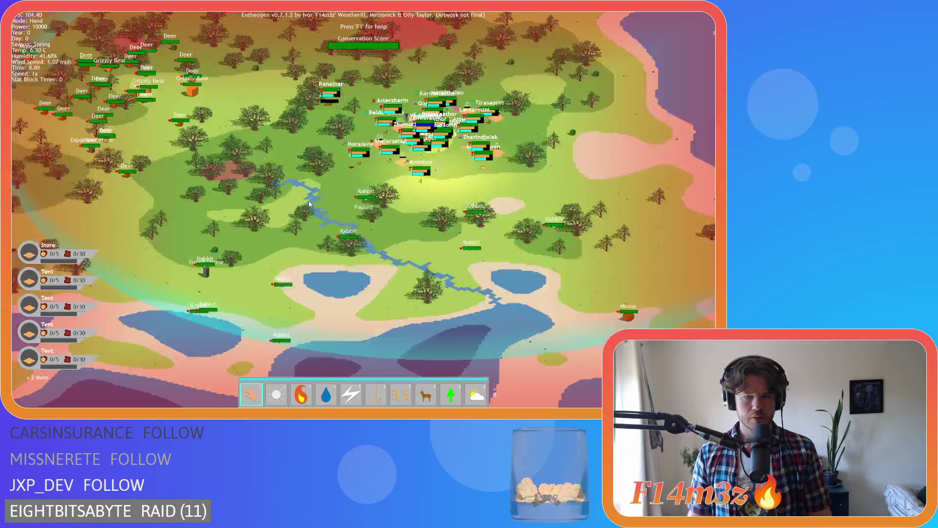
{"action": "scroll", "scroll_direction": "down", "scroll_amount": 3}
{"action": "scroll", "scroll_direction": "up", "scroll_amount": 3}
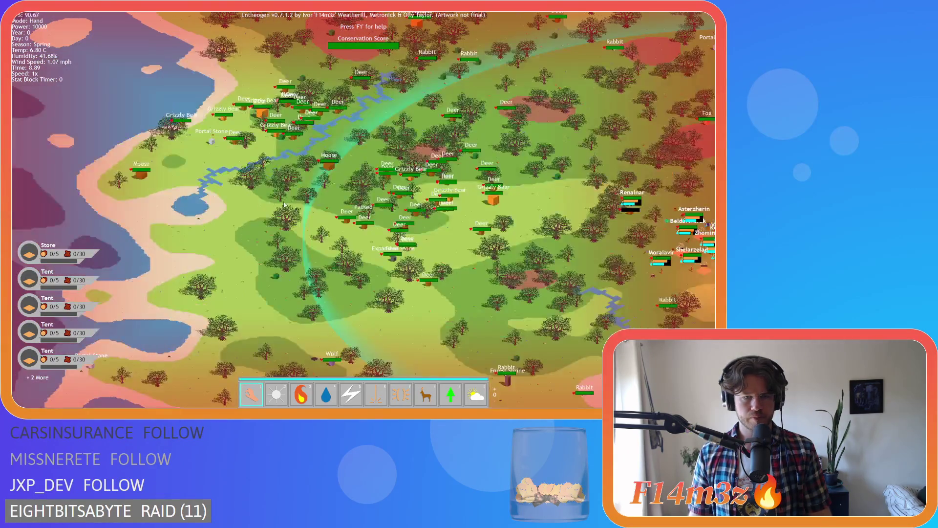
{"action": "scroll", "scroll_direction": "down", "scroll_amount": 3}
{"action": "key", "text": "d"}
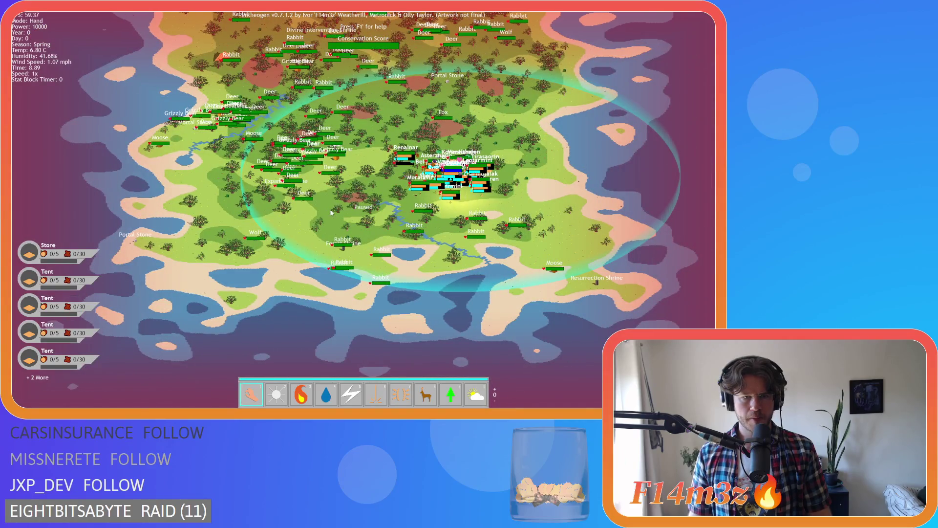
Compare the nameplates across several more zoom levels, then bring up the quit prompt
{"action": "scroll", "scroll_direction": "up", "scroll_amount": 3}
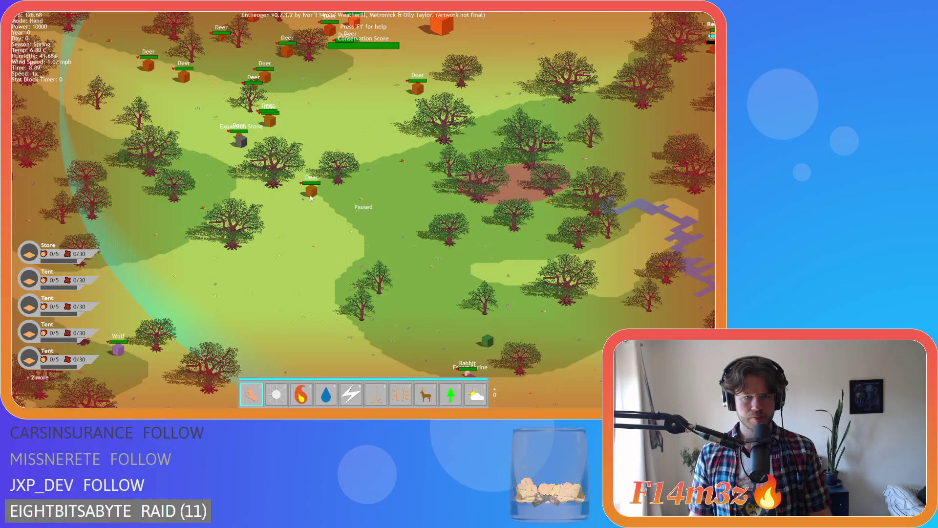
{"action": "scroll", "scroll_direction": "down", "scroll_amount": 3}
{"action": "scroll", "scroll_direction": "down", "scroll_amount": 3}
{"action": "scroll", "scroll_direction": "up", "scroll_amount": 3}
{"action": "scroll", "scroll_direction": "down", "scroll_amount": 3}
{"action": "scroll", "scroll_direction": "down", "scroll_amount": 3}
{"action": "scroll", "scroll_direction": "up", "scroll_amount": 3}
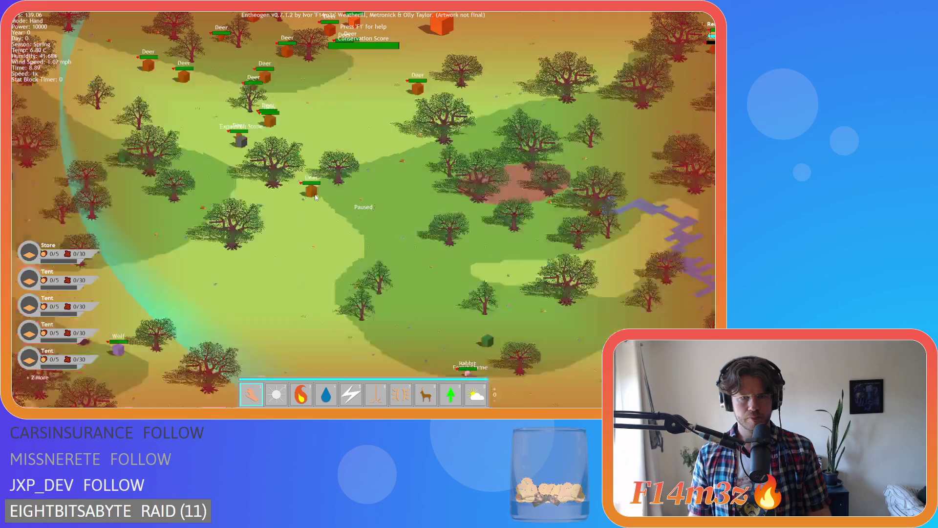
{"action": "scroll", "scroll_direction": "down", "scroll_amount": 3}
{"action": "scroll", "scroll_direction": "down", "scroll_amount": 3}
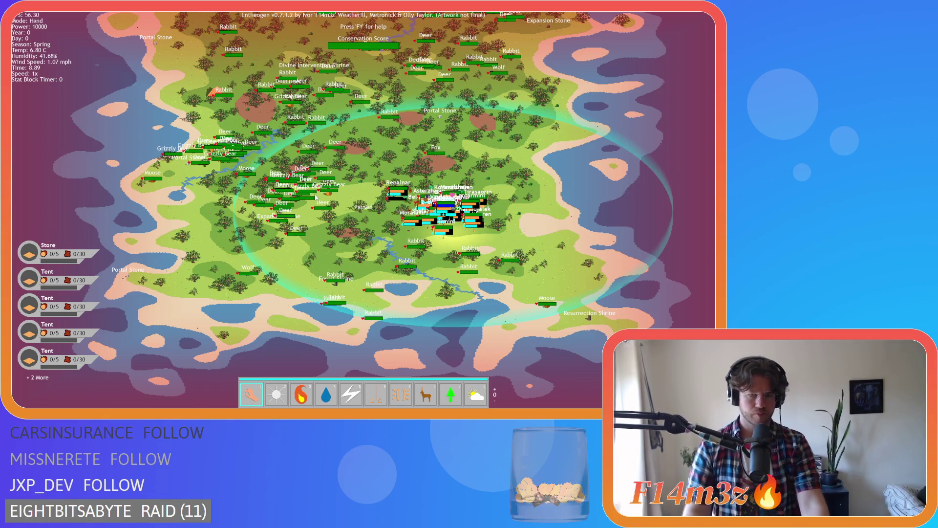
{"action": "scroll", "scroll_direction": "up", "scroll_amount": 3}
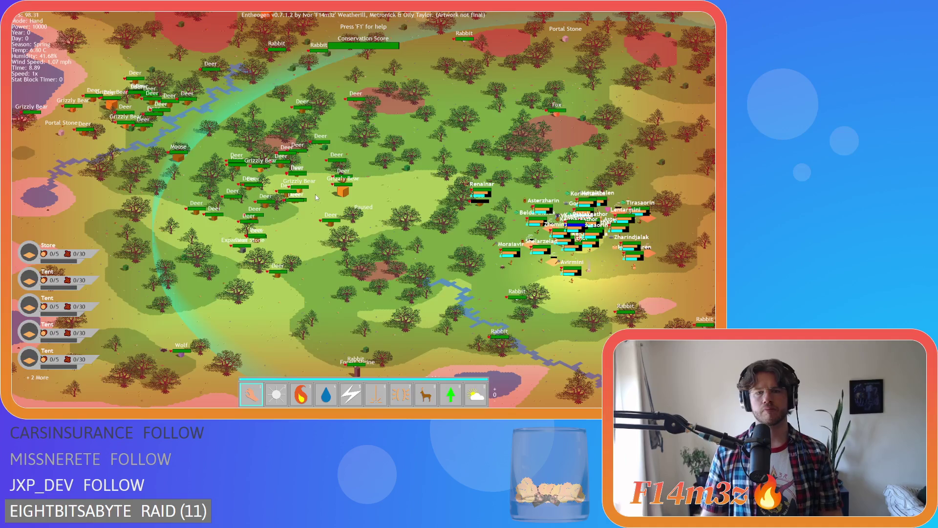
{"action": "scroll", "scroll_direction": "down", "scroll_amount": 3}
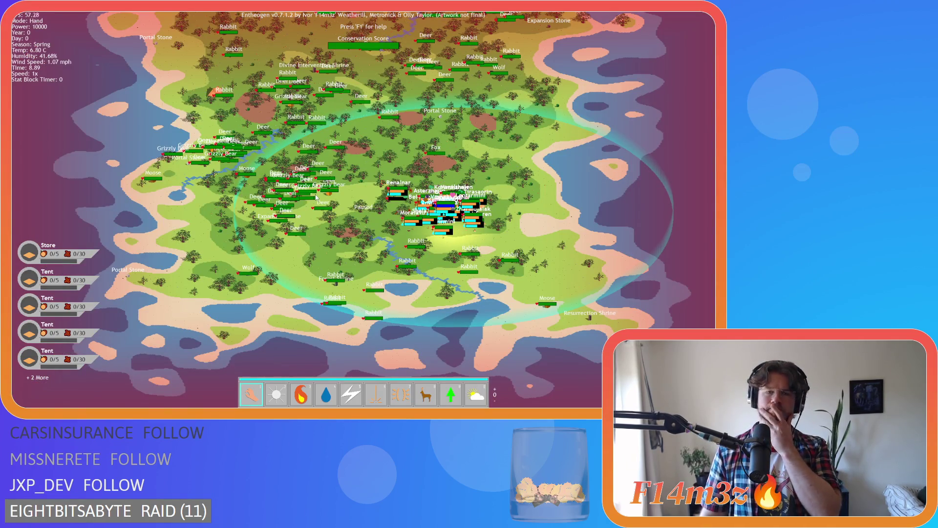
{"action": "scroll", "scroll_direction": "up", "scroll_amount": 3}
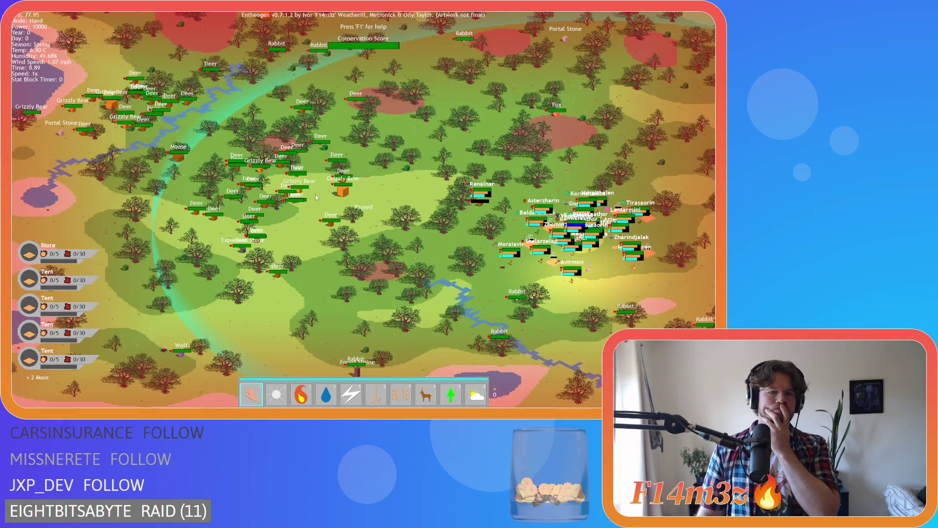
{"action": "scroll", "scroll_direction": "up", "scroll_amount": 3}
{"action": "scroll", "scroll_direction": "down", "scroll_amount": 3}
{"action": "scroll", "scroll_direction": "up", "scroll_amount": 3}
{"action": "scroll", "scroll_direction": "up", "scroll_amount": 3}
{"action": "scroll", "scroll_direction": "down", "scroll_amount": 3}
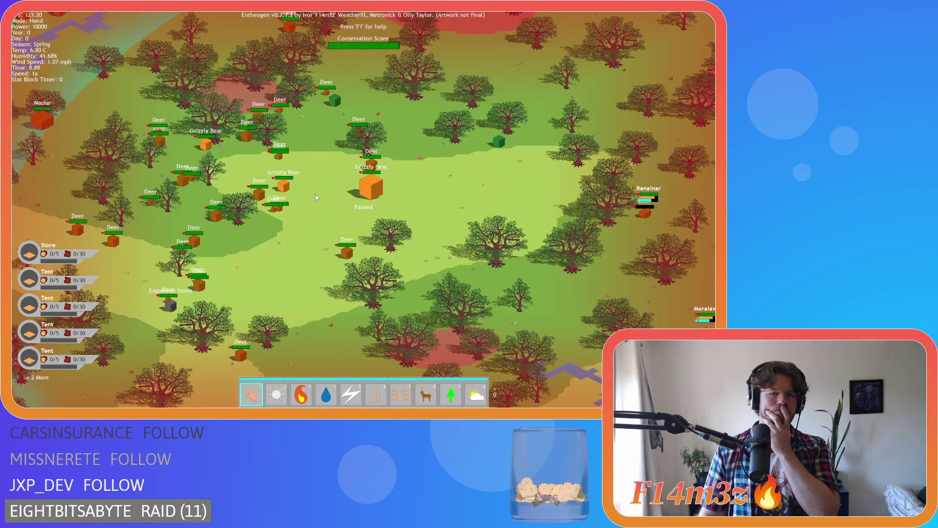
{"action": "scroll", "scroll_direction": "down", "scroll_amount": 3}
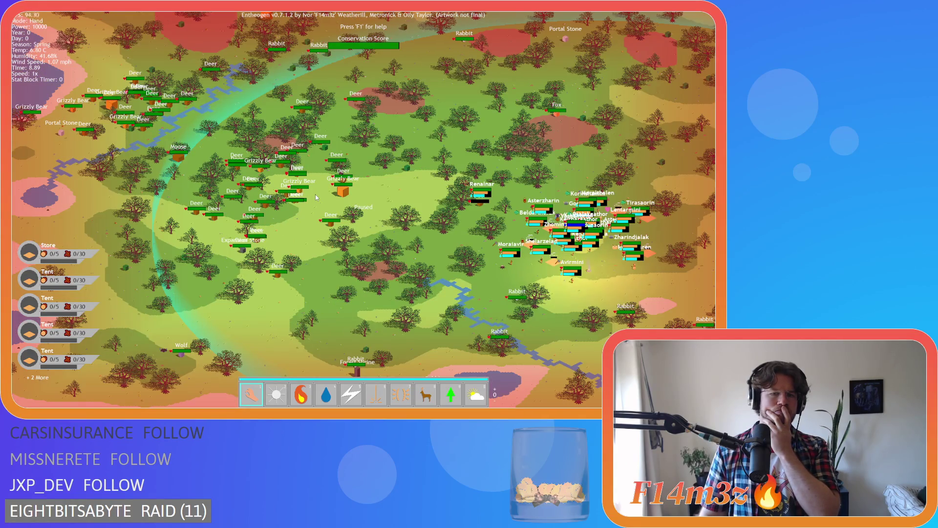
{"action": "scroll", "scroll_direction": "down", "scroll_amount": 3}
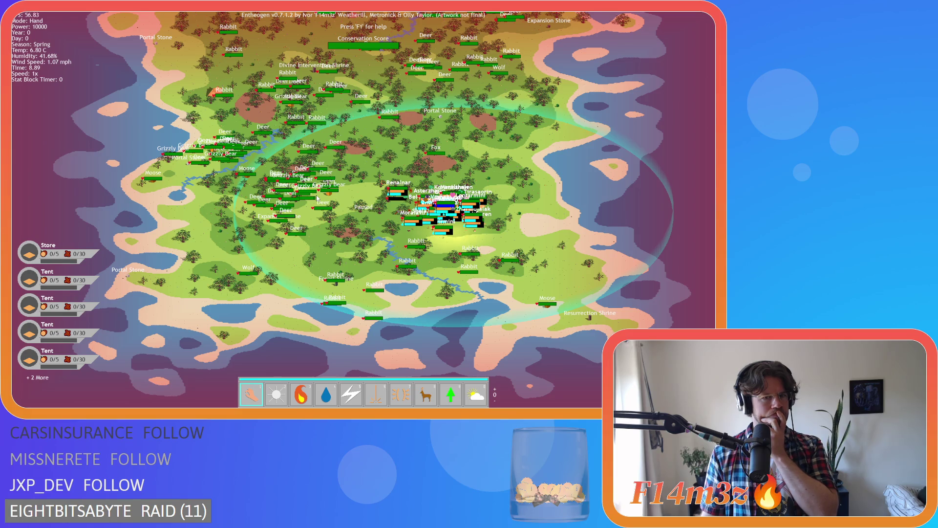
{"action": "key", "text": "Escape"}
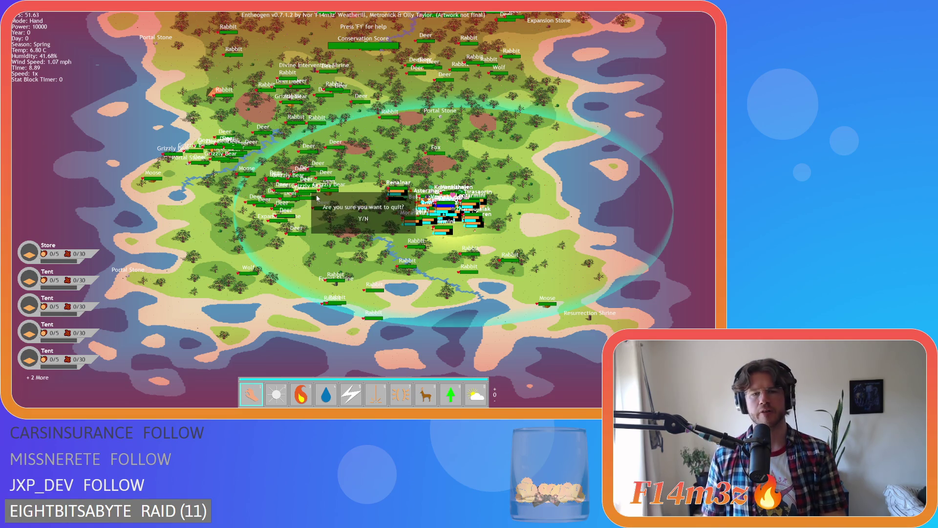
Quit the game and return to line 24 of the creature nameplate script
{"action": "key", "text": "Escape"}
{"action": "left_click", "coordinate": [188, 158]}
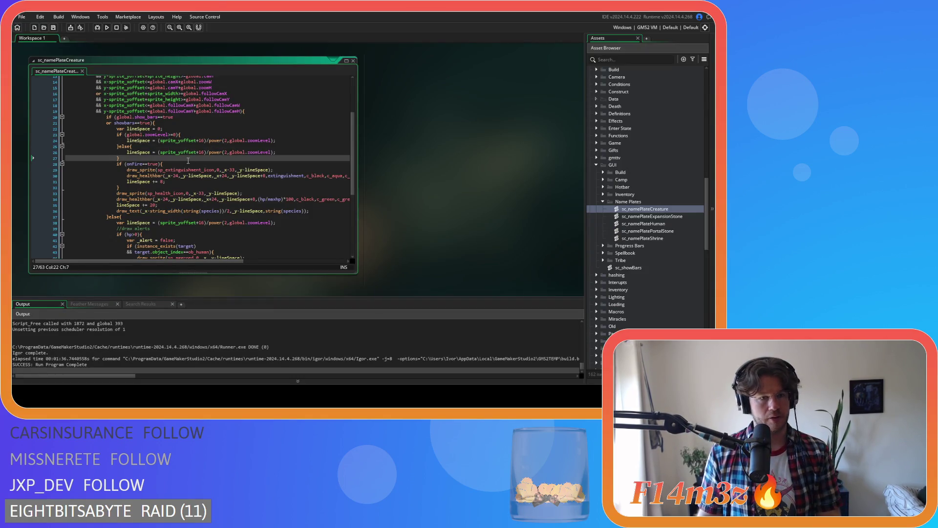
{"action": "left_click_drag", "start_coordinate": [277, 140], "coordinate": [126, 140]}
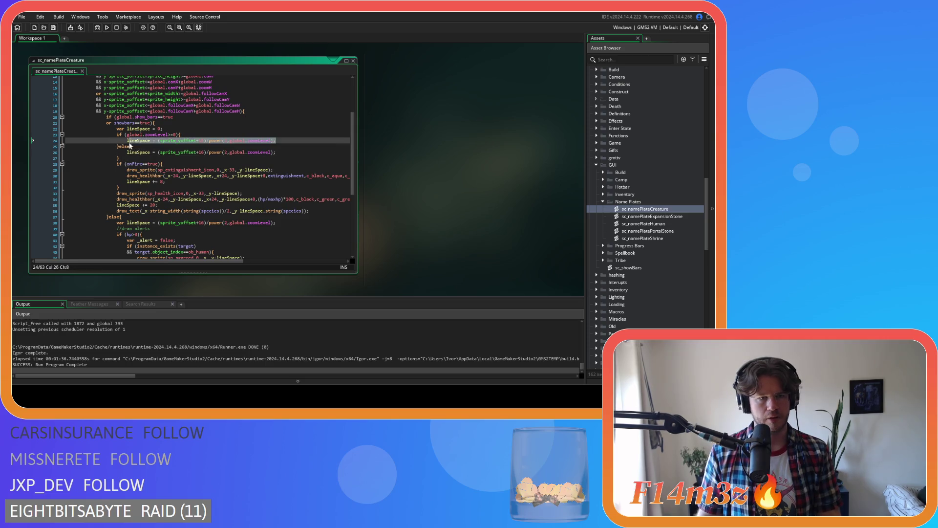
{"action": "left_click", "coordinate": [145, 155]}
{"action": "left_click", "coordinate": [219, 145]}
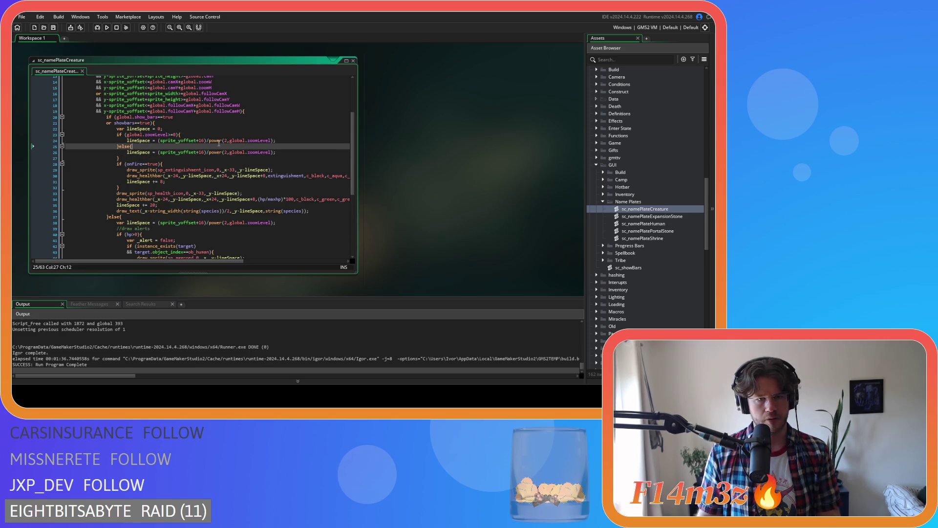
Remove the parentheses around sprite_yoffset+16 in the line 24 lineSpace formula
{"action": "left_click", "coordinate": [204, 140]}
{"action": "mouse_move", "coordinate": [207, 167]}
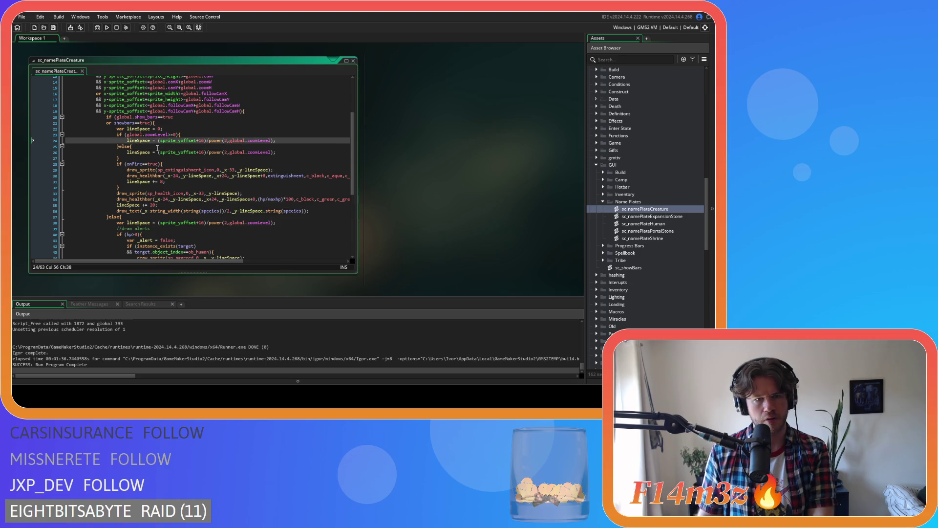
{"action": "key", "text": "BackSpace"}
{"action": "left_click", "coordinate": [160, 141]}
{"action": "key", "text": "BackSpace"}
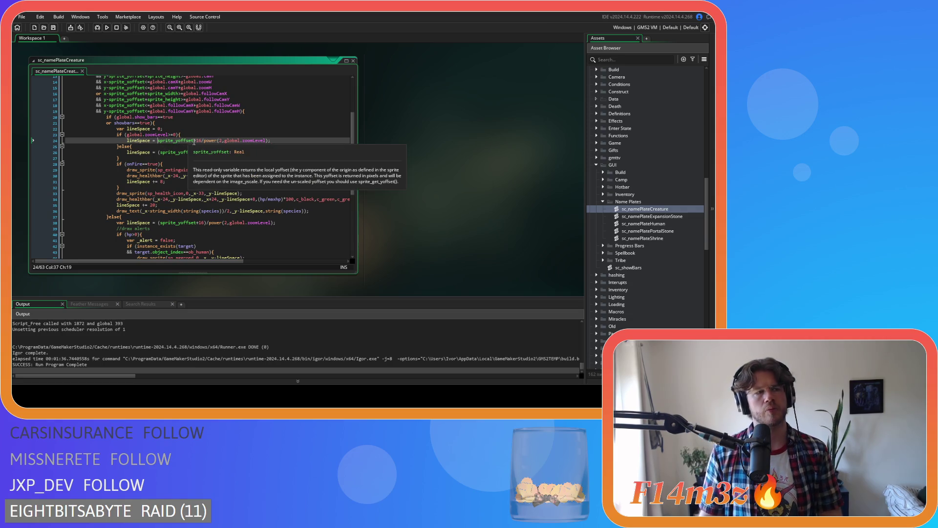
Review the edited lineSpace formula and rebuild the game with F5
{"action": "double_click", "coordinate": [199, 140]}
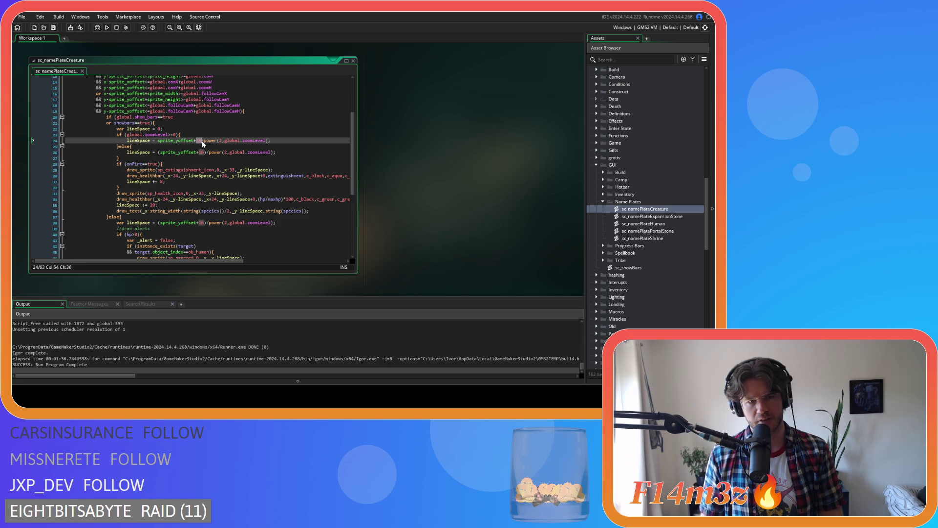
{"action": "left_click_drag", "start_coordinate": [158, 141], "coordinate": [166, 142]}
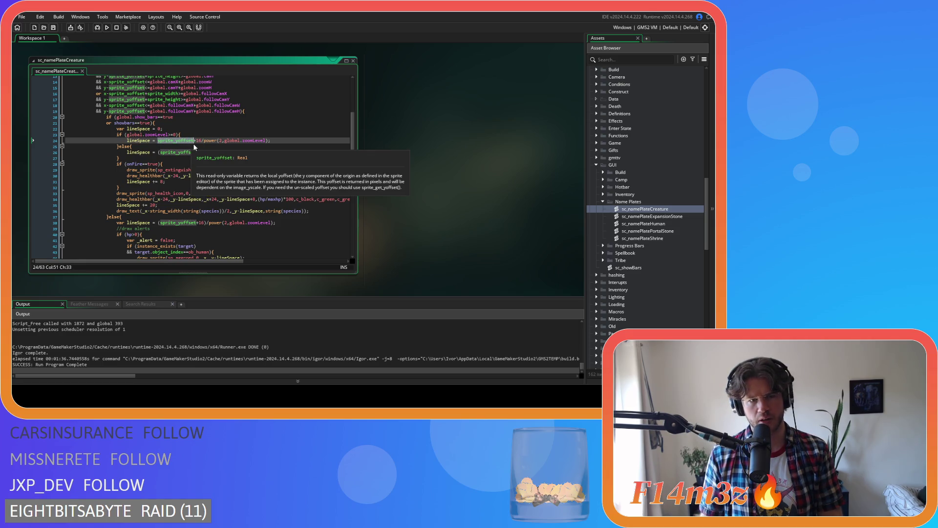
{"action": "left_click", "coordinate": [198, 140]}
{"action": "left_click", "coordinate": [270, 141]}
{"action": "key", "text": "F5"}
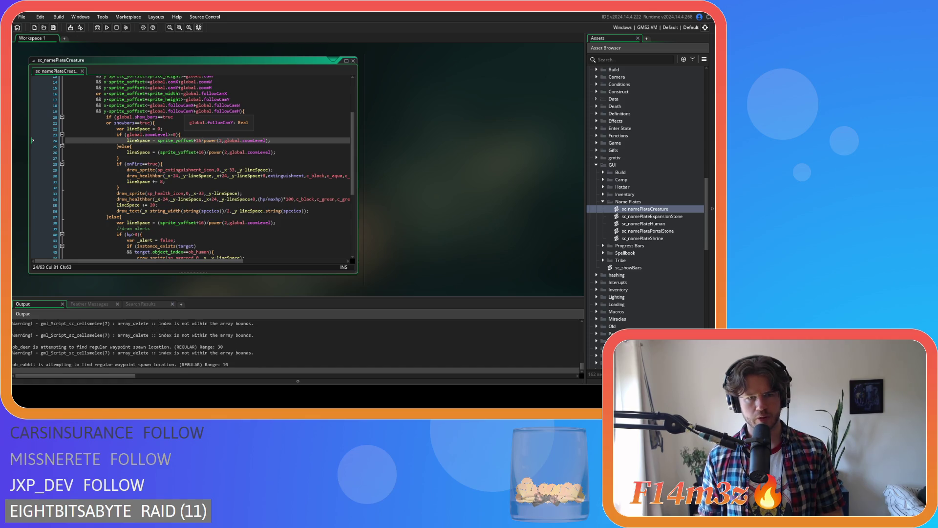
Switch to the running game, zoom in and out to check nameplates, then quit back to GameMaker
{"action": "key", "text": "alt+Tab"}
{"action": "scroll", "scroll_direction": "down", "scroll_amount": 3}
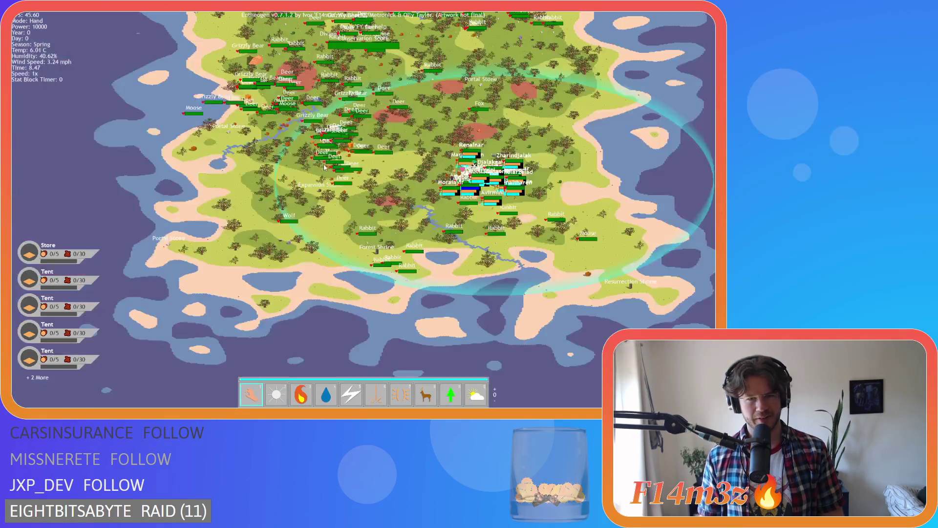
{"action": "scroll", "scroll_direction": "up", "scroll_amount": 3}
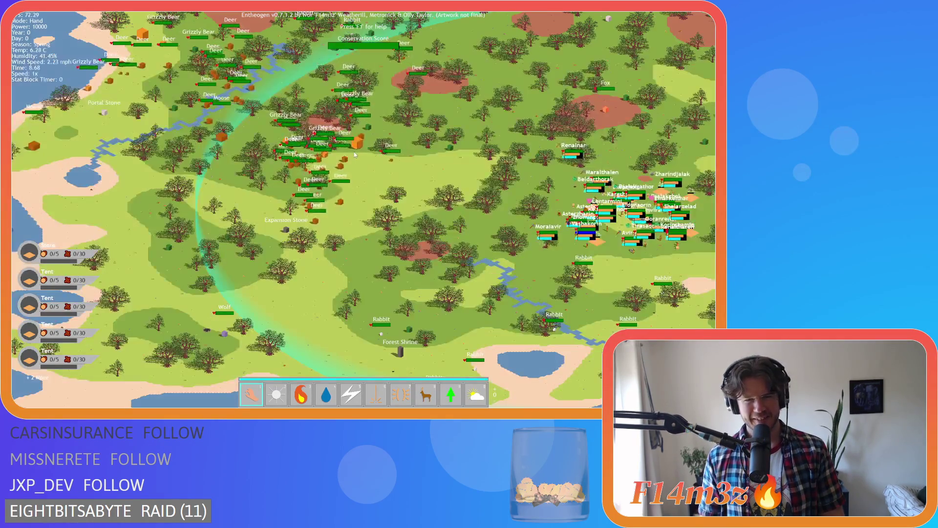
{"action": "scroll", "scroll_direction": "down", "scroll_amount": 3}
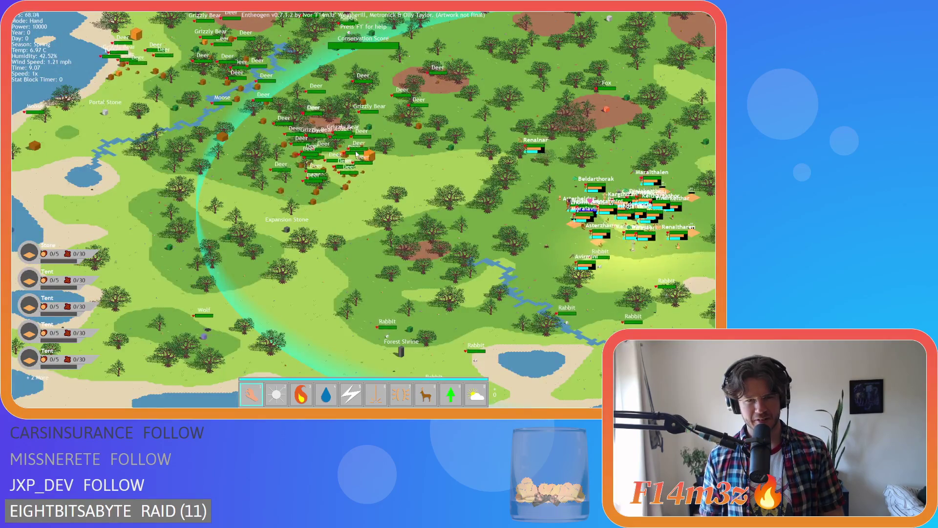
{"action": "scroll", "scroll_direction": "up", "scroll_amount": 3}
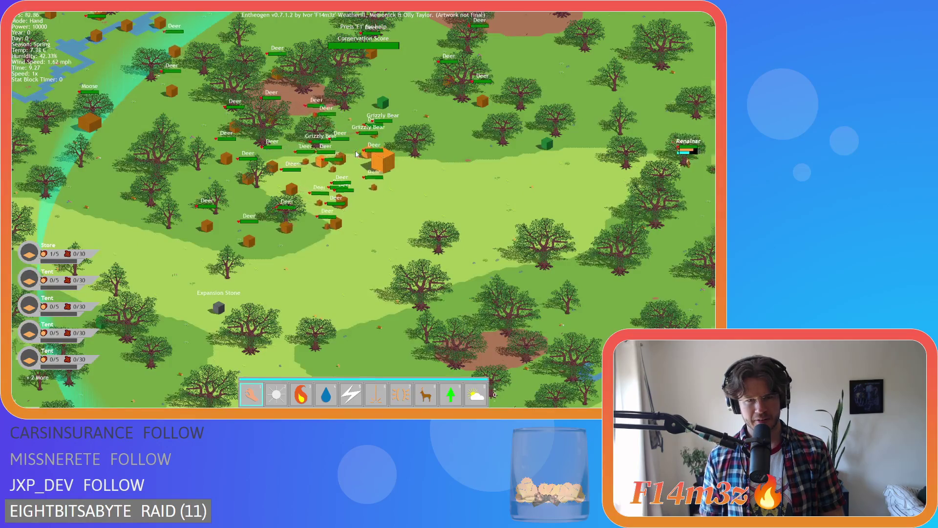
{"action": "scroll", "scroll_direction": "down", "scroll_amount": 3}
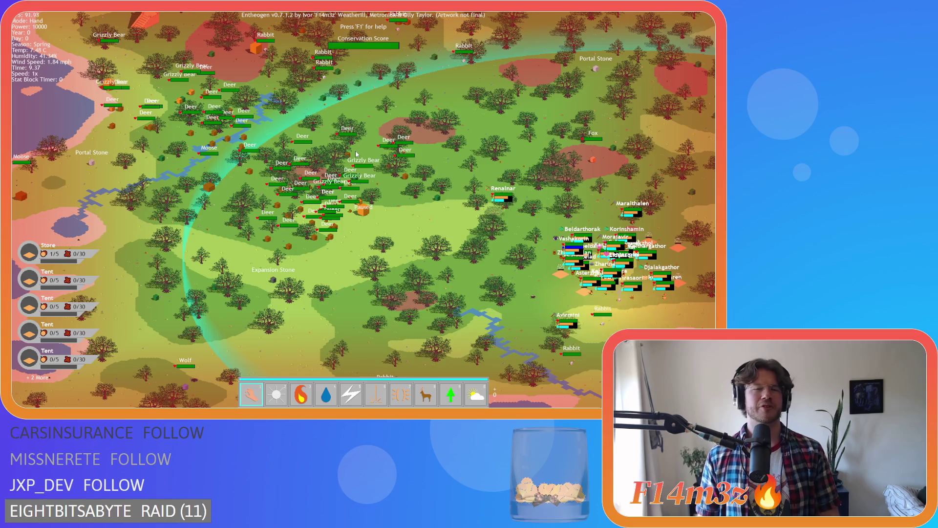
{"action": "key", "text": "Escape"}
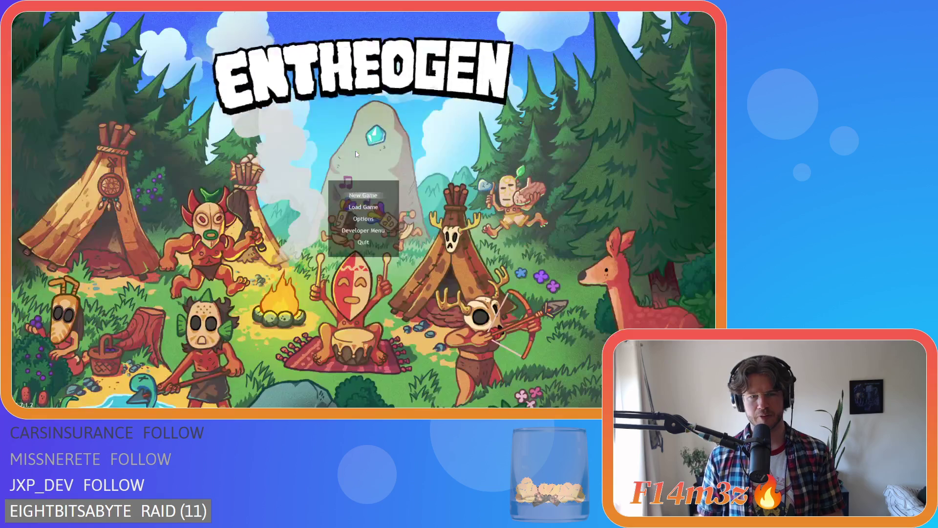
{"action": "key", "text": "alt+F4"}
Restore the parentheses around sprite_yoffset+16 on line 24 and save the creature nameplate script
{"action": "type", "text": "()"}
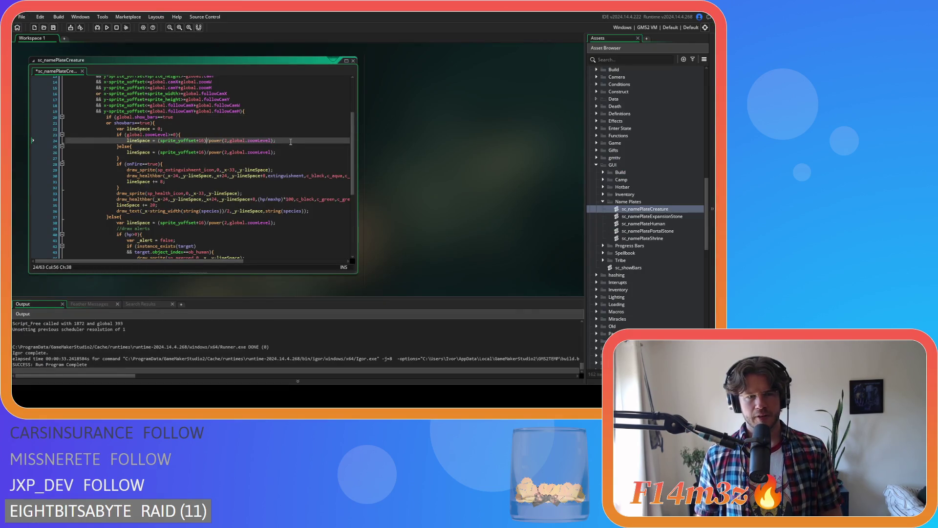
{"action": "key", "text": "ctrl+s"}
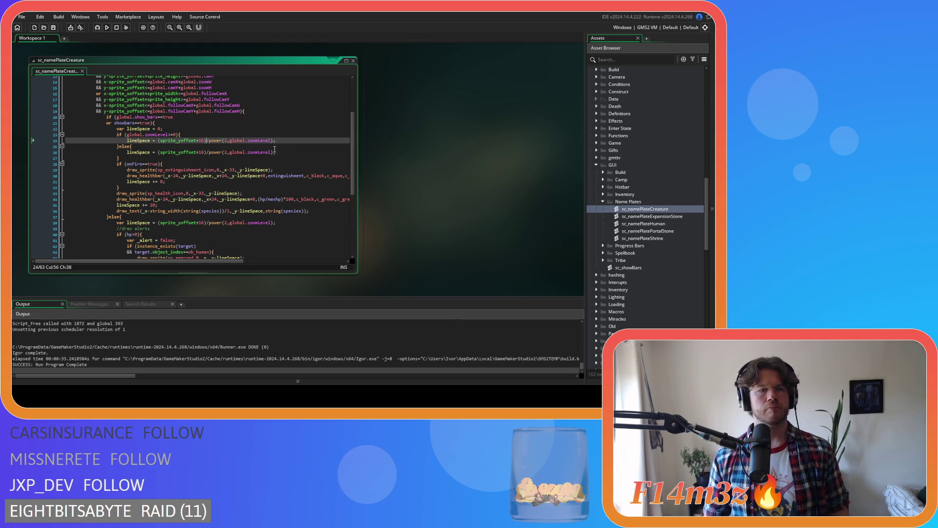
{"action": "left_click", "coordinate": [132, 158]}
Delete the zoomLevel if/else branches, keeping only the power(2, zoomLevel) lineSpace line
{"action": "key", "text": "shift+Home"}
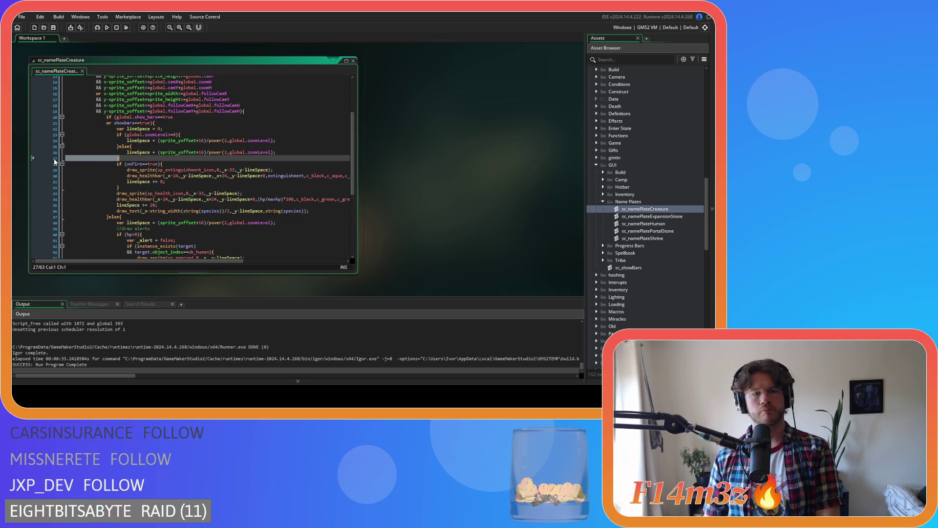
{"action": "key", "text": "BackSpace"}
{"action": "key", "text": "BackSpace"}
{"action": "left_click", "coordinate": [27, 154]}
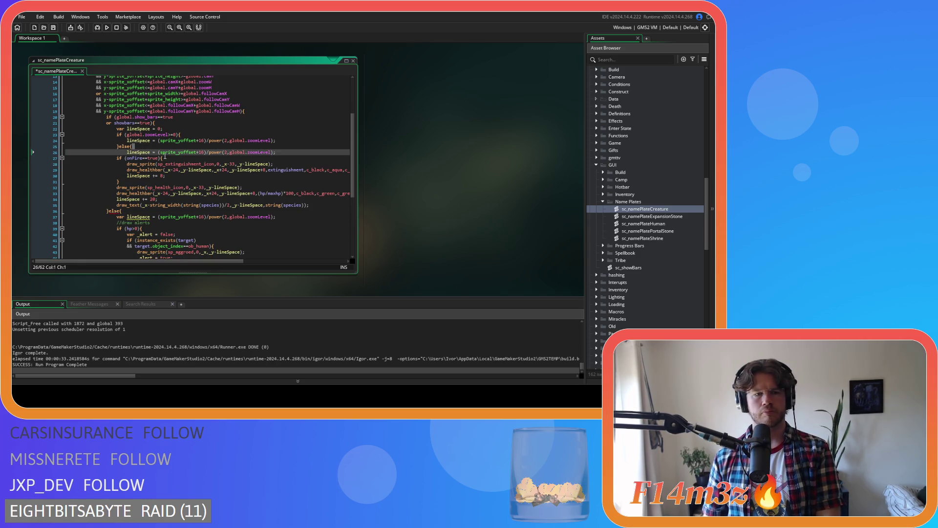
{"action": "left_click_drag", "start_coordinate": [289, 152], "coordinate": [19, 148]}
{"action": "key", "text": "shift+Up"}
{"action": "key", "text": "BackSpace"}
{"action": "key", "text": "Up"}
{"action": "key", "text": "shift+End"}
{"action": "key", "text": "BackSpace"}
{"action": "key", "text": "Delete"}
{"action": "key", "text": "Delete"}
{"action": "key", "text": "Home"}
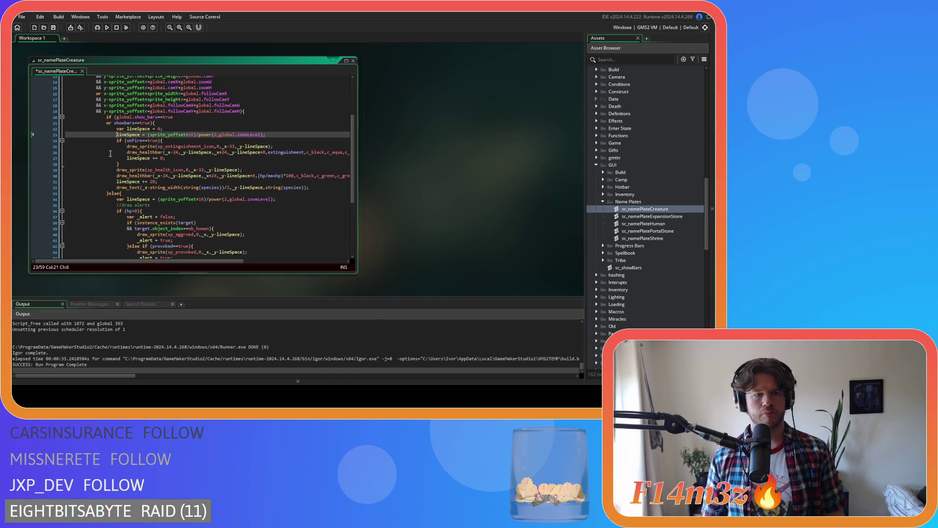
Replace the var lineSpace = 0 line by prefixing the remaining line with var, then run the game
{"action": "key", "text": "shift+Up"}
{"action": "key", "text": "BackSpace"}
{"action": "type", "text": "v"}
{"action": "type", "text": "ar"}
{"action": "key", "text": "F5"}
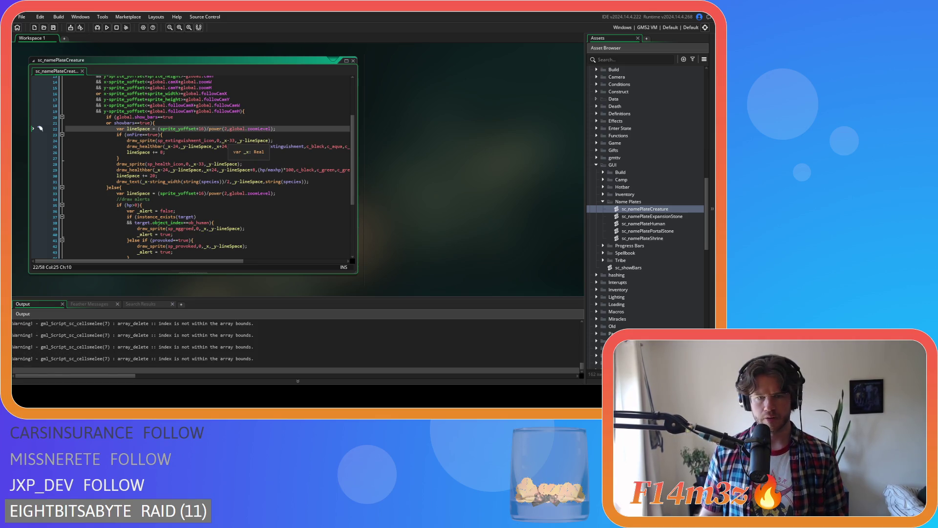
{"action": "key", "text": "alt+Tab"}
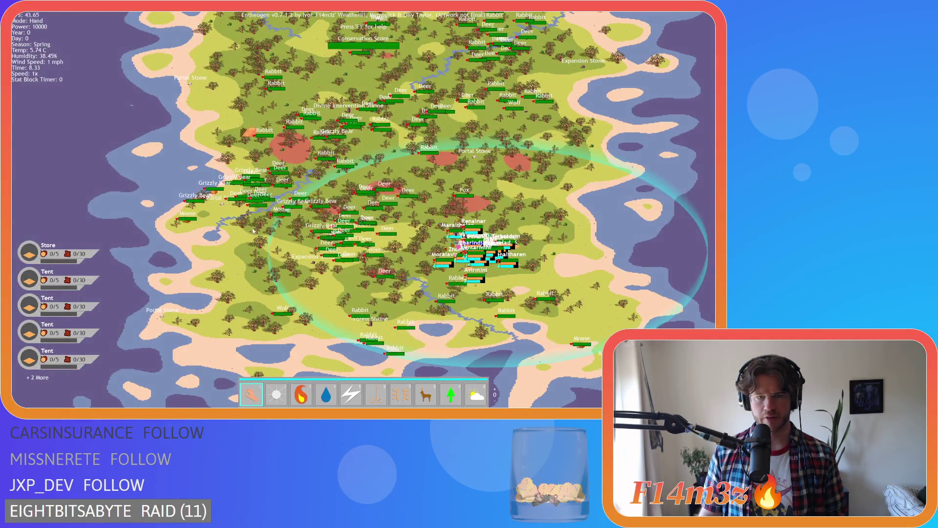
Zoom in and out and pan across the island to check the creature nameplates
{"action": "scroll", "scroll_direction": "up", "scroll_amount": 3}
{"action": "scroll", "scroll_direction": "down", "scroll_amount": 3}
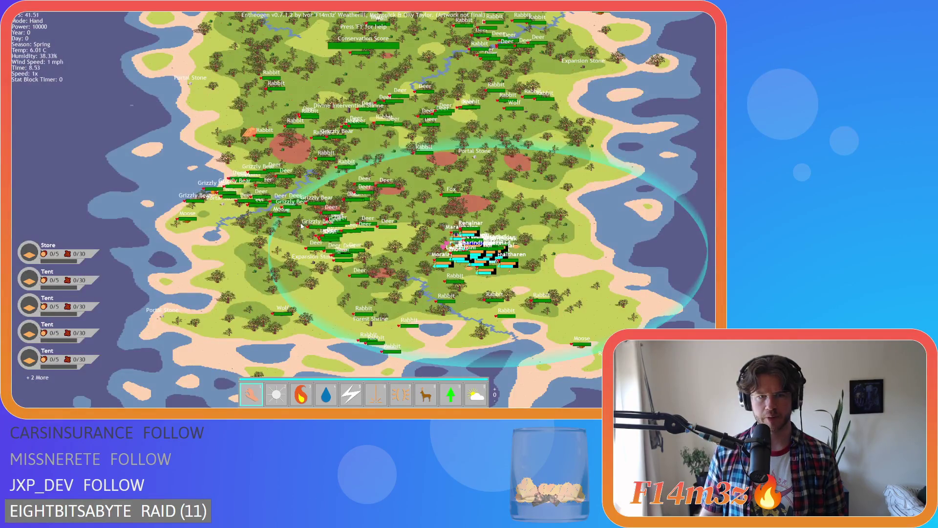
{"action": "scroll", "scroll_direction": "up", "scroll_amount": 3}
{"action": "scroll", "scroll_direction": "up", "scroll_amount": 3}
{"action": "scroll", "scroll_direction": "down", "scroll_amount": 3}
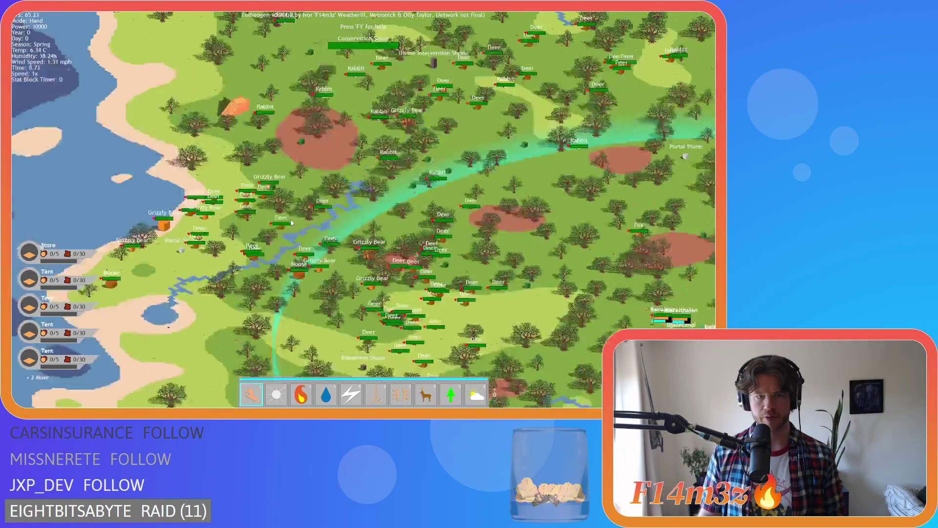
{"action": "scroll", "scroll_direction": "down", "scroll_amount": 3}
{"action": "key", "text": "d"}
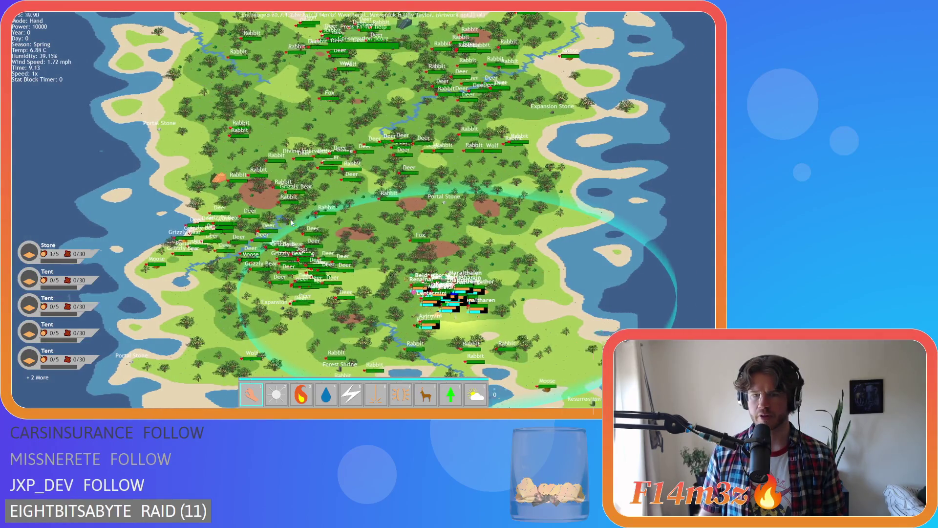
{"action": "scroll", "scroll_direction": "up", "scroll_amount": 3}
{"action": "scroll", "scroll_direction": "up", "scroll_amount": 3}
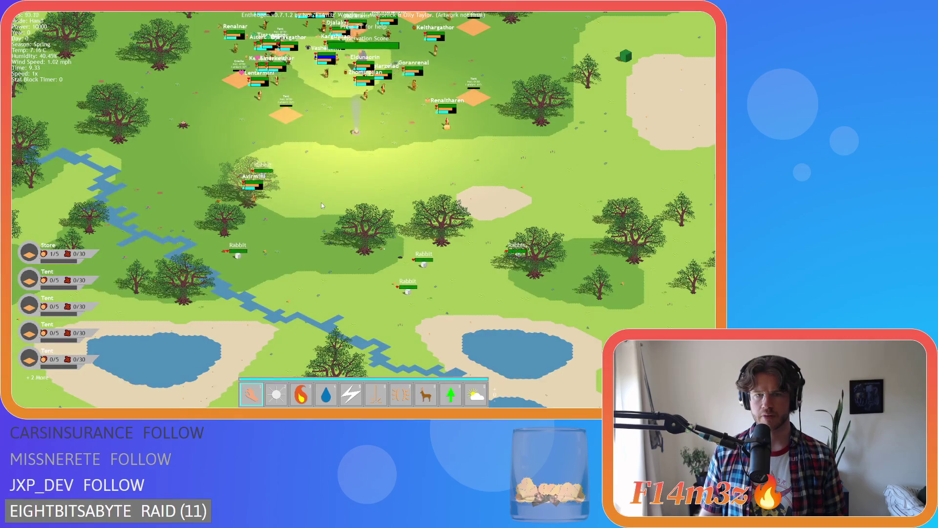
{"action": "scroll", "scroll_direction": "down", "scroll_amount": 3}
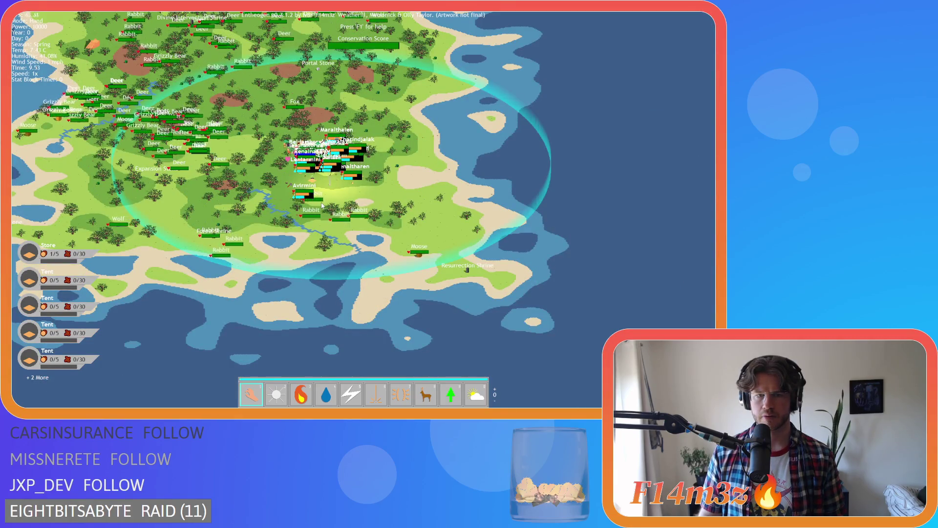
Pan the map further with A, W and D, then quit the game with Escape and Y
{"action": "key", "text": "a"}
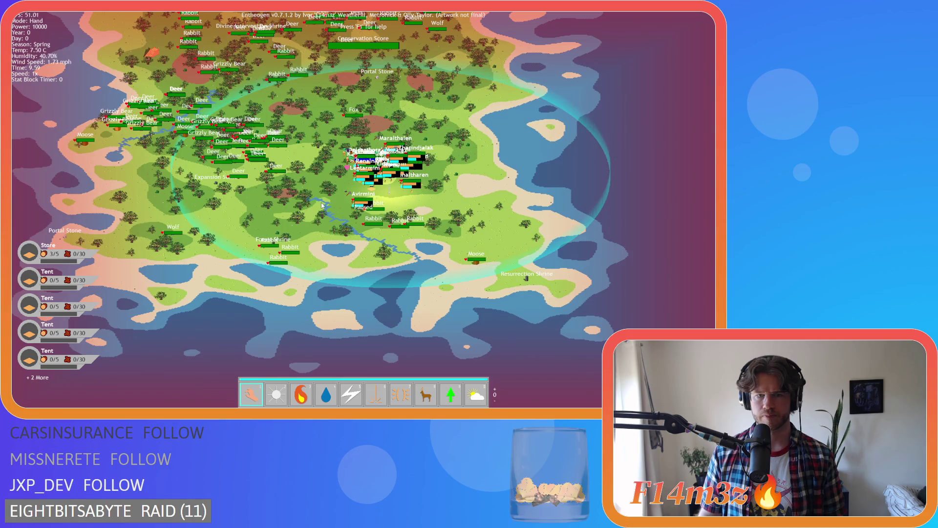
{"action": "scroll", "scroll_direction": "up", "scroll_amount": 3}
{"action": "scroll", "scroll_direction": "down", "scroll_amount": 3}
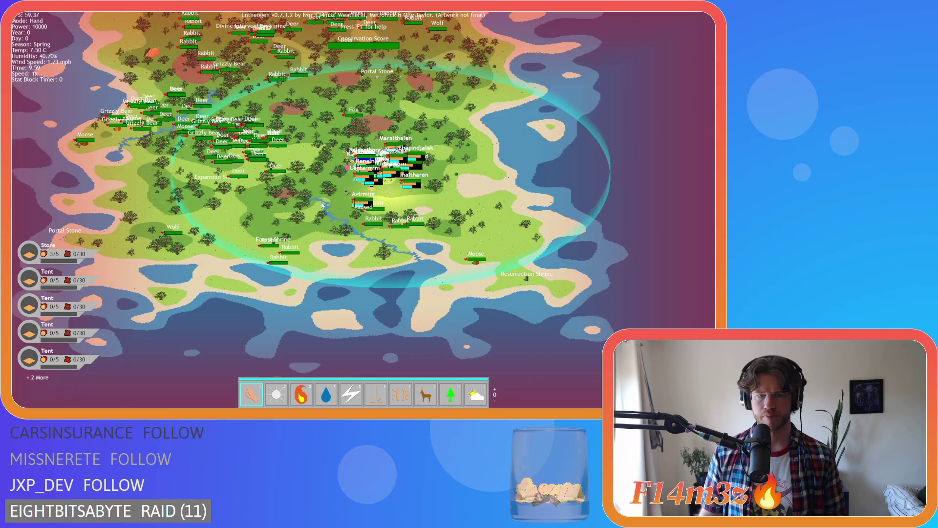
{"action": "key", "text": "w"}
{"action": "key", "text": "d"}
{"action": "key", "text": "Escape"}
{"action": "key", "text": "y"}
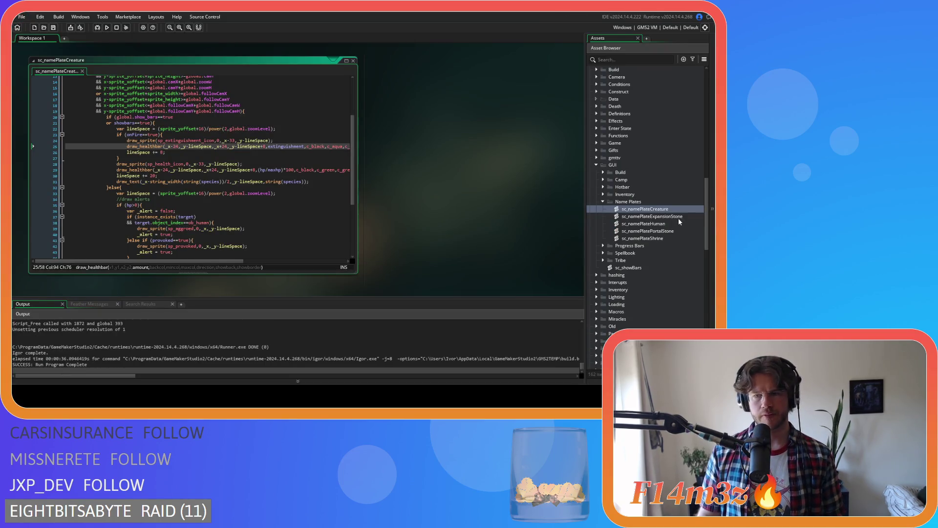
In sc_namePlateHuman, change the lineSpace power() exponent from 1.5 to 2, then rebuild with F5
{"action": "double_click", "coordinate": [664, 222]}
{"action": "left_click", "coordinate": [265, 167]}
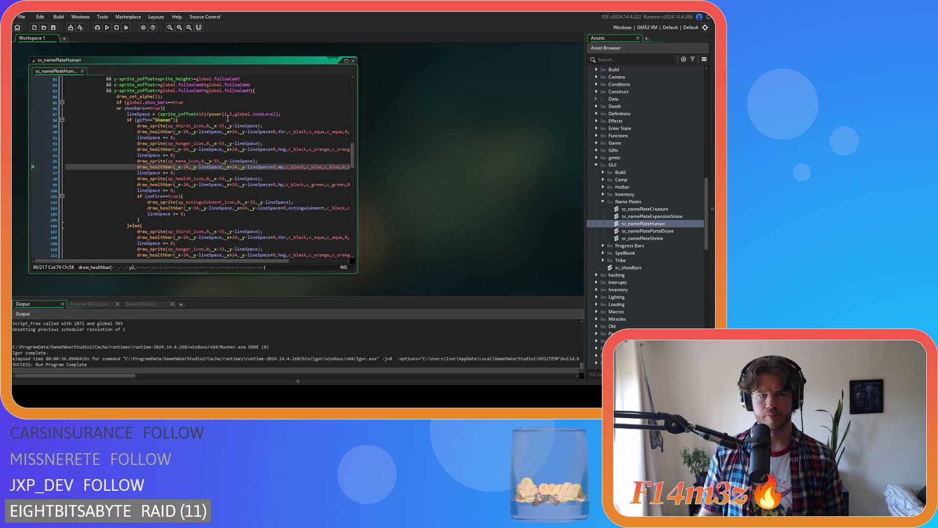
{"action": "double_click", "coordinate": [227, 114]}
{"action": "type", "text": "2"}
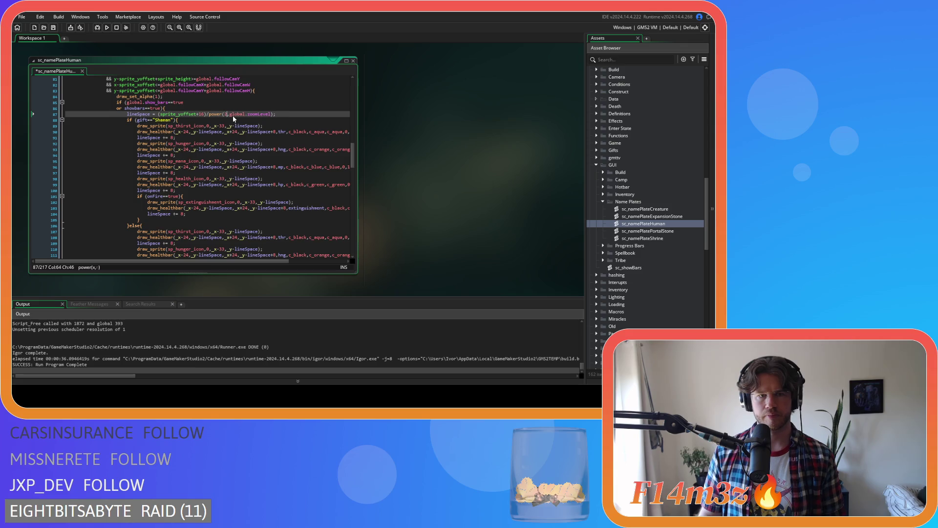
{"action": "key", "text": "End"}
{"action": "scroll", "scroll_direction": "up", "scroll_amount": 3}
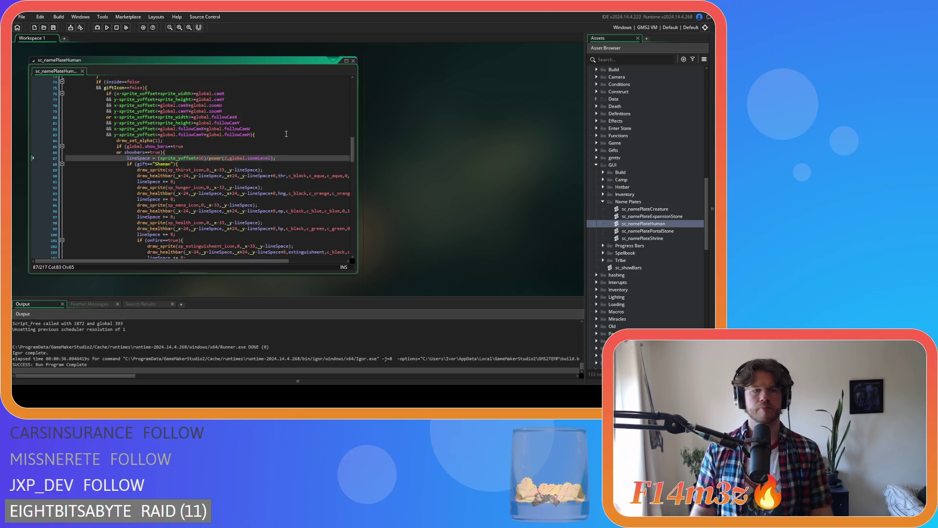
{"action": "scroll", "scroll_direction": "down", "scroll_amount": 3}
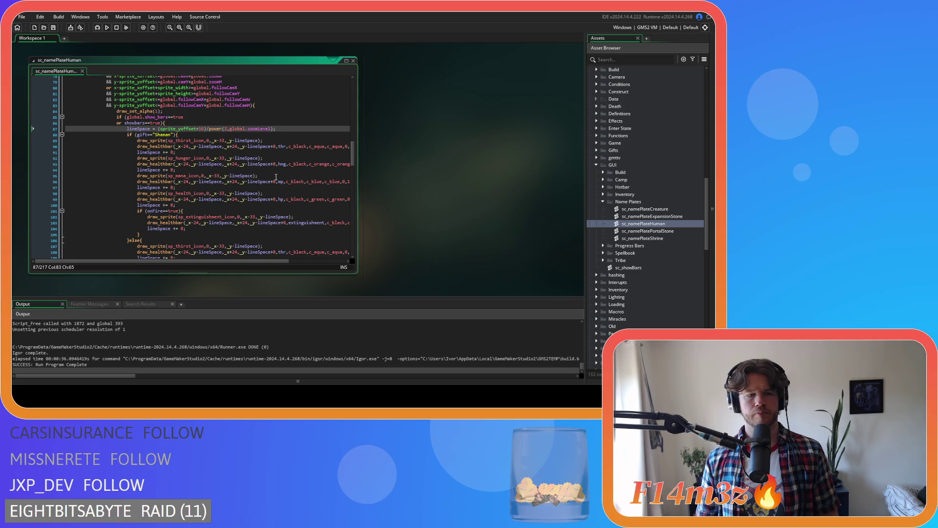
{"action": "scroll", "scroll_direction": "down", "scroll_amount": 3}
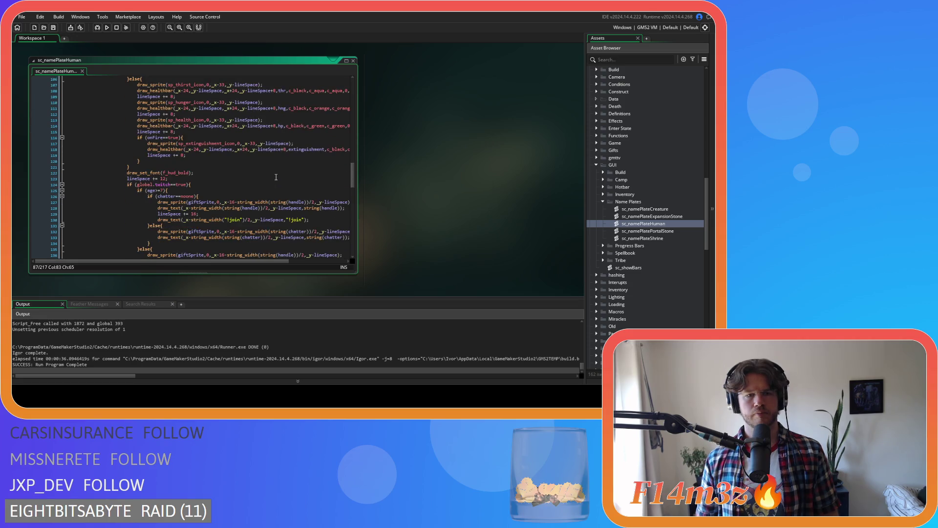
{"action": "scroll", "scroll_direction": "up", "scroll_amount": 3}
{"action": "key", "text": "F5"}
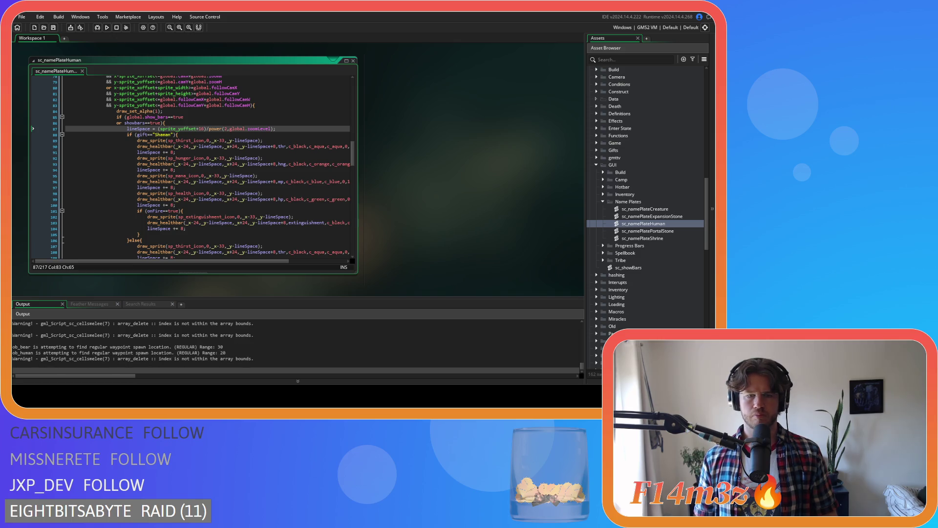
{"action": "scroll", "scroll_direction": "down", "scroll_amount": 3}
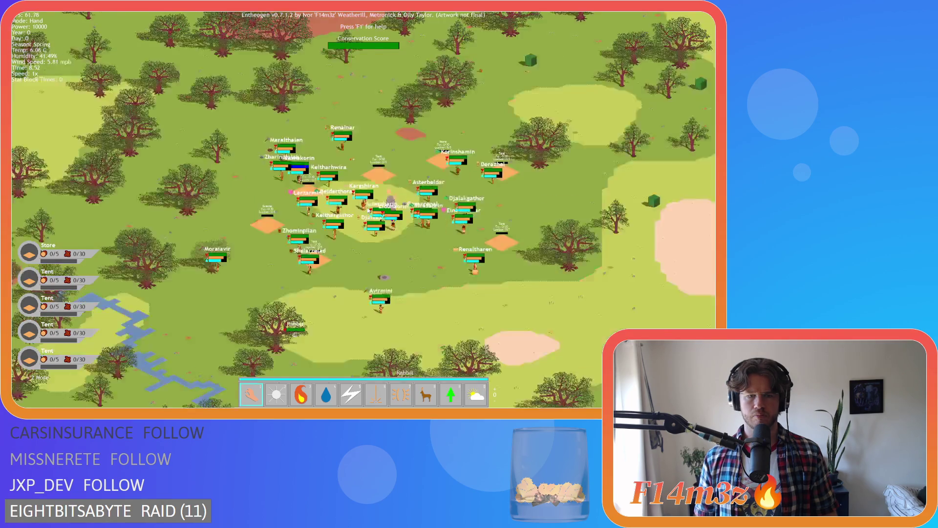
{"action": "scroll", "scroll_direction": "up", "scroll_amount": 3}
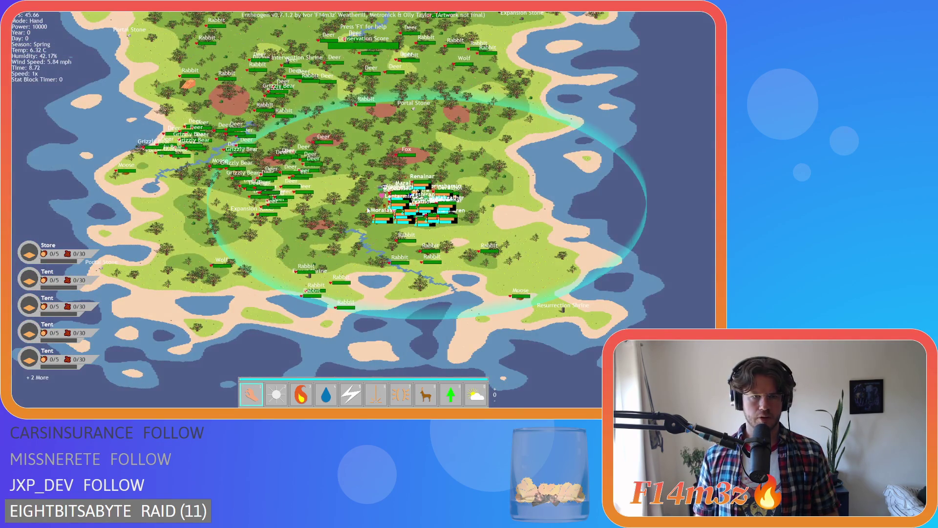
{"action": "scroll", "scroll_direction": "up", "scroll_amount": 3}
{"action": "scroll", "scroll_direction": "down", "scroll_amount": 3}
{"action": "scroll", "scroll_direction": "up", "scroll_amount": 3}
{"action": "scroll", "scroll_direction": "up", "scroll_amount": 3}
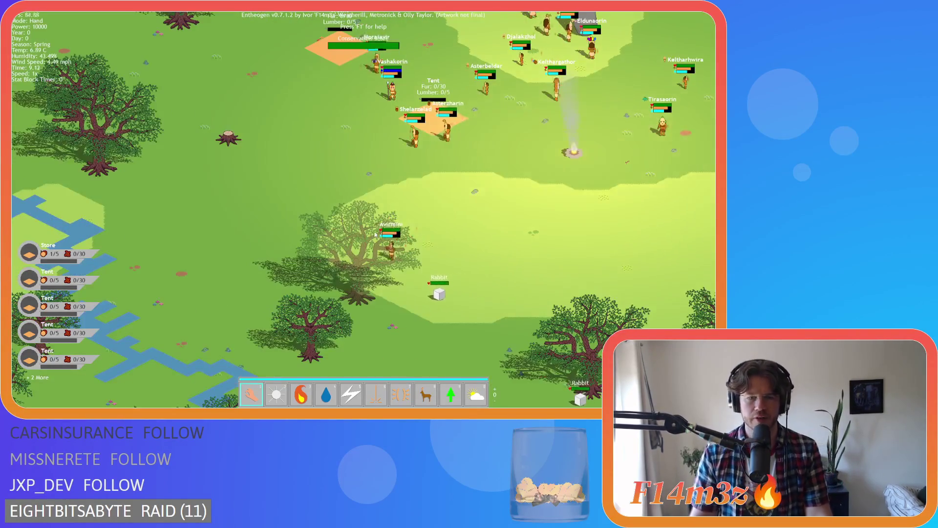
{"action": "scroll", "scroll_direction": "down", "scroll_amount": 3}
{"action": "scroll", "scroll_direction": "up", "scroll_amount": 3}
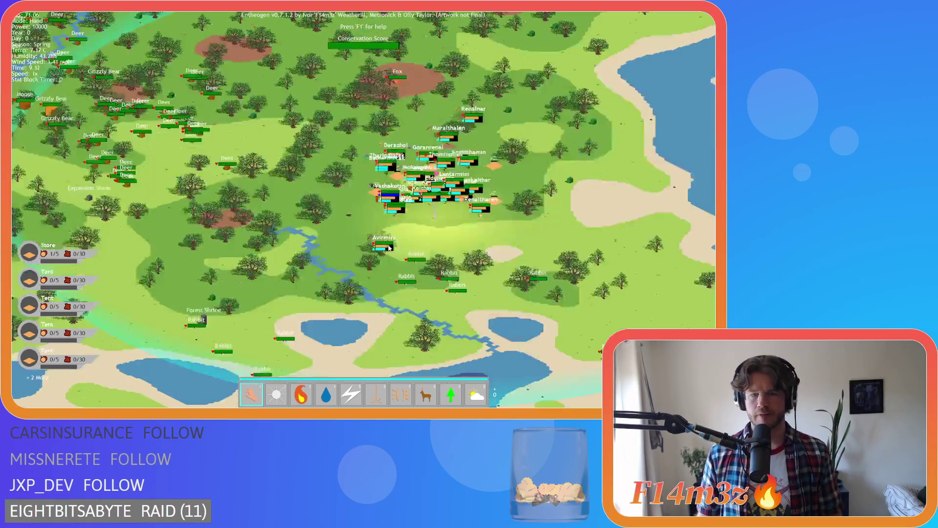
{"action": "scroll", "scroll_direction": "down", "scroll_amount": 3}
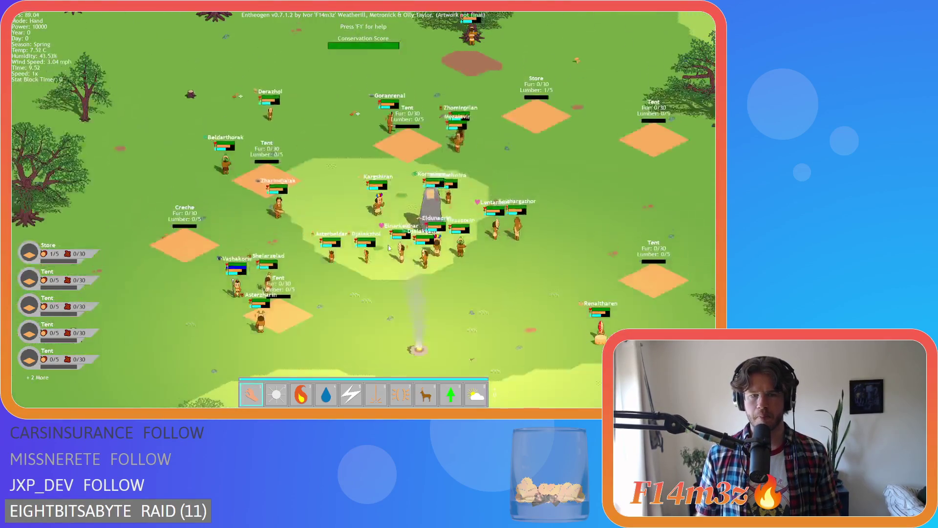
{"action": "scroll", "scroll_direction": "up", "scroll_amount": 3}
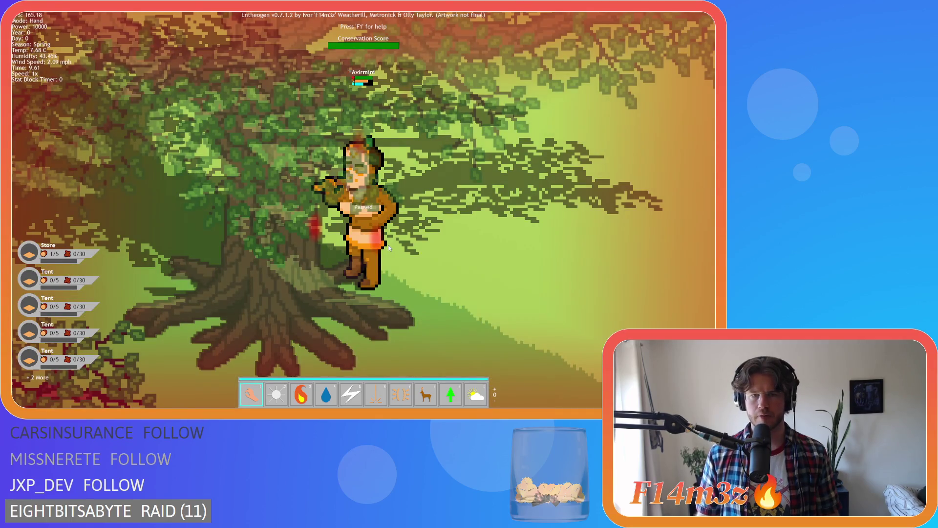
{"action": "scroll", "scroll_direction": "down", "scroll_amount": 3}
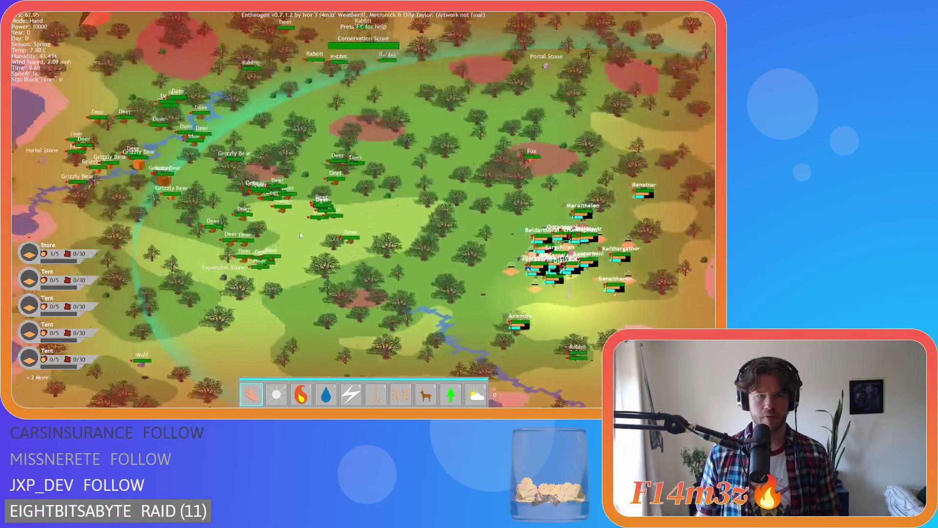
{"action": "scroll", "scroll_direction": "up", "scroll_amount": 3}
{"action": "scroll", "scroll_direction": "down", "scroll_amount": 3}
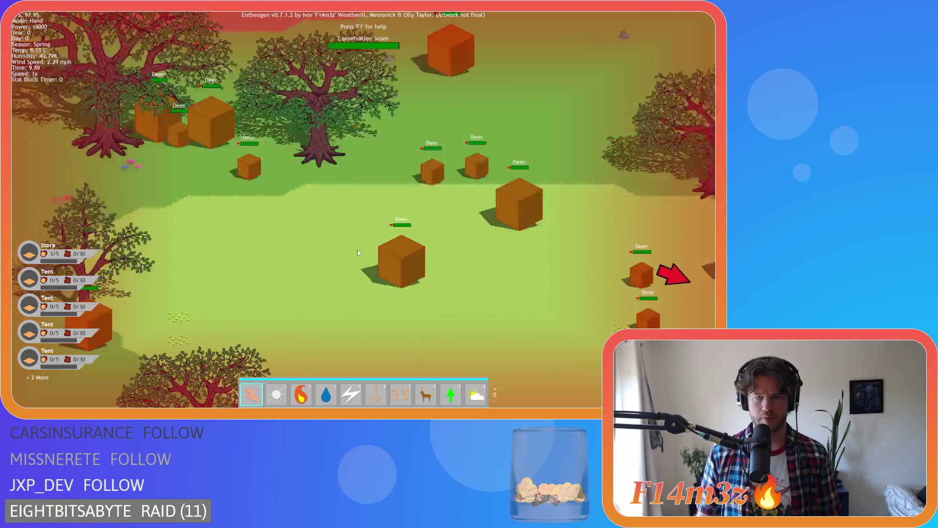
{"action": "scroll", "scroll_direction": "down", "scroll_amount": 3}
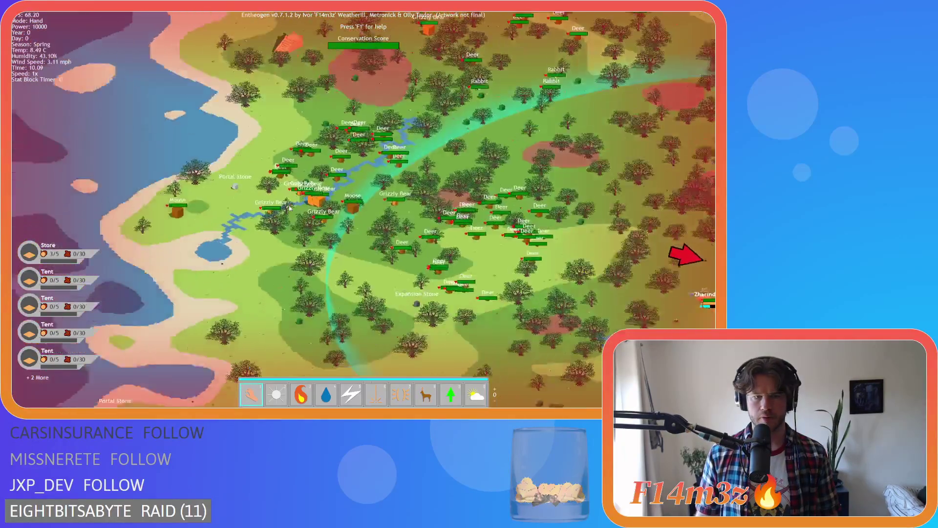
{"action": "scroll", "scroll_direction": "up", "scroll_amount": 3}
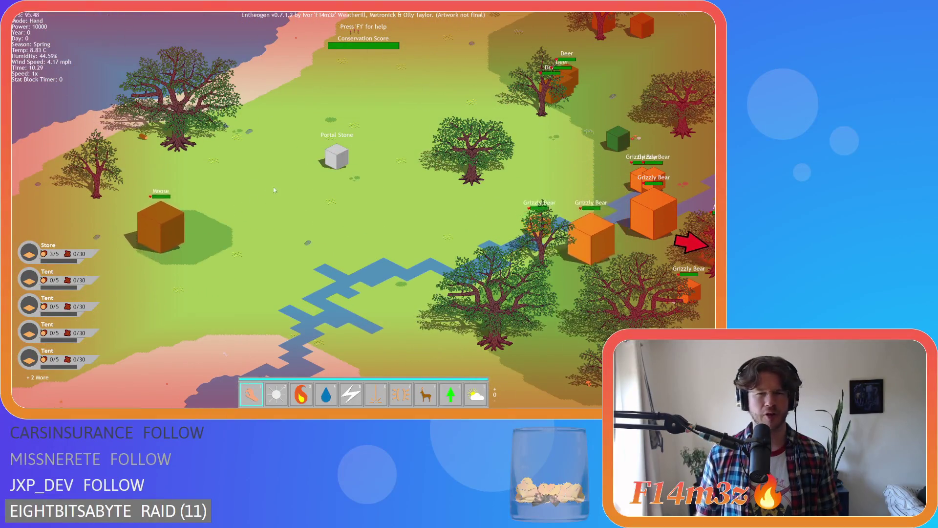
{"action": "scroll", "scroll_direction": "up", "scroll_amount": 3}
{"action": "scroll", "scroll_direction": "down", "scroll_amount": 3}
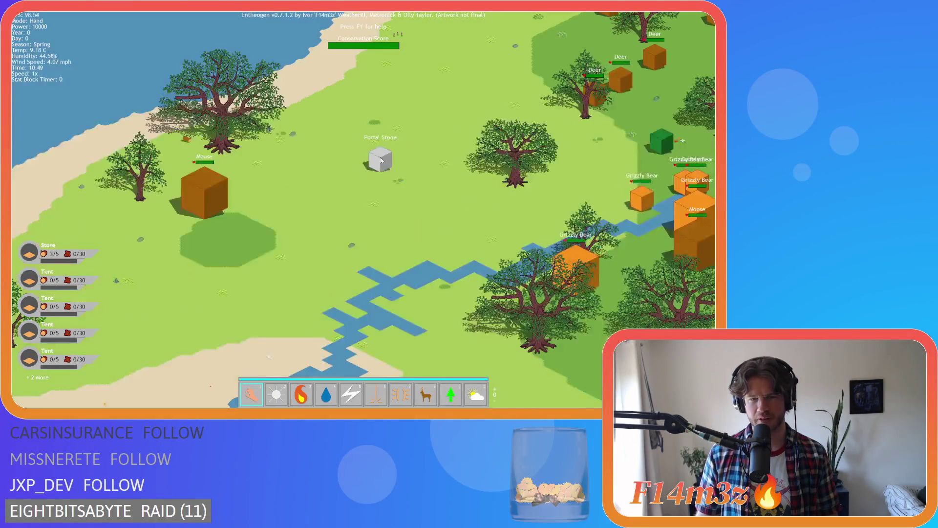
{"action": "scroll", "scroll_direction": "up", "scroll_amount": 3}
{"action": "scroll", "scroll_direction": "down", "scroll_amount": 3}
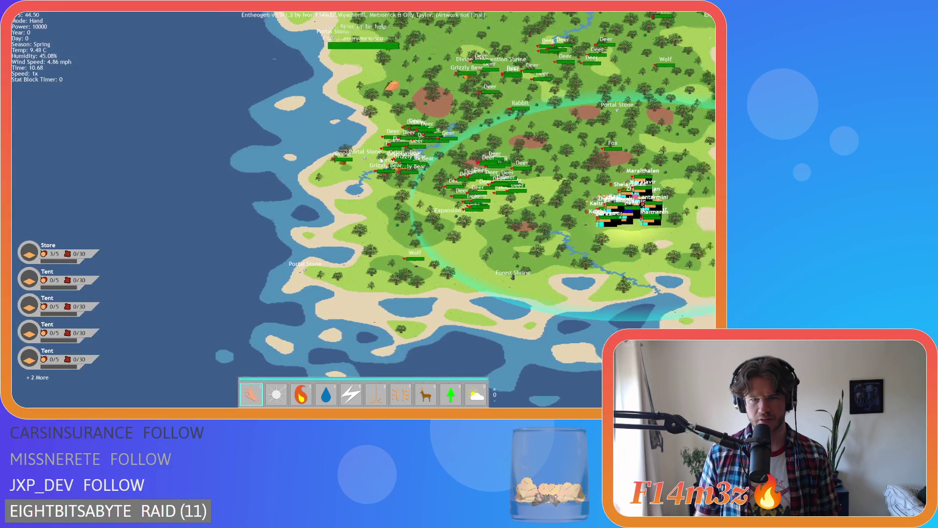
{"action": "key", "text": "Escape"}
Confirm quitting the game and switch back to the creature nameplate script
{"action": "key", "text": "y"}
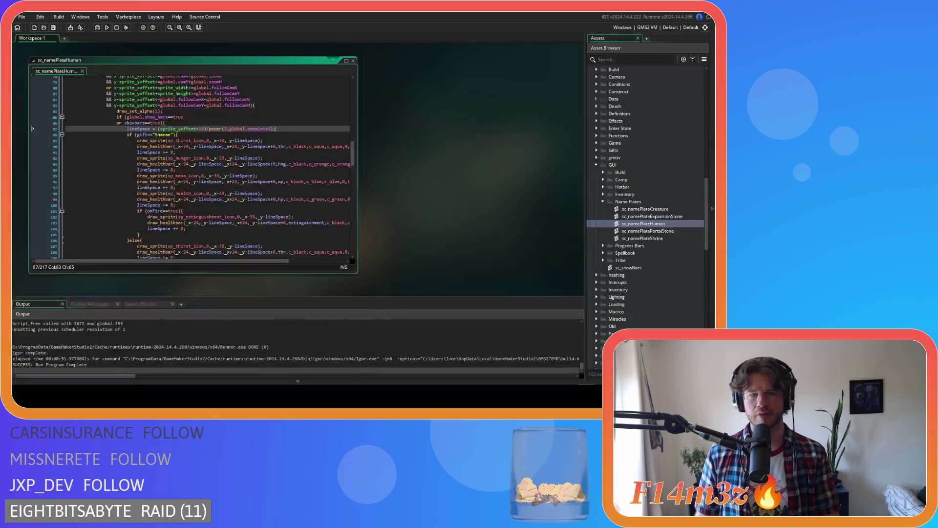
{"action": "left_click", "coordinate": [204, 181]}
{"action": "scroll", "scroll_direction": "down", "scroll_amount": 3}
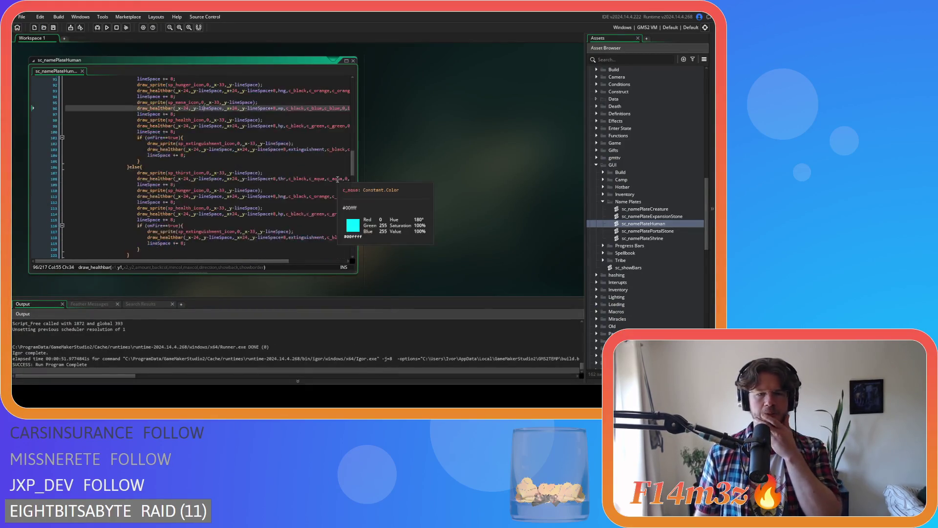
{"action": "key", "text": "ctrl+Tab"}
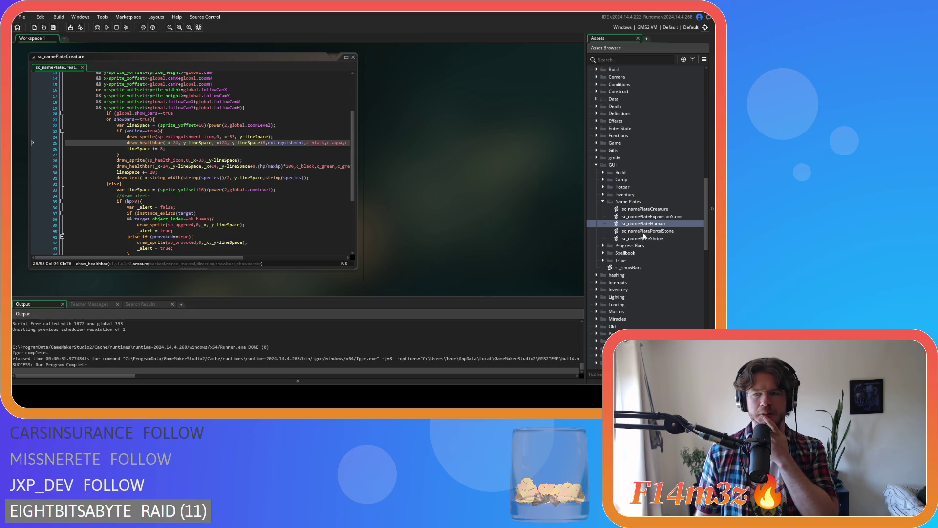
Change the lineSpace power() exponent from 1.5 to 2 in the Expansion Stone and Portal Stone scripts
{"action": "double_click", "coordinate": [648, 217]}
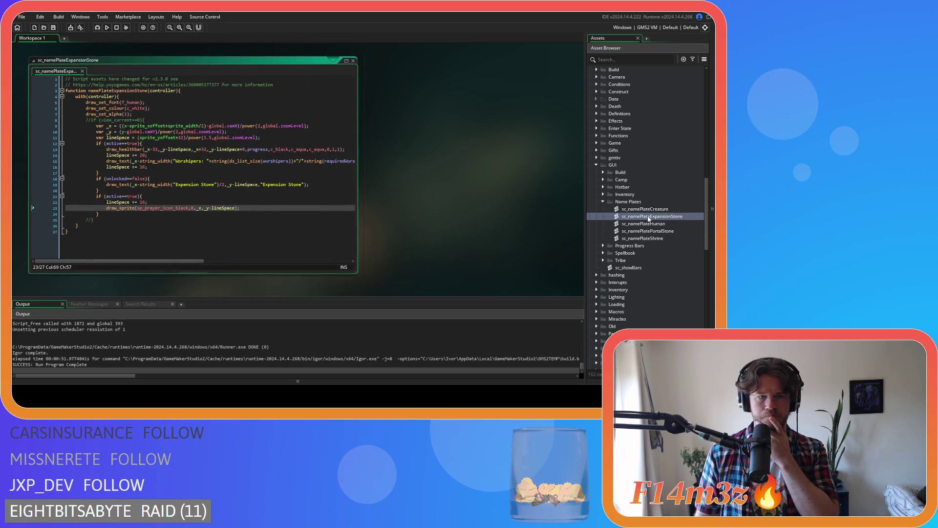
{"action": "left_click", "coordinate": [213, 160]}
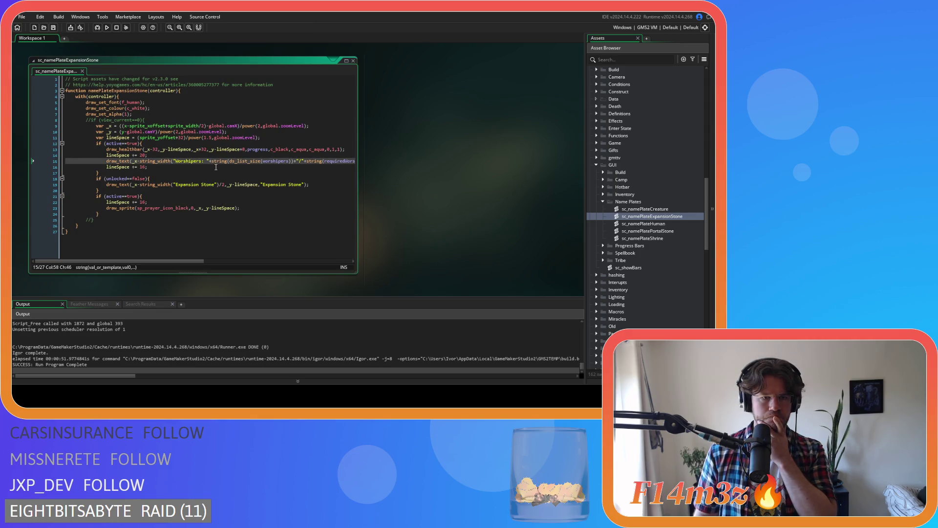
{"action": "left_click", "coordinate": [205, 138]}
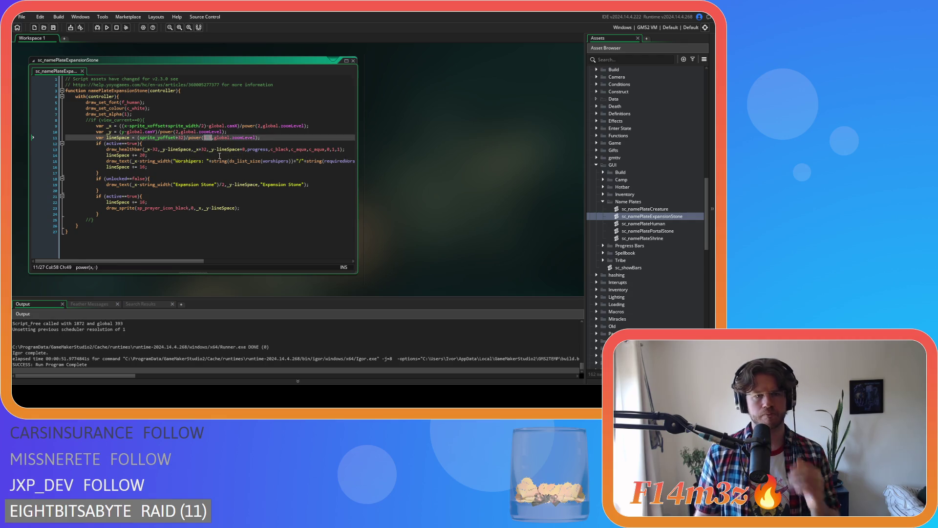
{"action": "type", "text": "2"}
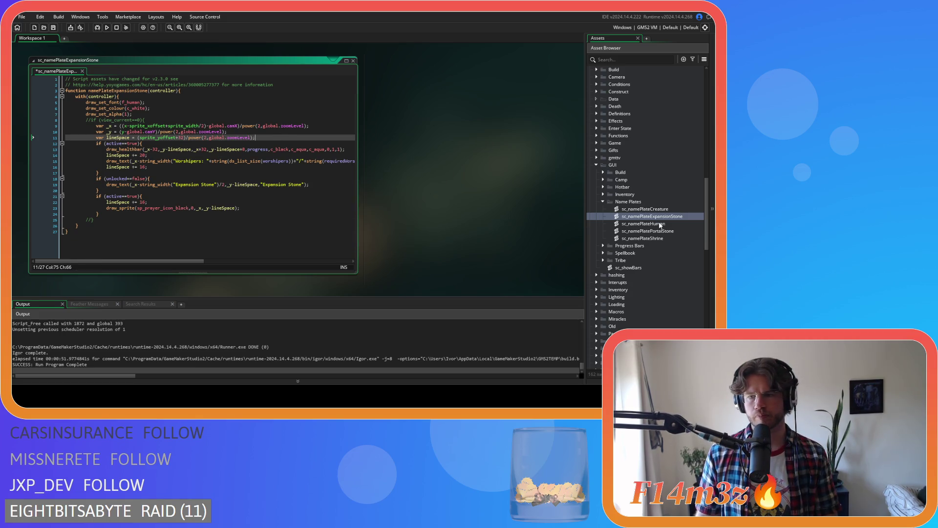
{"action": "double_click", "coordinate": [648, 230]}
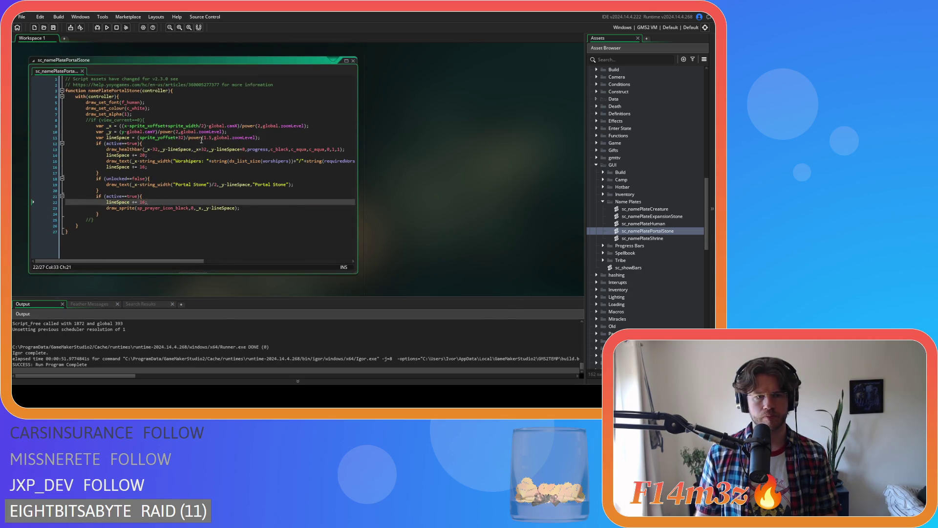
{"action": "left_click_drag", "start_coordinate": [204, 138], "coordinate": [210, 137]}
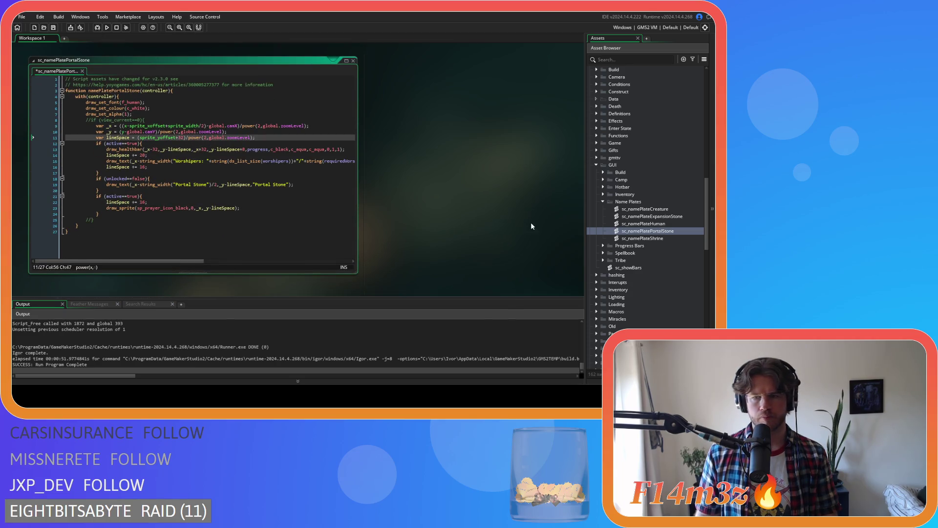
In sc_namePlateShrine, change the lineSpace exponent from 1.75 to 2 and run the game
{"action": "left_click", "coordinate": [665, 238]}
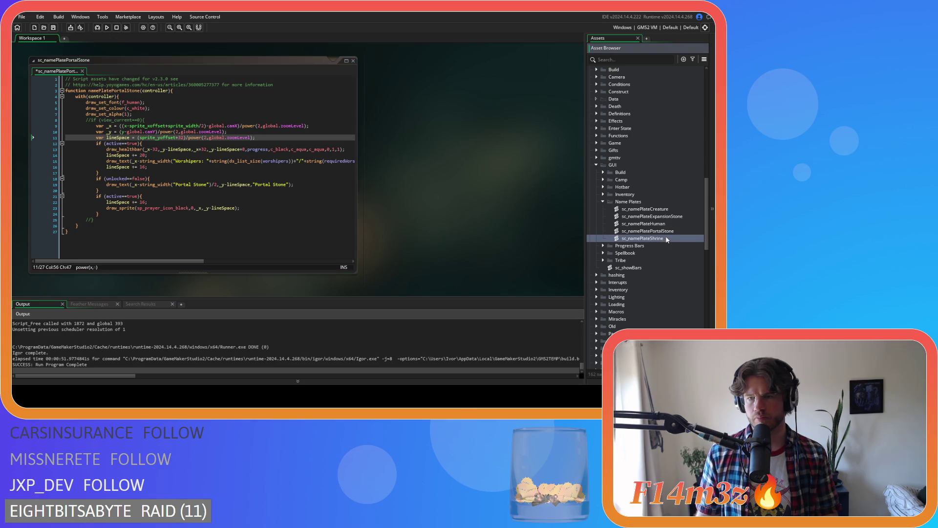
{"action": "double_click", "coordinate": [672, 240]}
{"action": "left_click", "coordinate": [241, 183]}
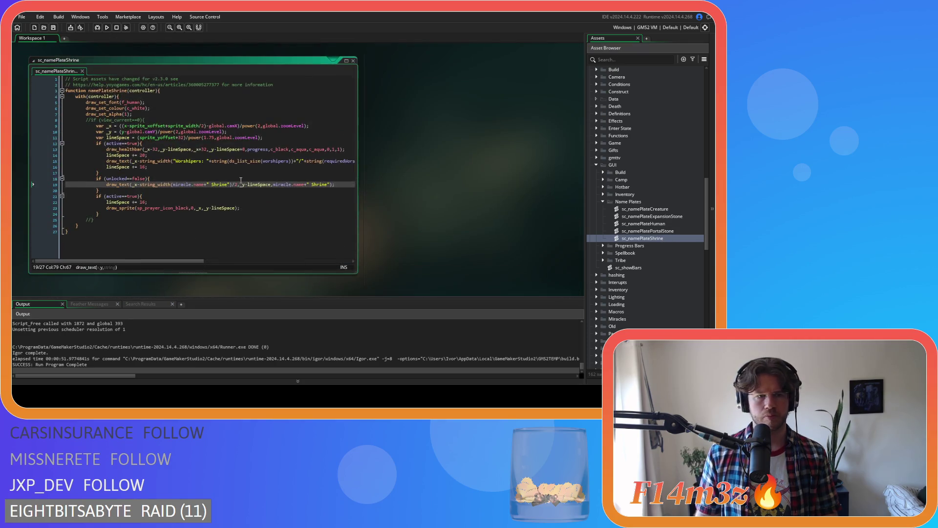
{"action": "left_click_drag", "start_coordinate": [204, 137], "coordinate": [215, 139]}
{"action": "type", "text": "2"}
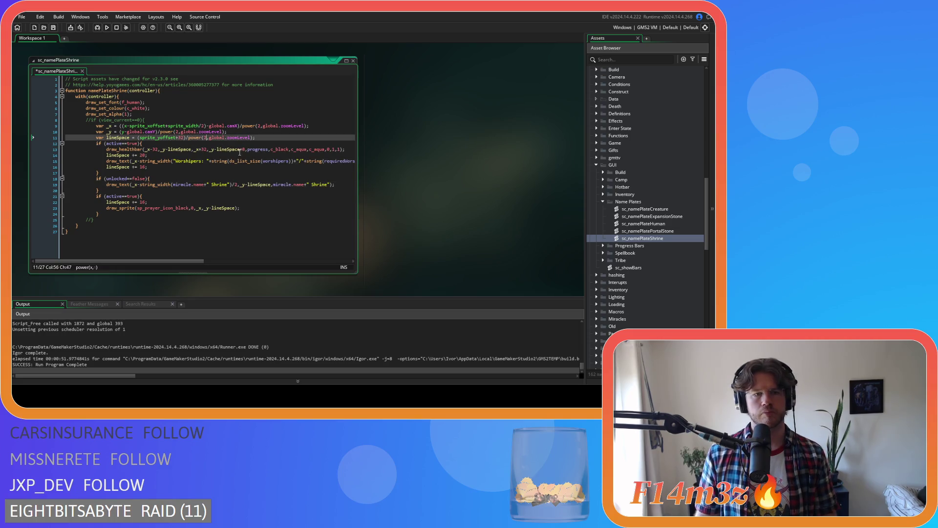
{"action": "left_click", "coordinate": [285, 138]}
{"action": "key", "text": "F5"}
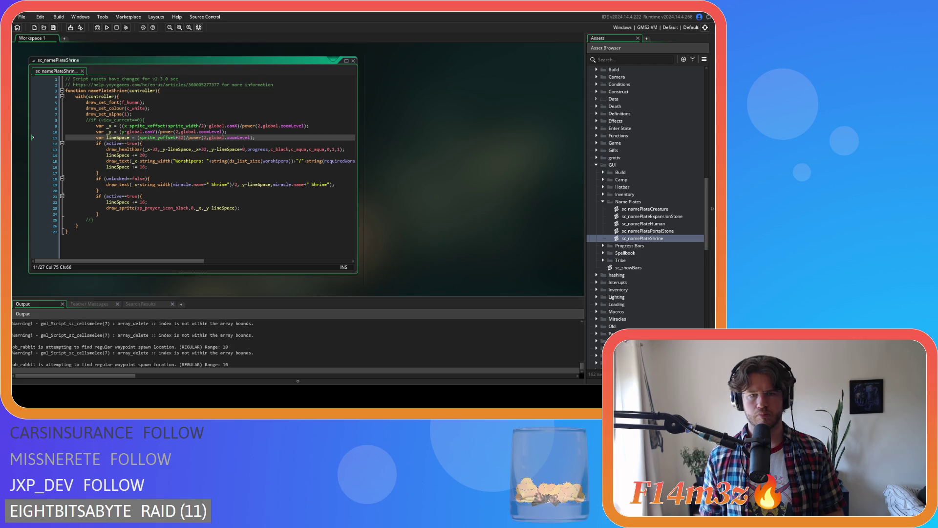
Zoom in and out over the island to survey it at several distances
{"action": "scroll", "scroll_direction": "up", "scroll_amount": 3}
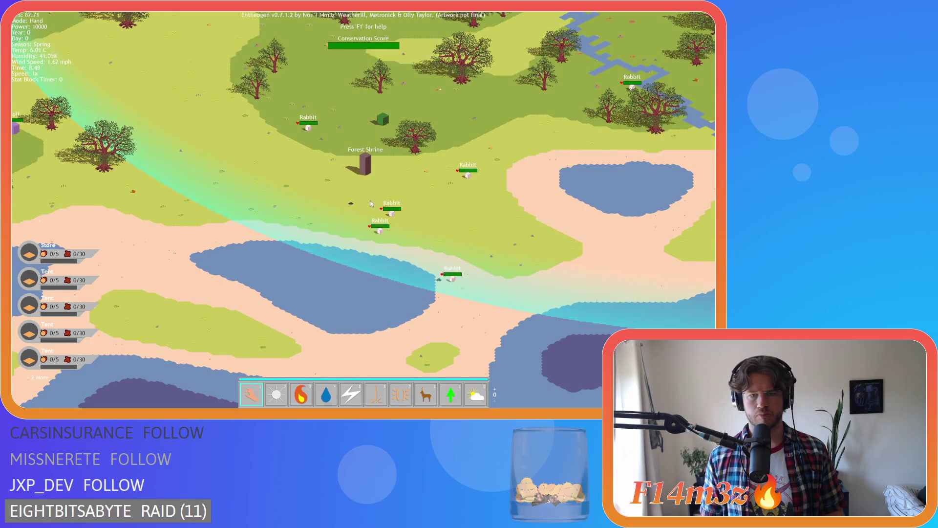
{"action": "scroll", "scroll_direction": "down", "scroll_amount": 3}
{"action": "scroll", "scroll_direction": "up", "scroll_amount": 3}
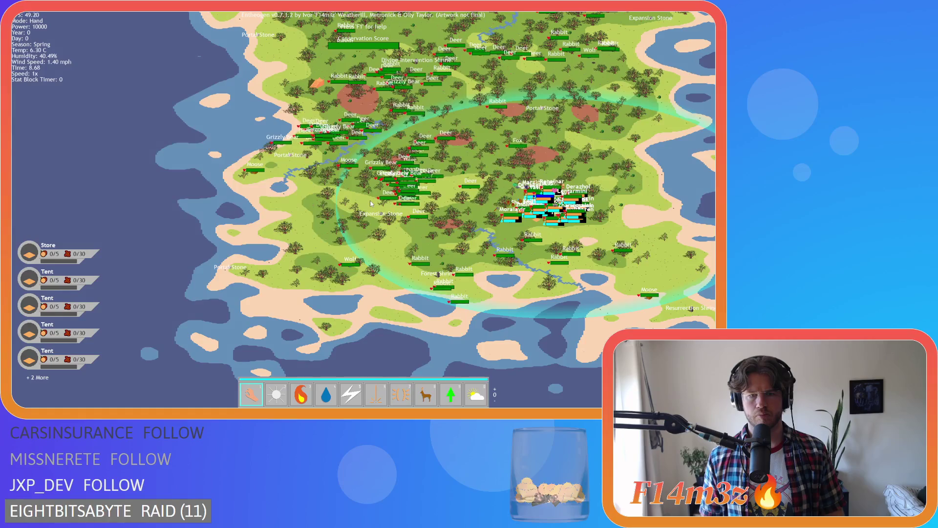
{"action": "scroll", "scroll_direction": "up", "scroll_amount": 3}
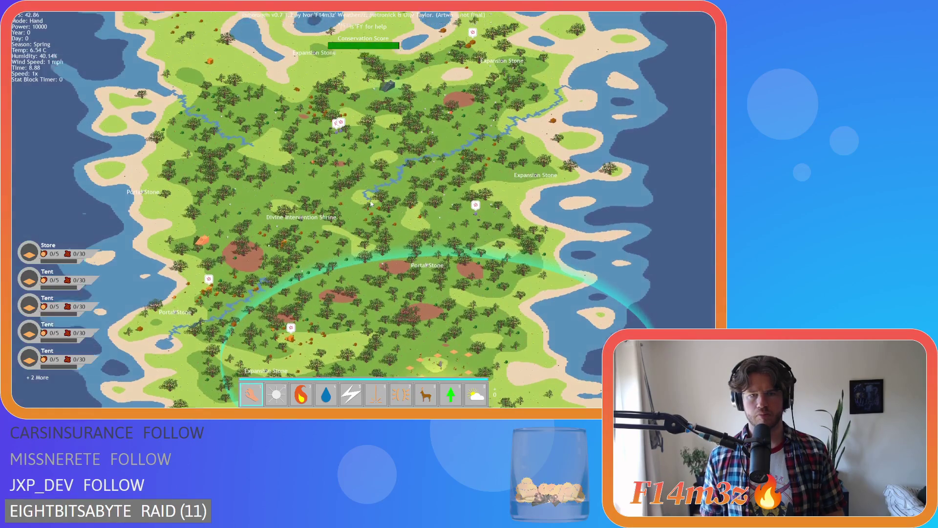
{"action": "scroll", "scroll_direction": "down", "scroll_amount": 3}
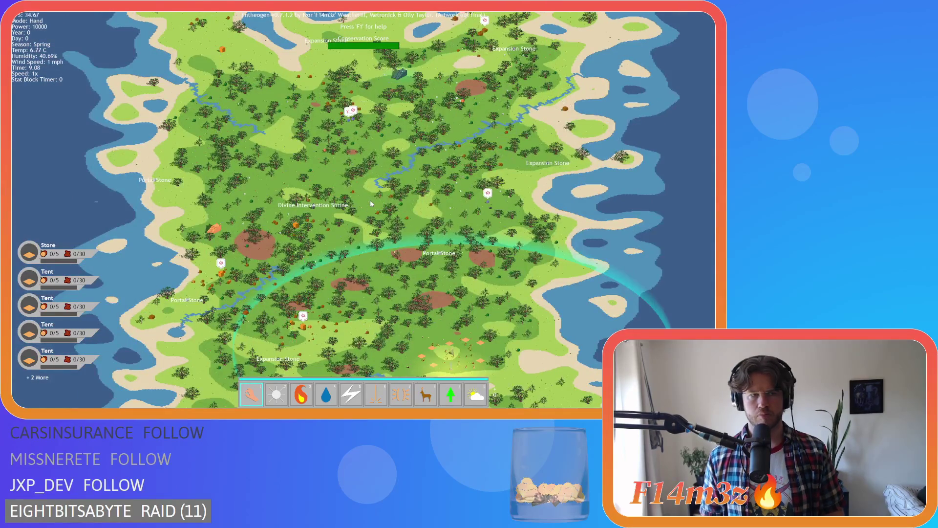
{"action": "scroll", "scroll_direction": "up", "scroll_amount": 3}
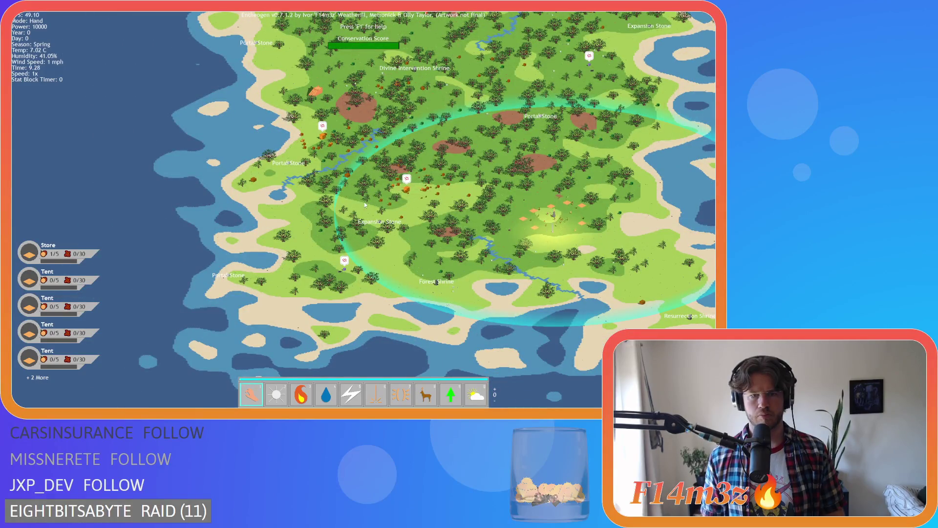
{"action": "scroll", "scroll_direction": "up", "scroll_amount": 3}
{"action": "scroll", "scroll_direction": "down", "scroll_amount": 3}
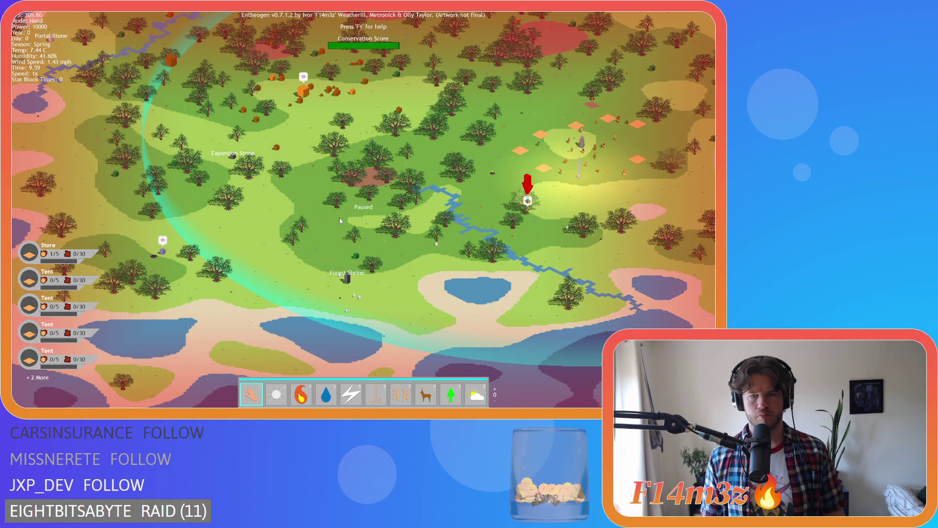
{"action": "scroll", "scroll_direction": "down", "scroll_amount": 3}
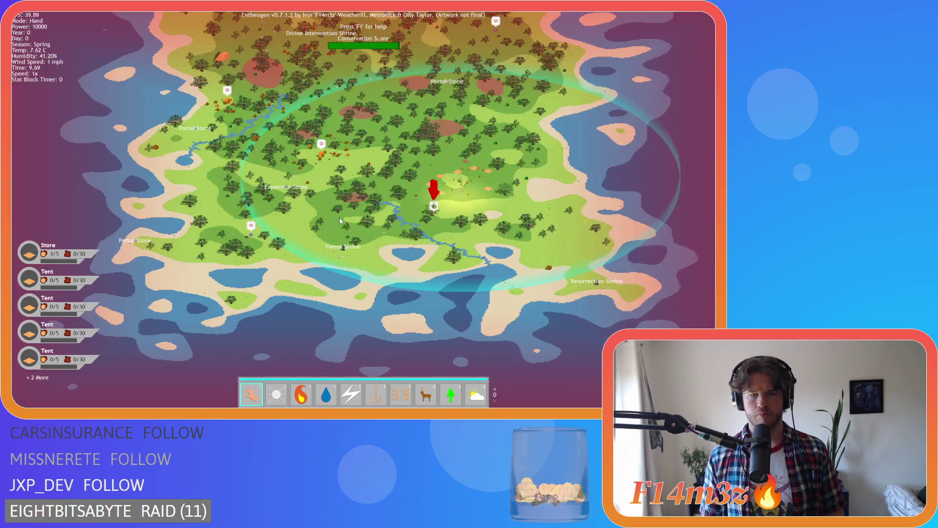
{"action": "scroll", "scroll_direction": "up", "scroll_amount": 3}
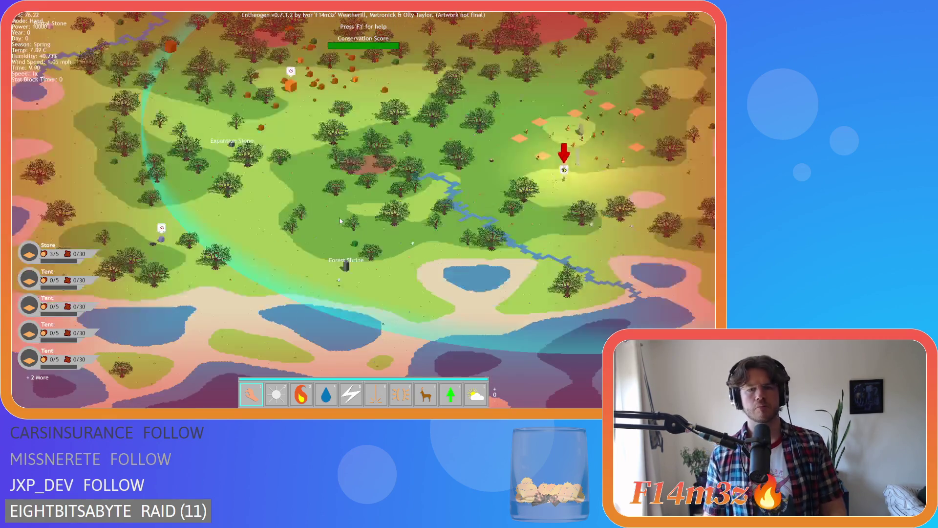
{"action": "scroll", "scroll_direction": "down", "scroll_amount": 3}
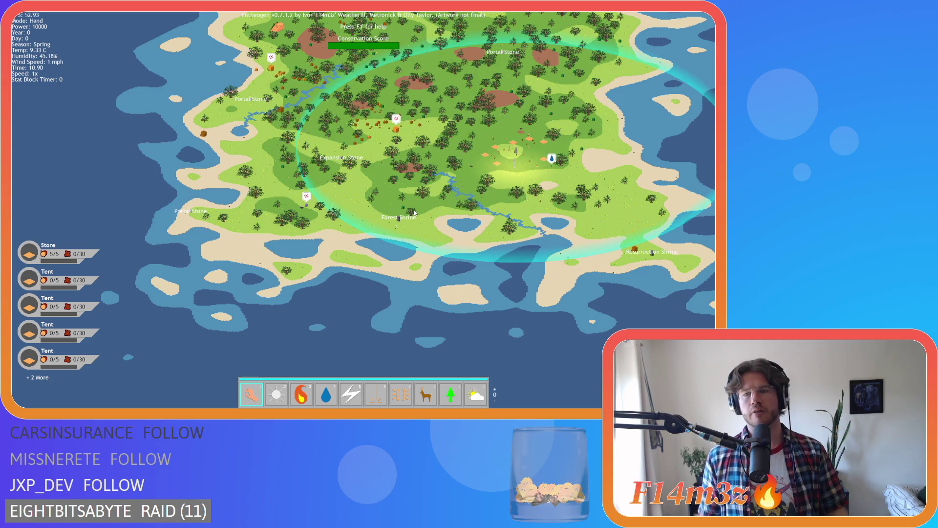
Centre the view on the Forest Shrine and inspect it at varying zoom levels
{"action": "left_click", "coordinate": [413, 214]}
{"action": "scroll", "scroll_direction": "down", "scroll_amount": 3}
{"action": "scroll", "scroll_direction": "up", "scroll_amount": 3}
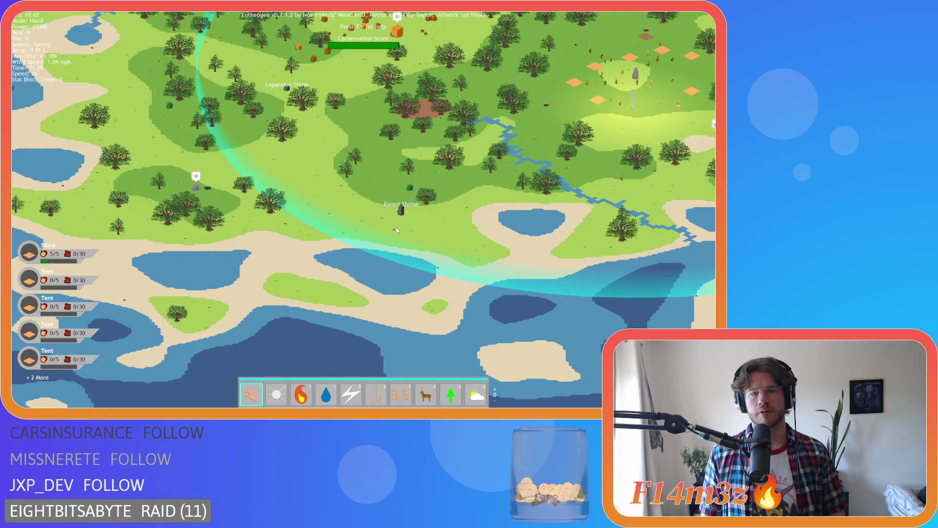
{"action": "scroll", "scroll_direction": "down", "scroll_amount": 3}
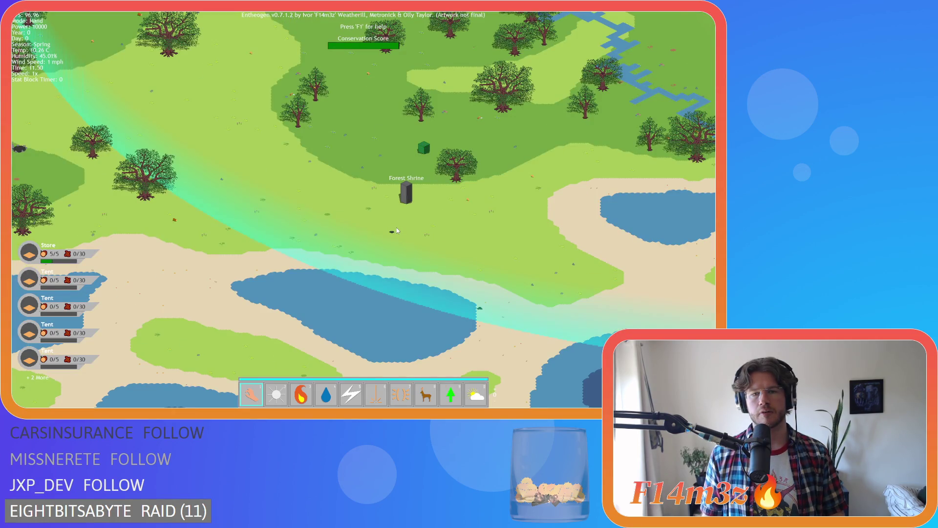
{"action": "scroll", "scroll_direction": "down", "scroll_amount": 3}
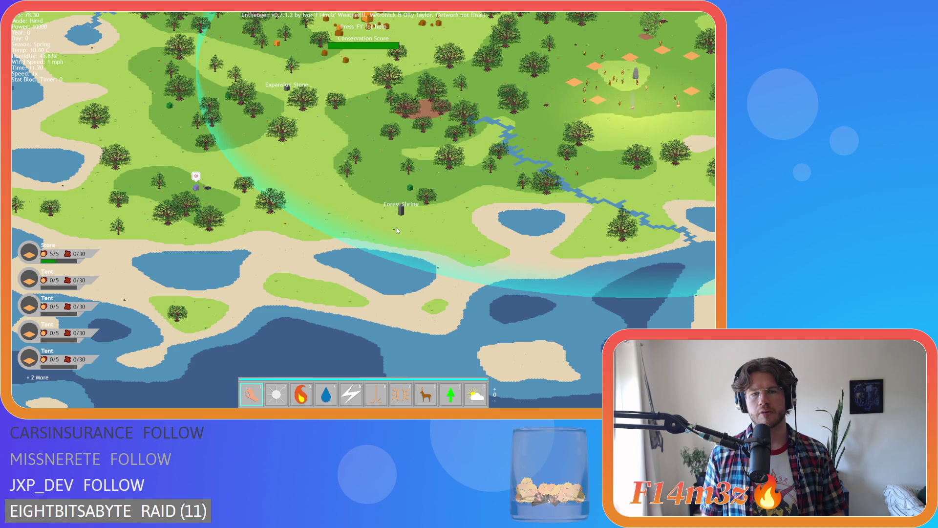
{"action": "scroll", "scroll_direction": "up", "scroll_amount": 3}
{"action": "scroll", "scroll_direction": "down", "scroll_amount": 3}
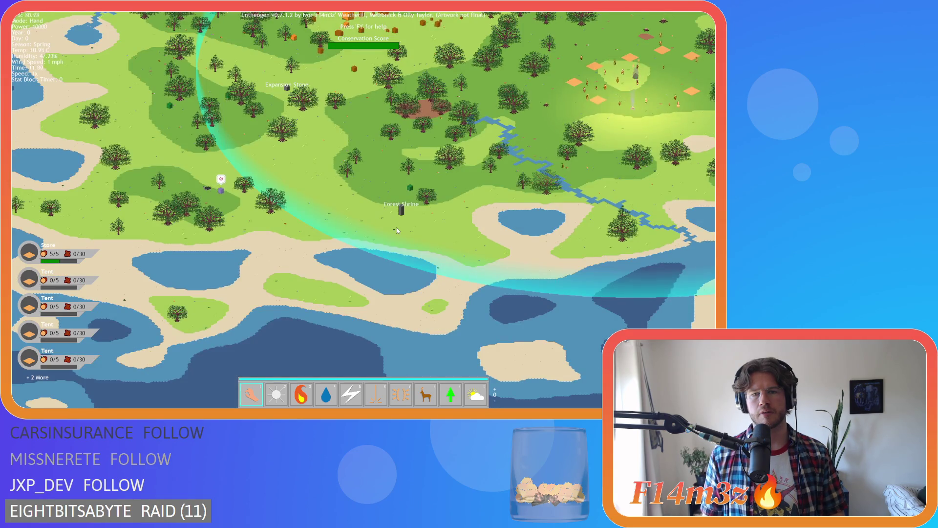
{"action": "scroll", "scroll_direction": "up", "scroll_amount": 3}
{"action": "scroll", "scroll_direction": "down", "scroll_amount": 3}
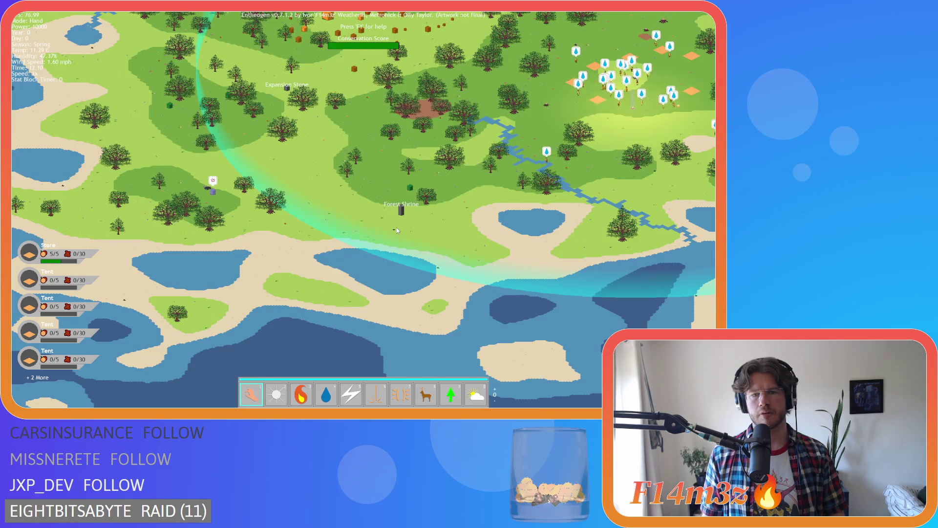
{"action": "scroll", "scroll_direction": "down", "scroll_amount": 3}
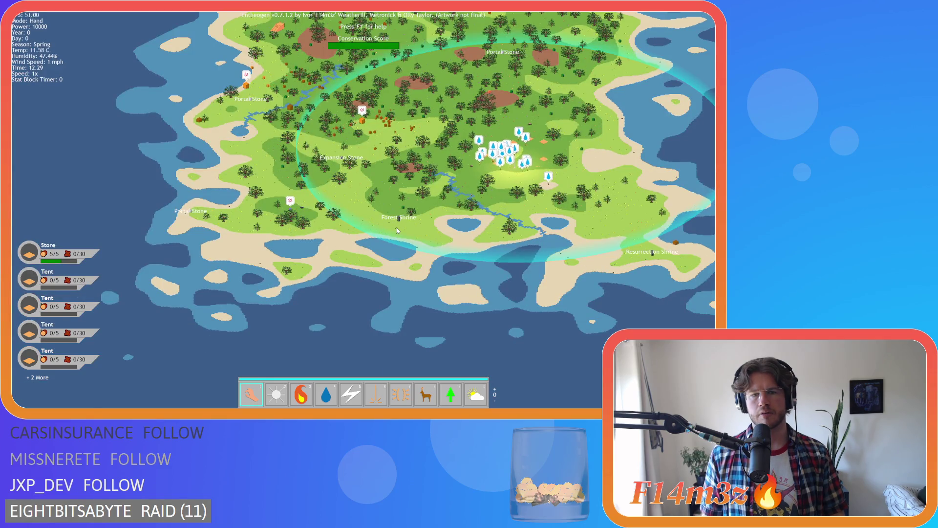
{"action": "scroll", "scroll_direction": "up", "scroll_amount": 3}
{"action": "scroll", "scroll_direction": "up", "scroll_amount": 3}
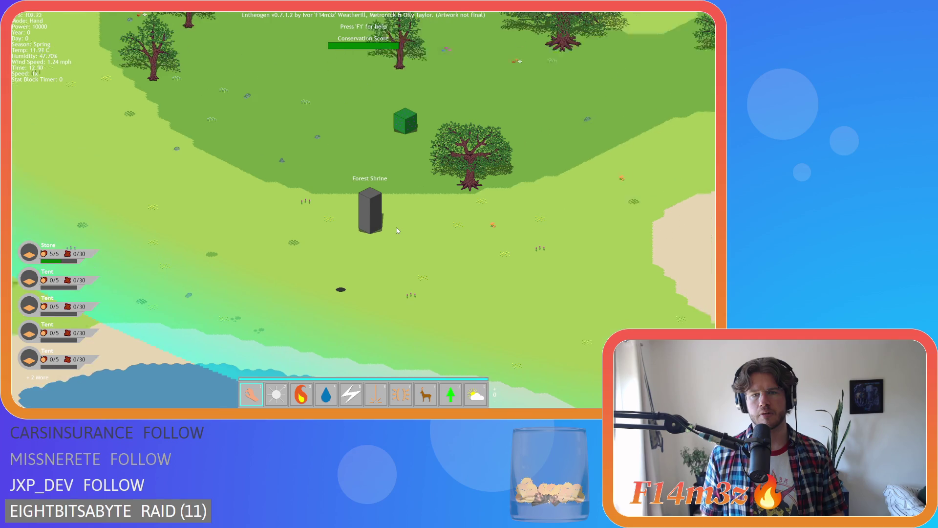
{"action": "scroll", "scroll_direction": "down", "scroll_amount": 3}
{"action": "scroll", "scroll_direction": "up", "scroll_amount": 3}
{"action": "scroll", "scroll_direction": "down", "scroll_amount": 3}
{"action": "scroll", "scroll_direction": "up", "scroll_amount": 3}
{"action": "scroll", "scroll_direction": "down", "scroll_amount": 3}
{"action": "scroll", "scroll_direction": "up", "scroll_amount": 3}
{"action": "scroll", "scroll_direction": "down", "scroll_amount": 3}
{"action": "scroll", "scroll_direction": "down", "scroll_amount": 3}
{"action": "scroll", "scroll_direction": "up", "scroll_amount": 3}
{"action": "scroll", "scroll_direction": "down", "scroll_amount": 3}
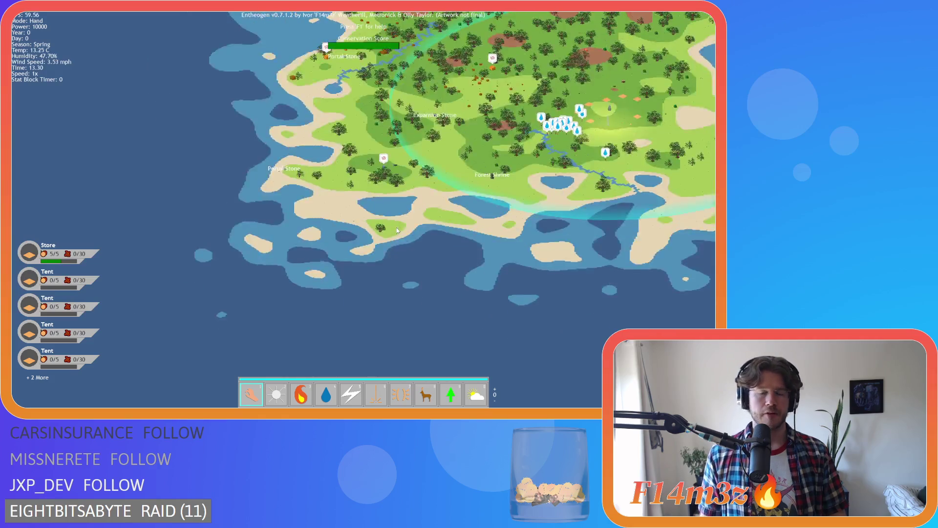
{"action": "scroll", "scroll_direction": "up", "scroll_amount": 3}
Pan north to the northern coast, south to the southern coast, then across the island
{"action": "key", "text": "w"}
{"action": "scroll", "scroll_direction": "up", "scroll_amount": 3}
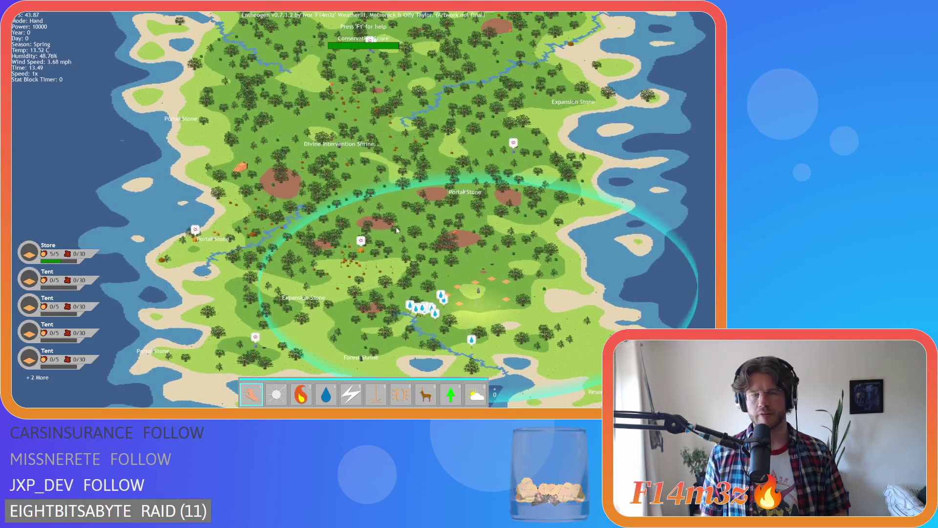
{"action": "key", "text": "w"}
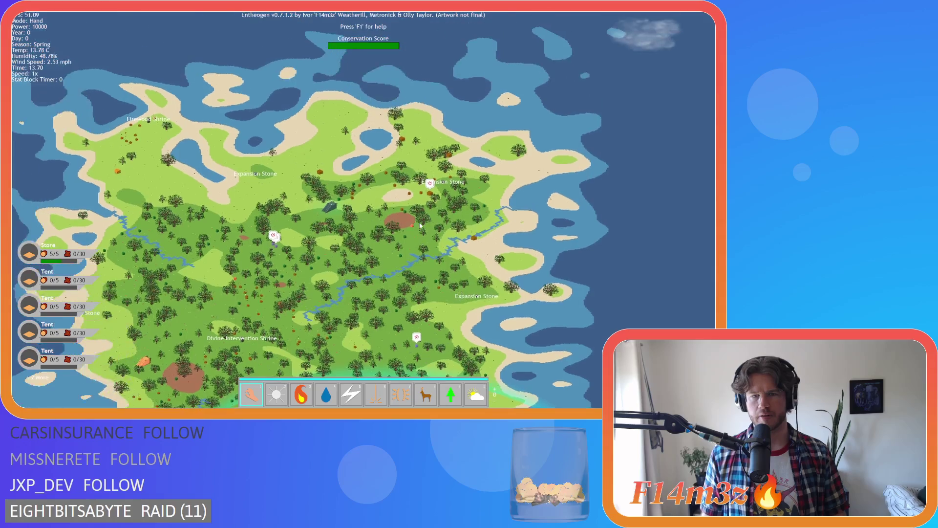
{"action": "scroll", "scroll_direction": "up", "scroll_amount": 3}
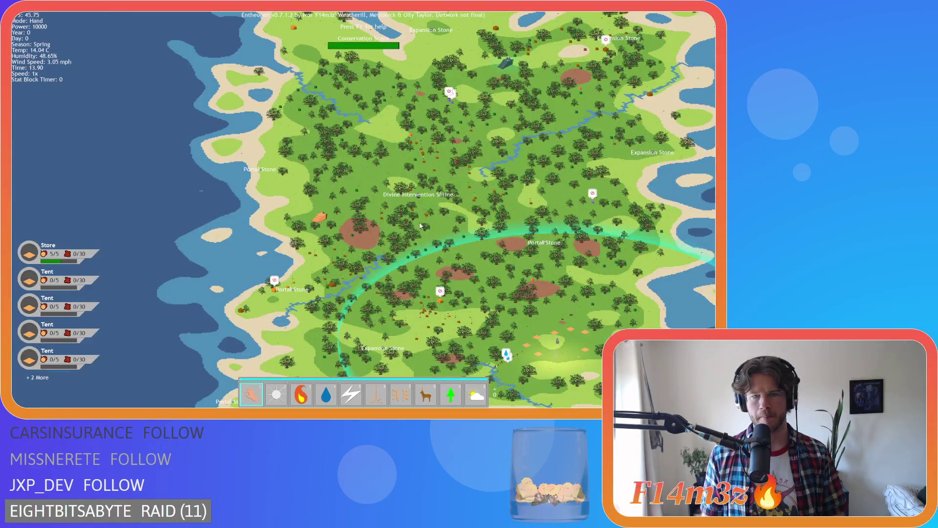
{"action": "key", "text": "s"}
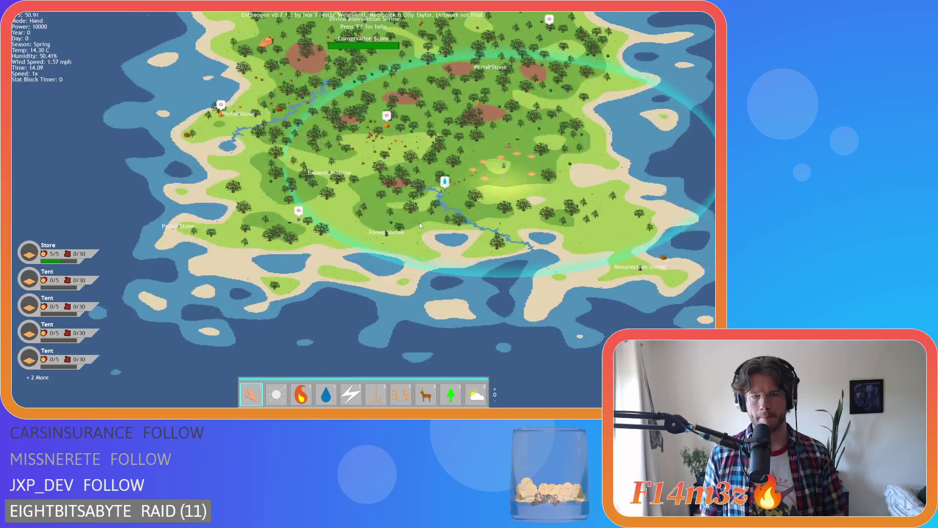
{"action": "scroll", "scroll_direction": "up", "scroll_amount": 3}
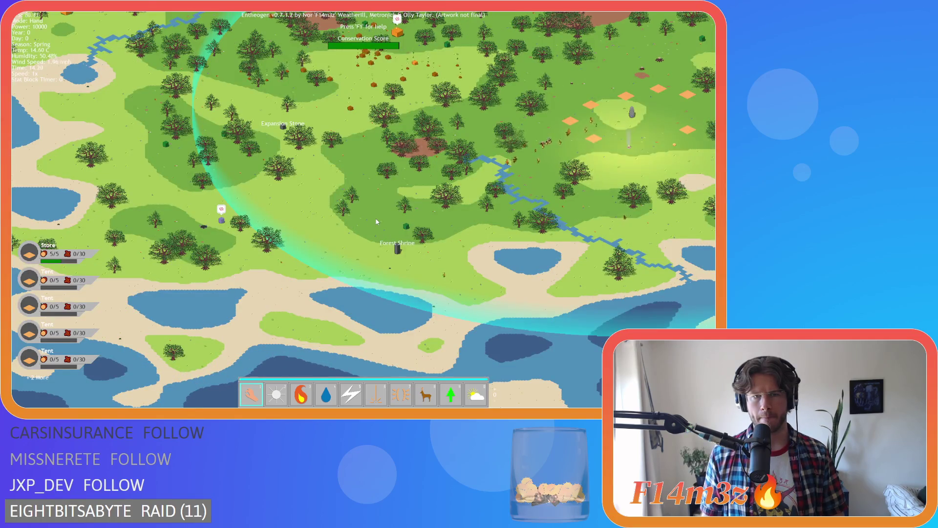
{"action": "scroll", "scroll_direction": "up", "scroll_amount": 3}
{"action": "scroll", "scroll_direction": "down", "scroll_amount": 3}
{"action": "scroll", "scroll_direction": "up", "scroll_amount": 3}
{"action": "scroll", "scroll_direction": "down", "scroll_amount": 3}
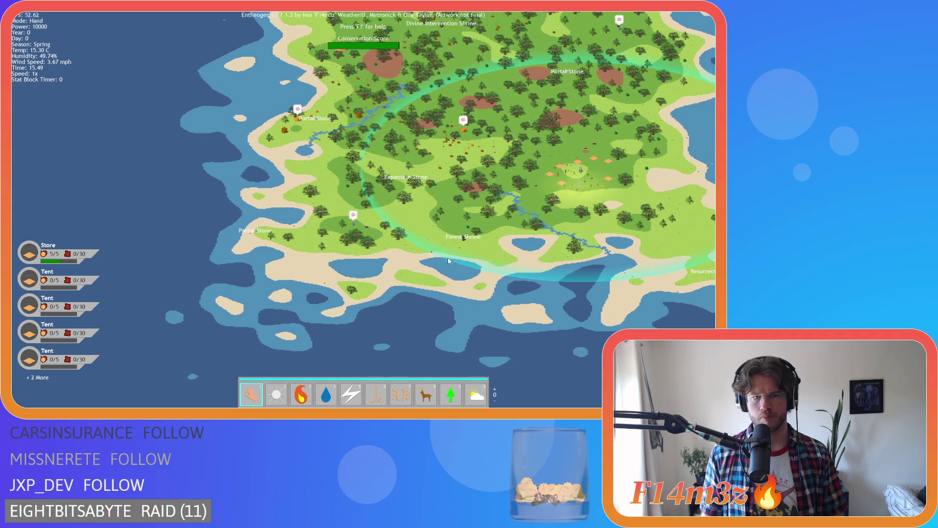
{"action": "key", "text": "w"}
{"action": "key", "text": "a"}
{"action": "key", "text": "w"}
{"action": "key", "text": "d"}
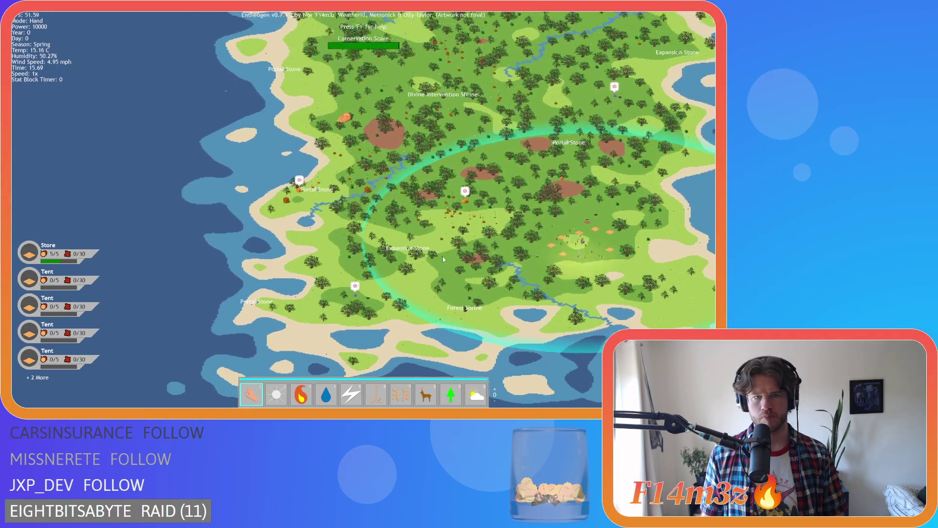
{"action": "key", "text": "d"}
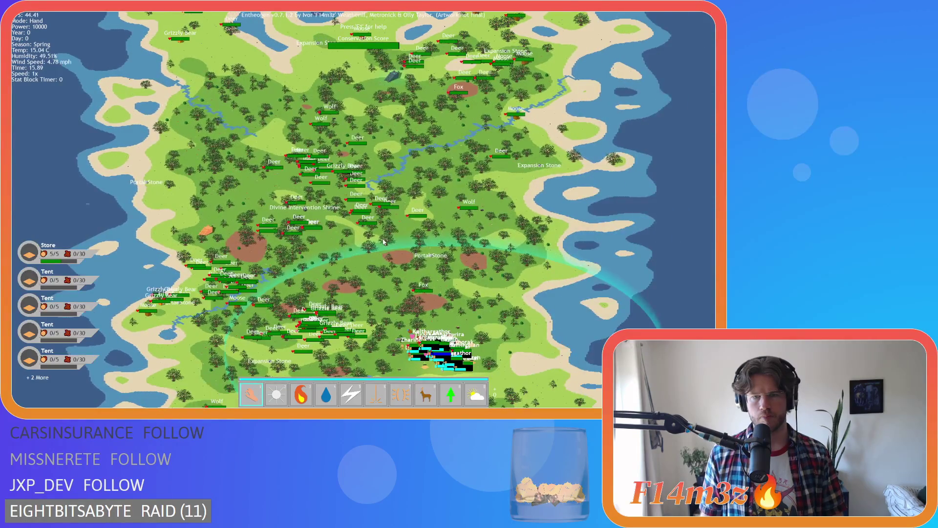
Quit the running game with Alt+F4 and confirm with Y
{"action": "scroll", "scroll_direction": "up", "scroll_amount": 3}
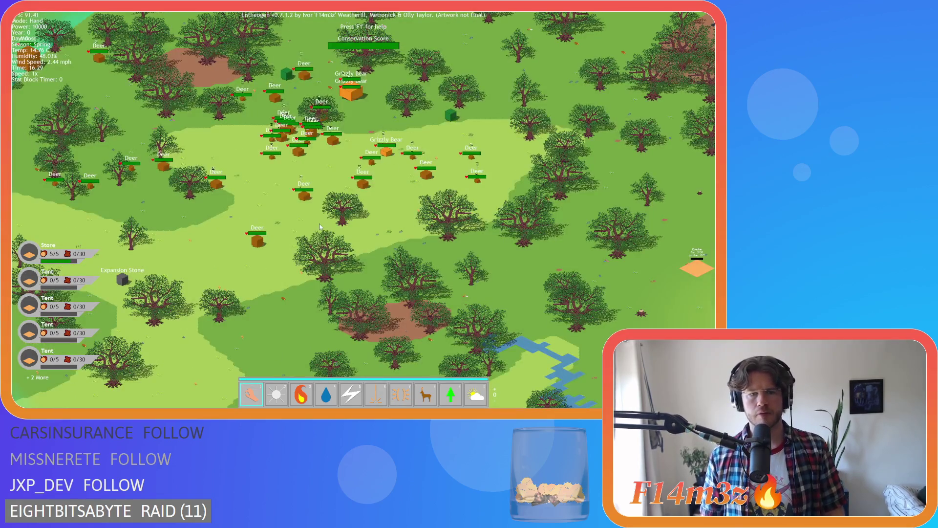
{"action": "scroll", "scroll_direction": "down", "scroll_amount": 3}
{"action": "scroll", "scroll_direction": "down", "scroll_amount": 3}
{"action": "scroll", "scroll_direction": "up", "scroll_amount": 3}
{"action": "key", "text": "alt+F4"}
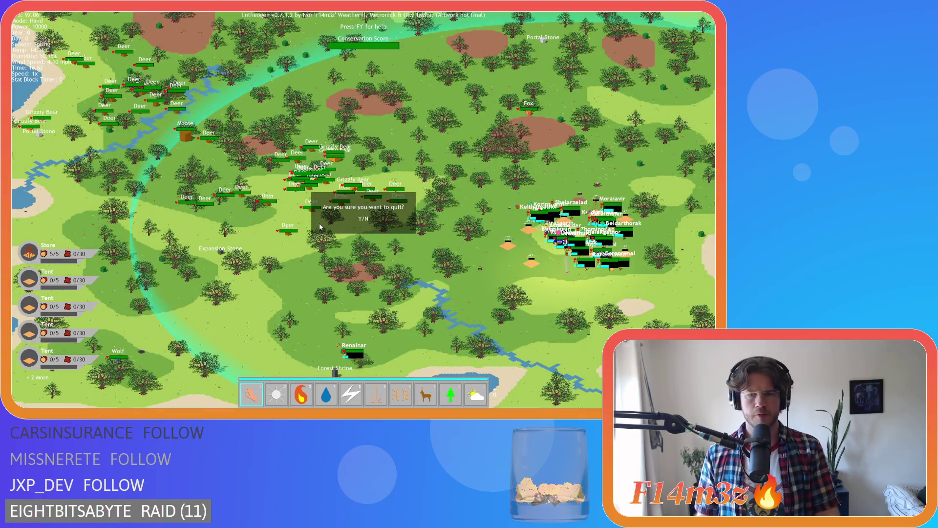
{"action": "key", "text": "y"}
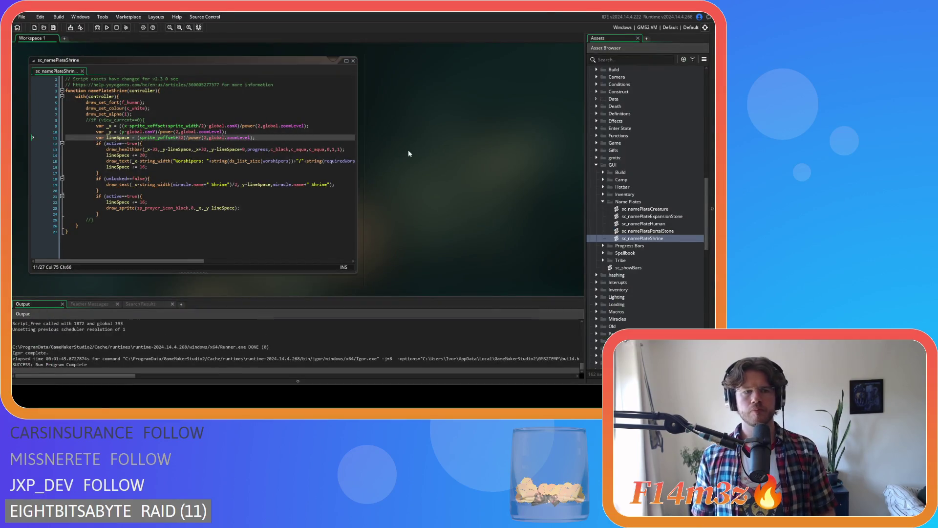
Open and review sc_namePlateCreature, then switch to another open nameplate script window
{"action": "double_click", "coordinate": [645, 209]}
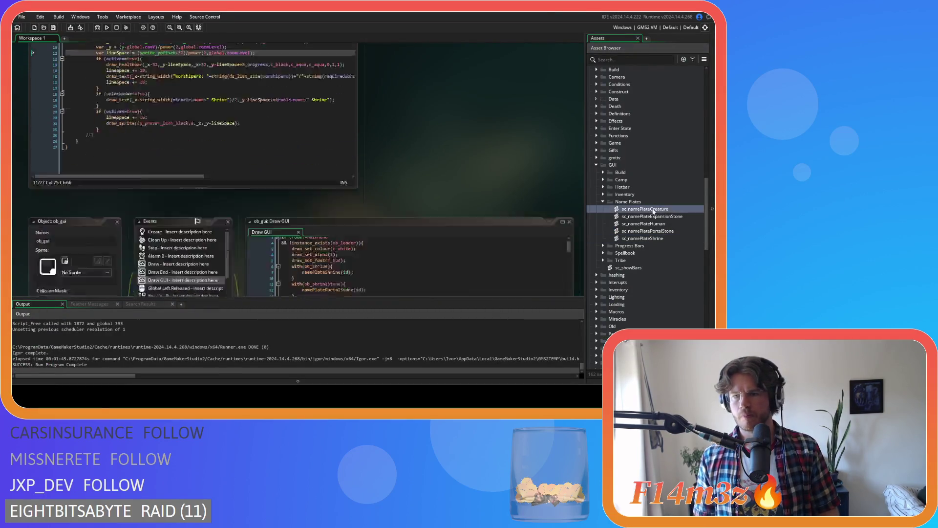
{"action": "scroll", "scroll_direction": "up", "scroll_amount": 3}
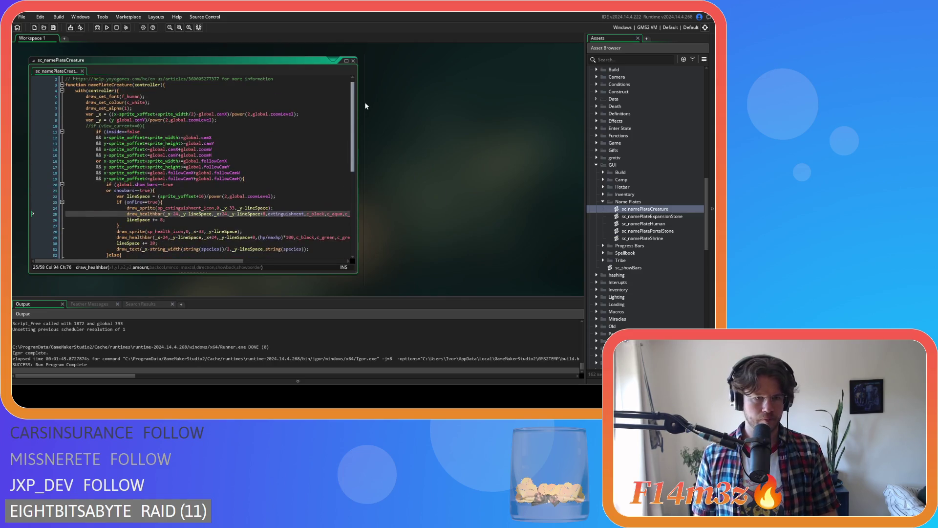
{"action": "scroll", "scroll_direction": "down", "scroll_amount": 3}
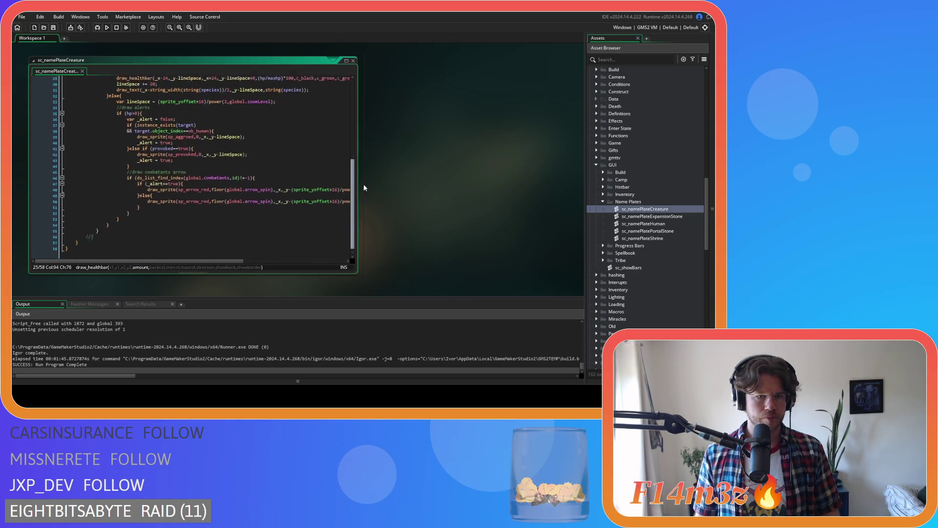
{"action": "left_click_drag", "start_coordinate": [146, 261], "coordinate": [147, 261]}
{"action": "scroll", "scroll_direction": "up", "scroll_amount": 3}
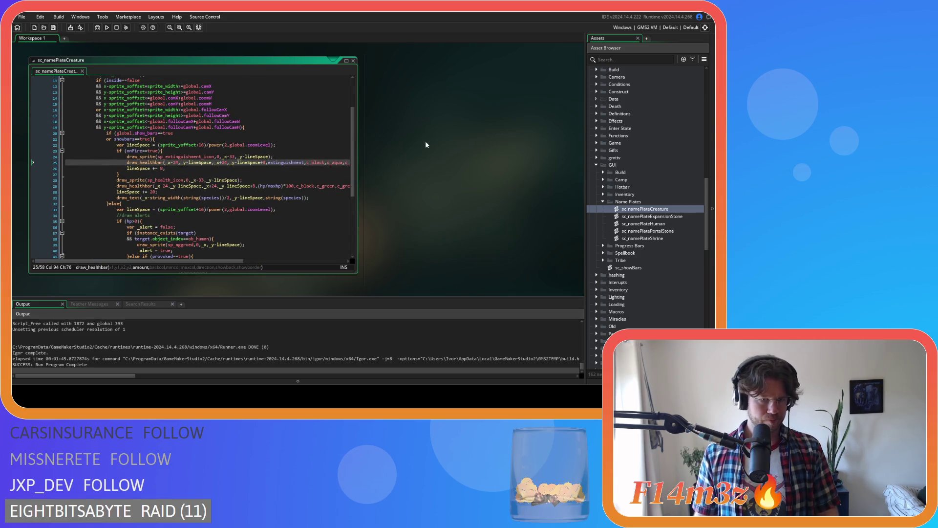
{"action": "right_click", "coordinate": [426, 118]}
{"action": "mouse_move", "coordinate": [438, 130]}
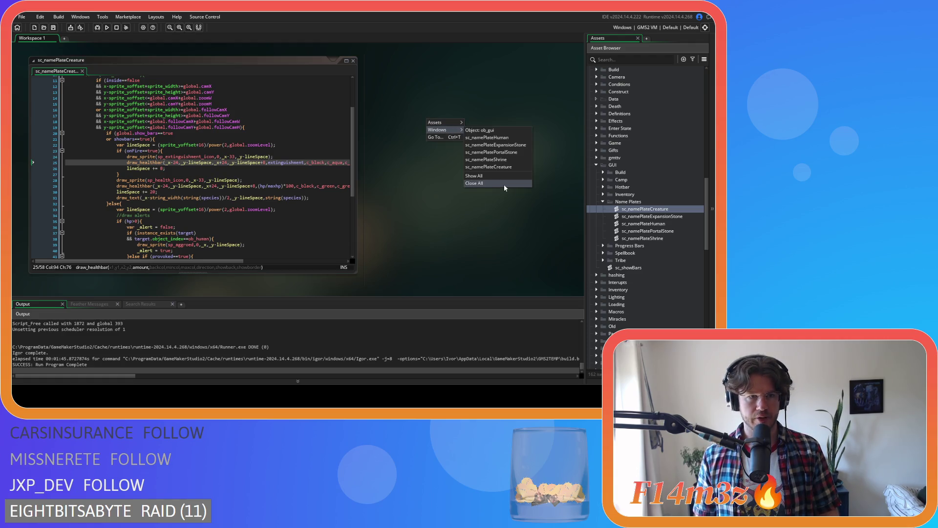
{"action": "left_click", "coordinate": [491, 152]}
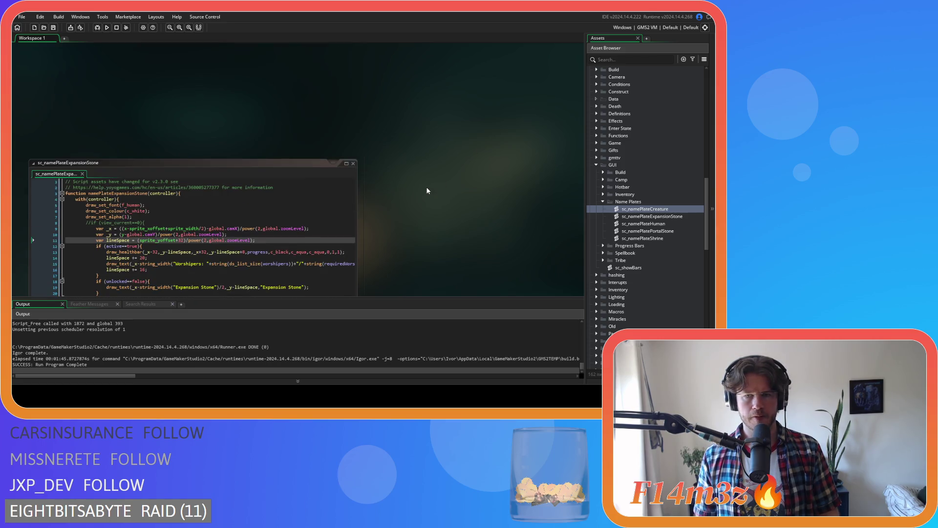
Expand the Construct objects folder and open ob_hut for editing
{"action": "scroll", "scroll_direction": "up", "scroll_amount": 3}
{"action": "scroll", "scroll_direction": "up", "scroll_amount": 3}
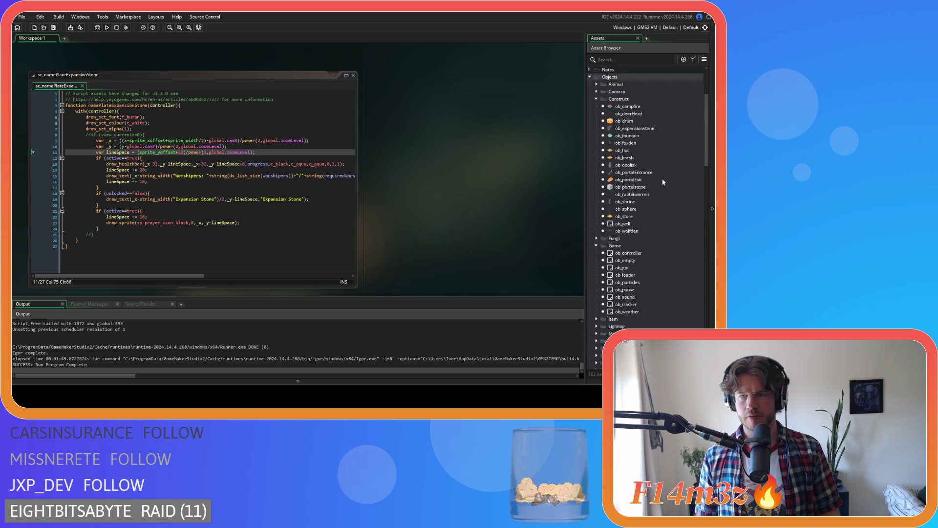
{"action": "left_click", "coordinate": [596, 188]}
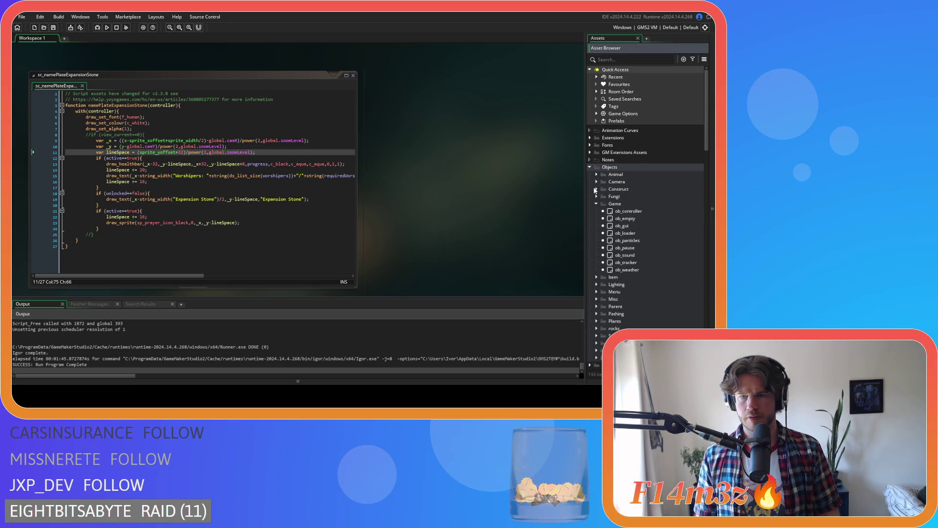
{"action": "left_click", "coordinate": [596, 203]}
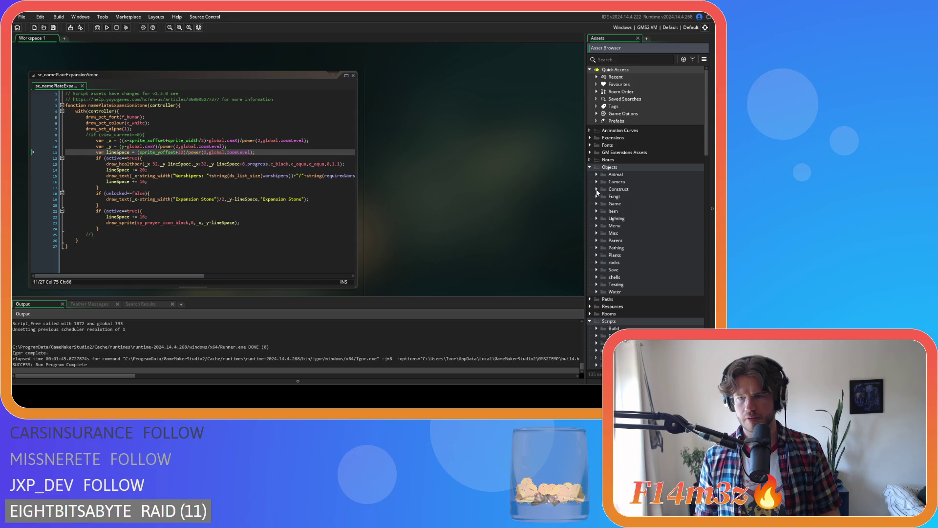
{"action": "left_click", "coordinate": [596, 189]}
{"action": "double_click", "coordinate": [634, 241]}
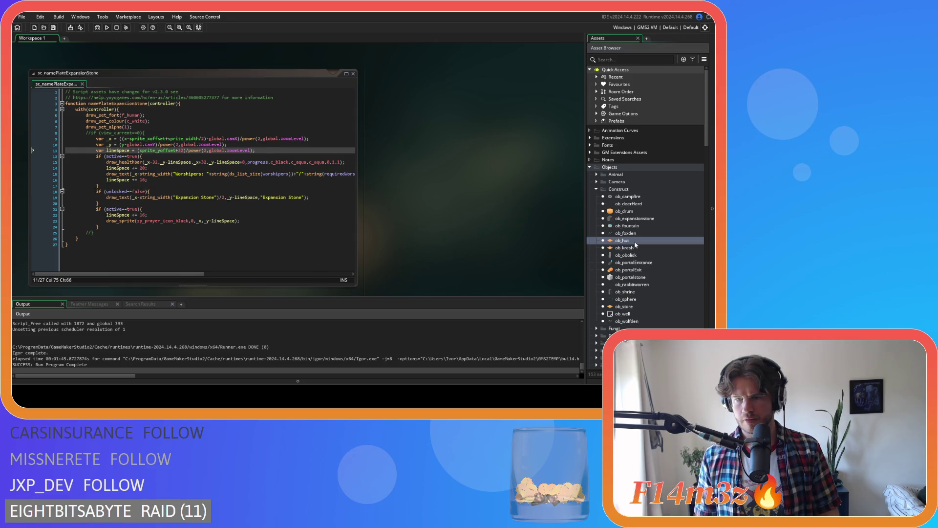
In ob_hut's Draw End code, delete the leftover comment and the line below it
{"action": "left_click", "coordinate": [174, 133]}
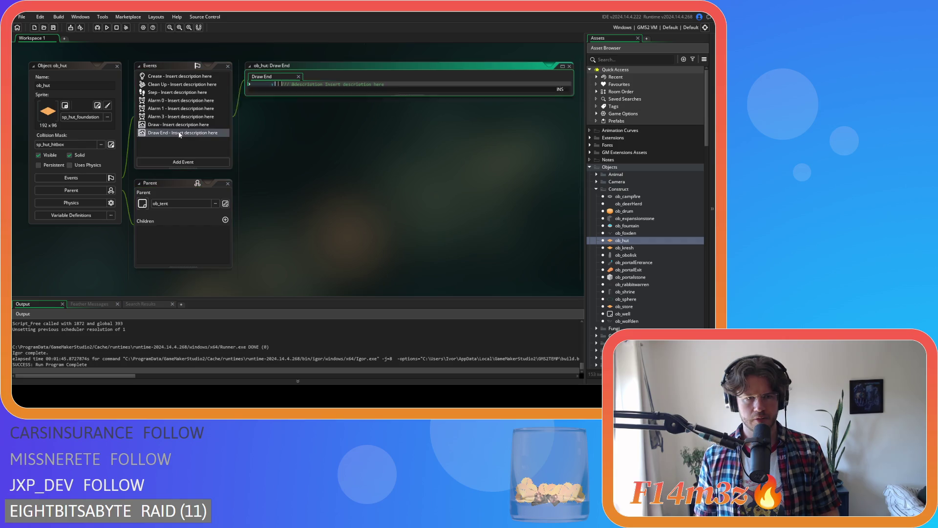
{"action": "scroll", "scroll_direction": "down", "scroll_amount": 3}
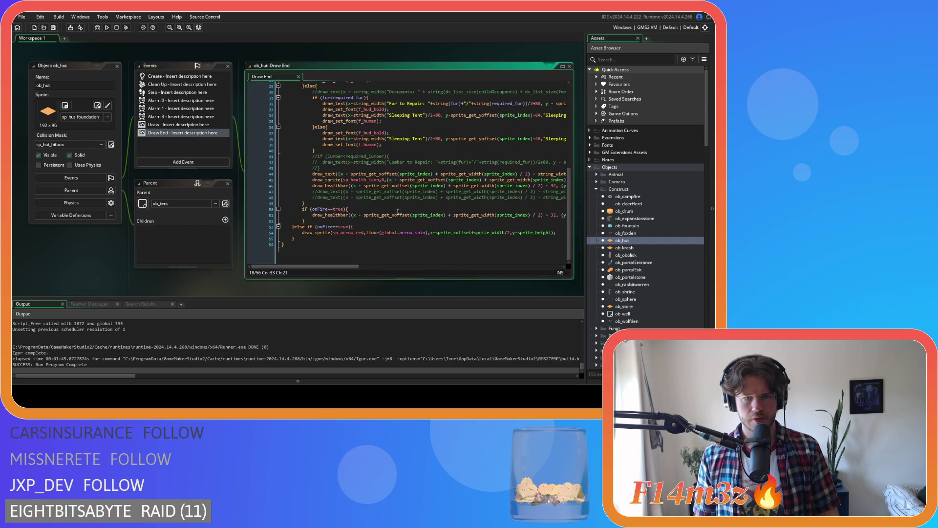
{"action": "scroll", "scroll_direction": "right", "scroll_amount": 3}
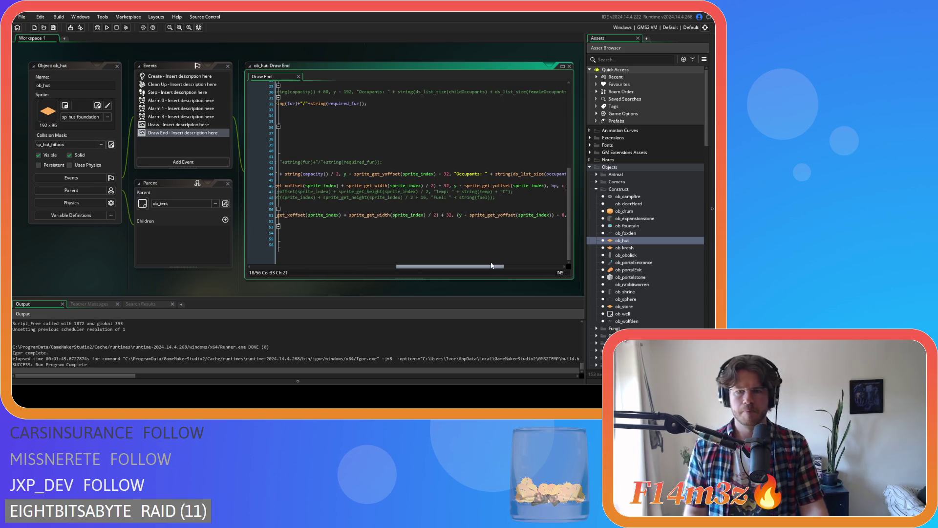
{"action": "left_click", "coordinate": [251, 205]}
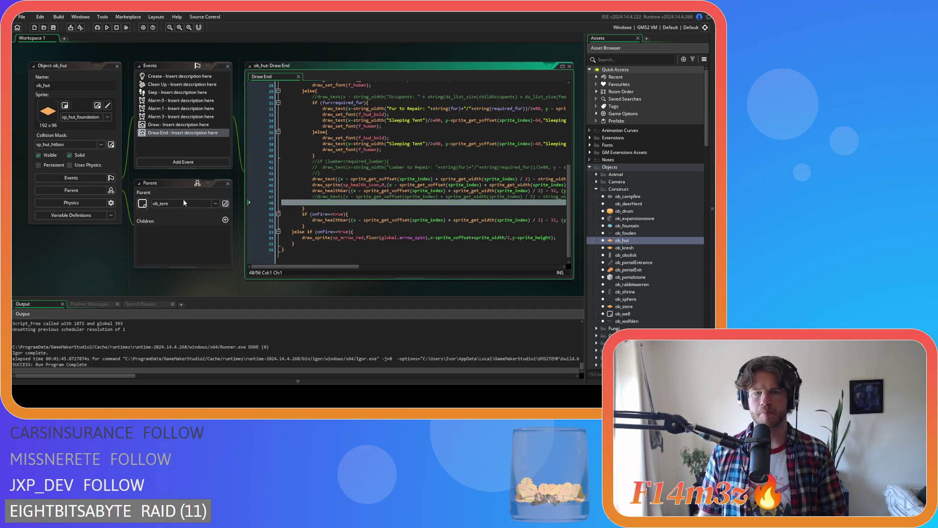
{"action": "key", "text": "shift+Up"}
{"action": "key", "text": "BackSpace"}
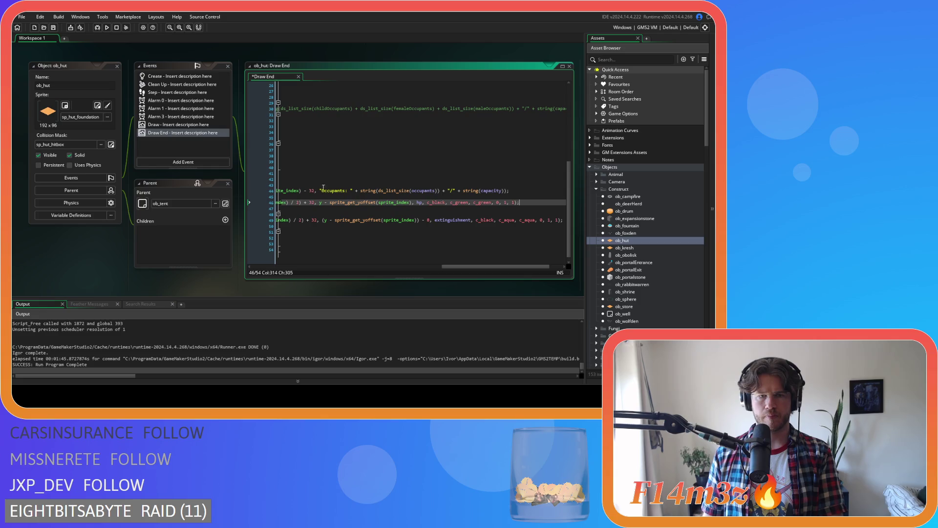
Delete the commented-out lumber block and the long Occupants draw_text line
{"action": "left_click", "coordinate": [316, 184]}
{"action": "key", "text": "shift+Up"}
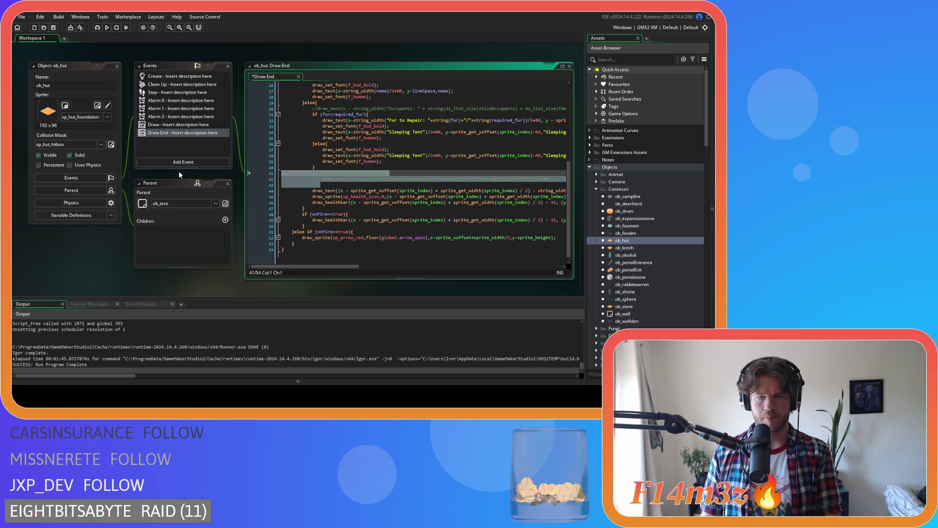
{"action": "key", "text": "BackSpace"}
{"action": "key", "text": "BackSpace"}
{"action": "scroll", "scroll_direction": "up", "scroll_amount": 3}
{"action": "left_click_drag", "start_coordinate": [338, 267], "coordinate": [540, 225]}
{"action": "left_click", "coordinate": [550, 187]}
{"action": "key", "text": "shift+Home"}
{"action": "key", "text": "BackSpace"}
{"action": "key", "text": "BackSpace"}
Delete the commented-out lines 6–11 near the top and save the code
{"action": "scroll", "scroll_direction": "up", "scroll_amount": 3}
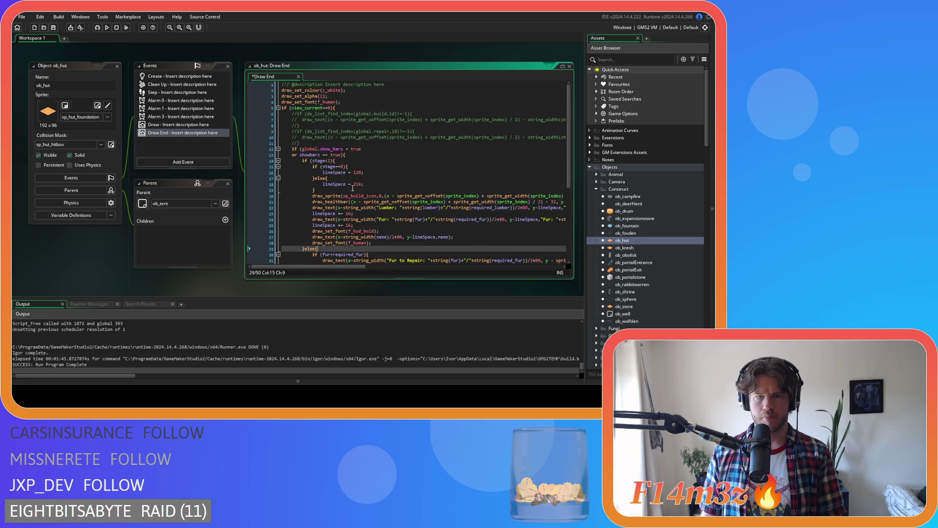
{"action": "left_click", "coordinate": [316, 143]}
{"action": "key", "text": "shift+Up"}
{"action": "key", "text": "shift+Up"}
{"action": "key", "text": "shift+Up"}
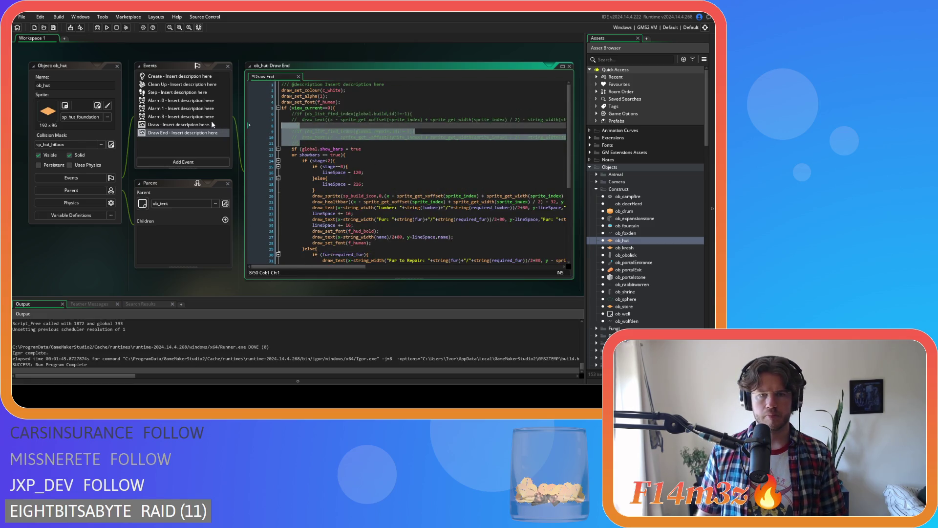
{"action": "key", "text": "BackSpace"}
{"action": "left_click", "coordinate": [355, 138]}
{"action": "key", "text": "ctrl+s"}
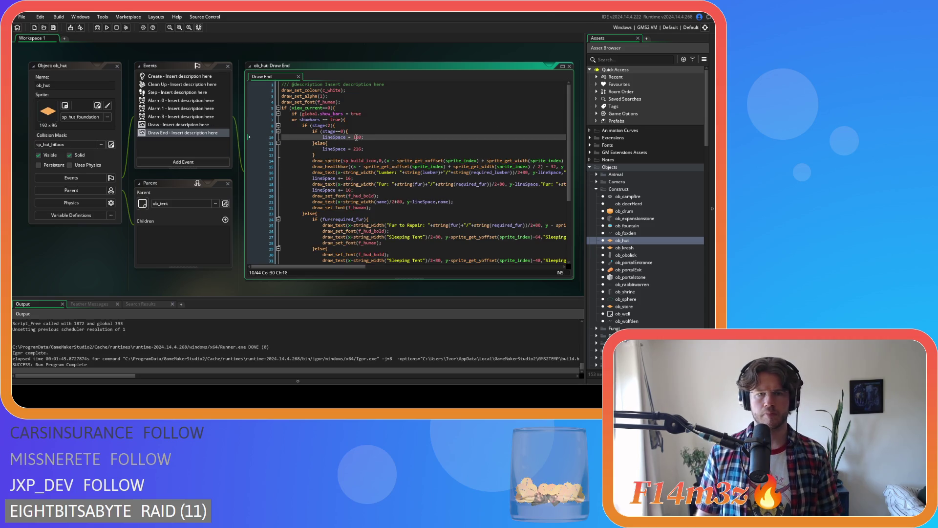
Check the code through to the end, select line 5, and save again
{"action": "left_click", "coordinate": [365, 113]}
{"action": "key", "text": "Up"}
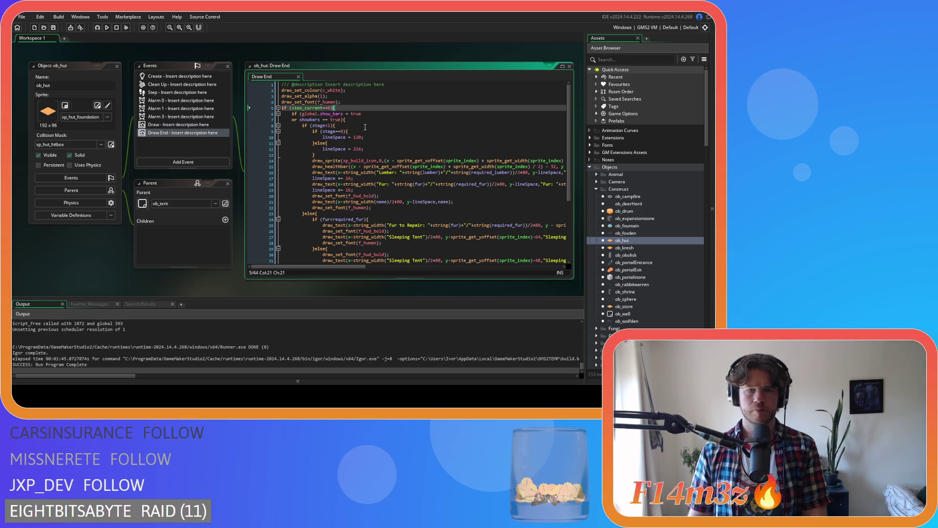
{"action": "scroll", "scroll_direction": "down", "scroll_amount": 3}
{"action": "left_click", "coordinate": [292, 251]}
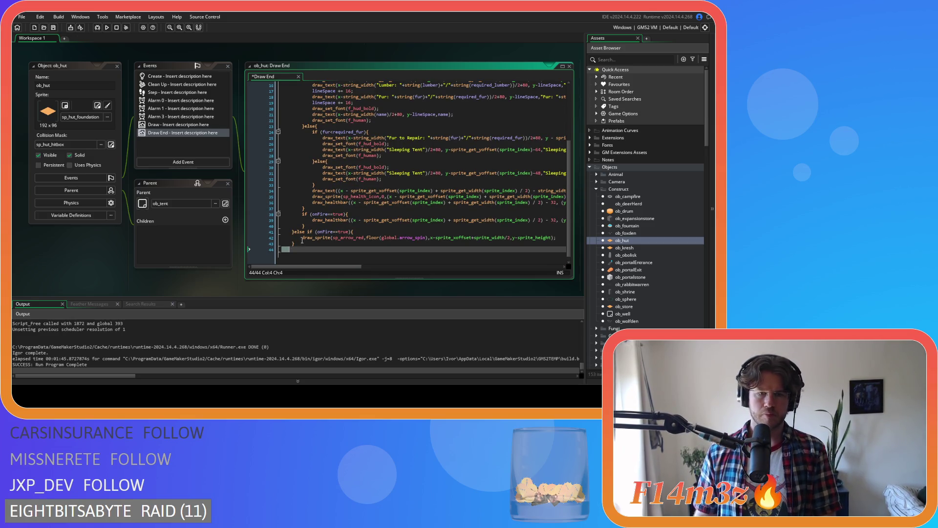
{"action": "scroll", "scroll_direction": "up", "scroll_amount": 3}
{"action": "triple_click", "coordinate": [352, 108]}
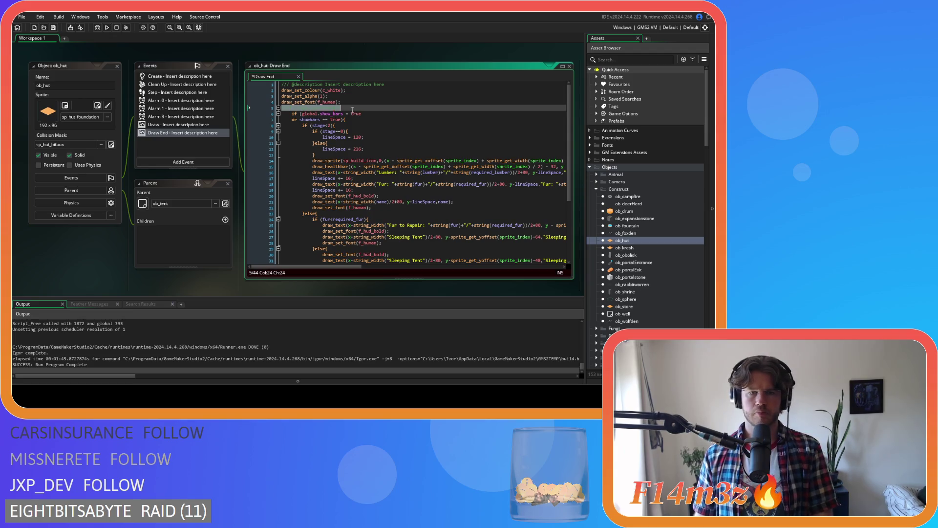
{"action": "key", "text": "ctrl+s"}
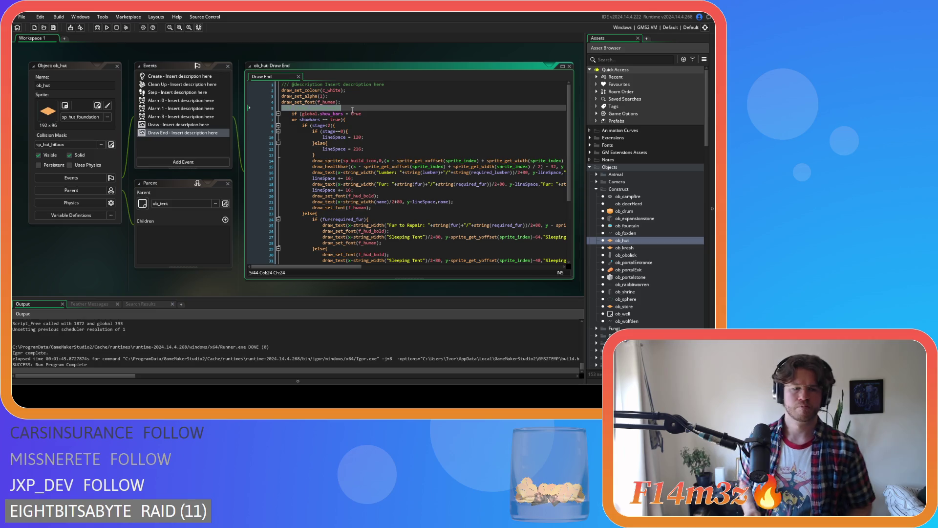
Review the cleaned Draw End code from line 18 up to line 11
{"action": "left_click", "coordinate": [371, 185]}
{"action": "key", "text": "Up"}
{"action": "key", "text": "Up"}
{"action": "key", "text": "Up"}
{"action": "scroll", "scroll_direction": "down", "scroll_amount": 3}
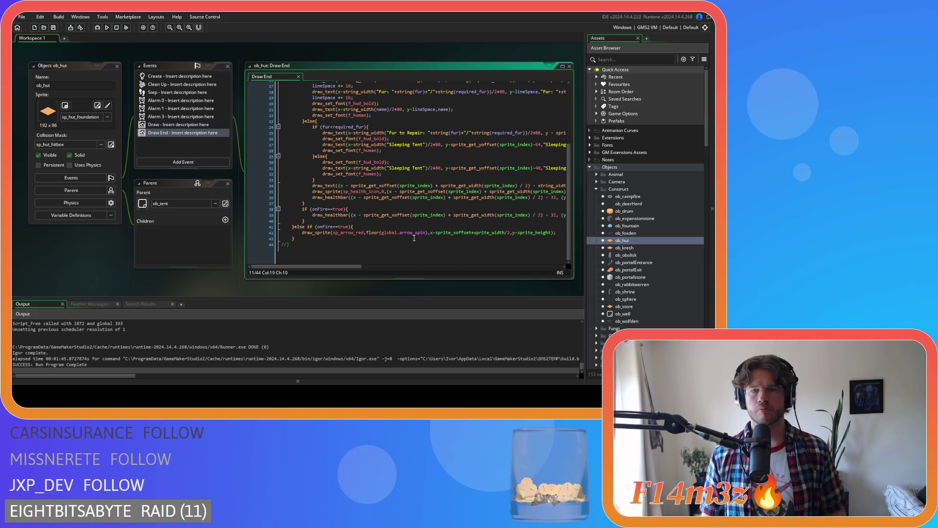
{"action": "left_click_drag", "start_coordinate": [343, 267], "coordinate": [343, 267]}
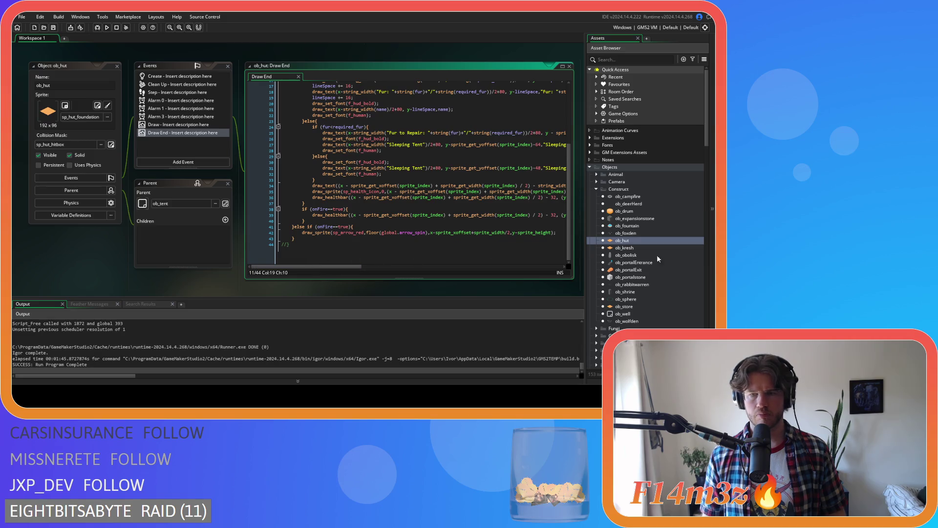
Select the Name Plates script folder in the asset browser and bring up its options
{"action": "scroll", "scroll_direction": "down", "scroll_amount": 3}
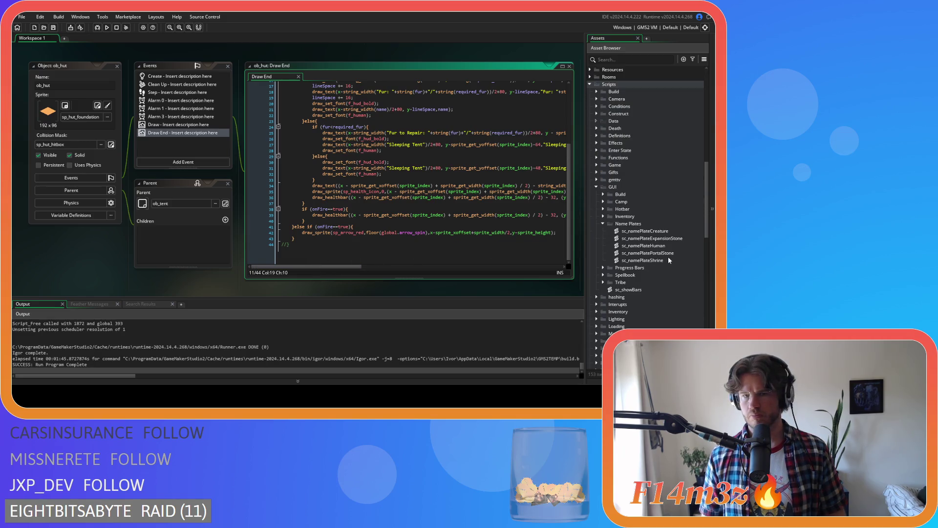
{"action": "scroll", "scroll_direction": "up", "scroll_amount": 3}
{"action": "scroll", "scroll_direction": "down", "scroll_amount": 3}
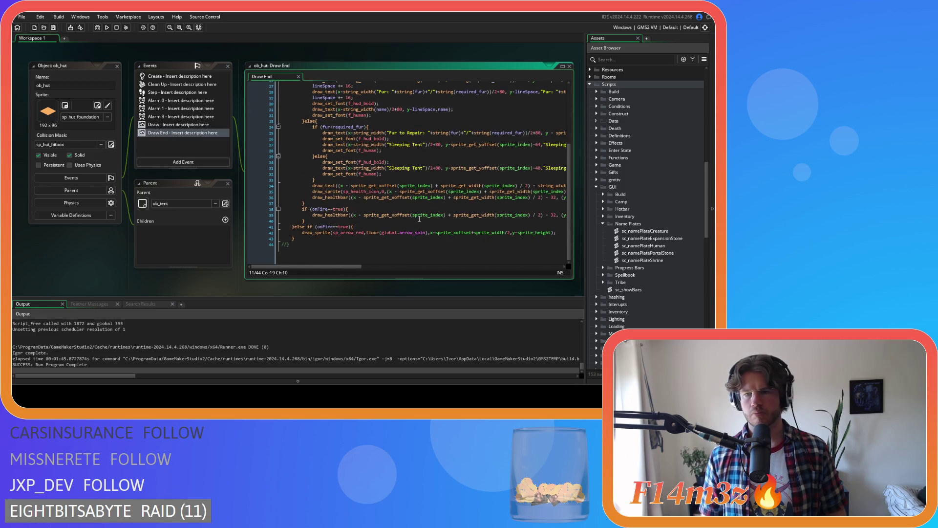
{"action": "left_click", "coordinate": [632, 224]}
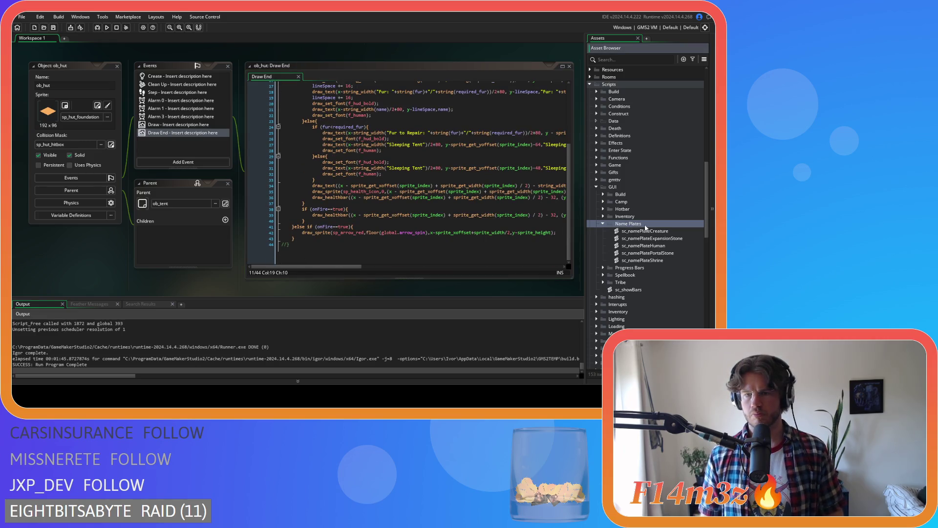
{"action": "right_click", "coordinate": [644, 227]}
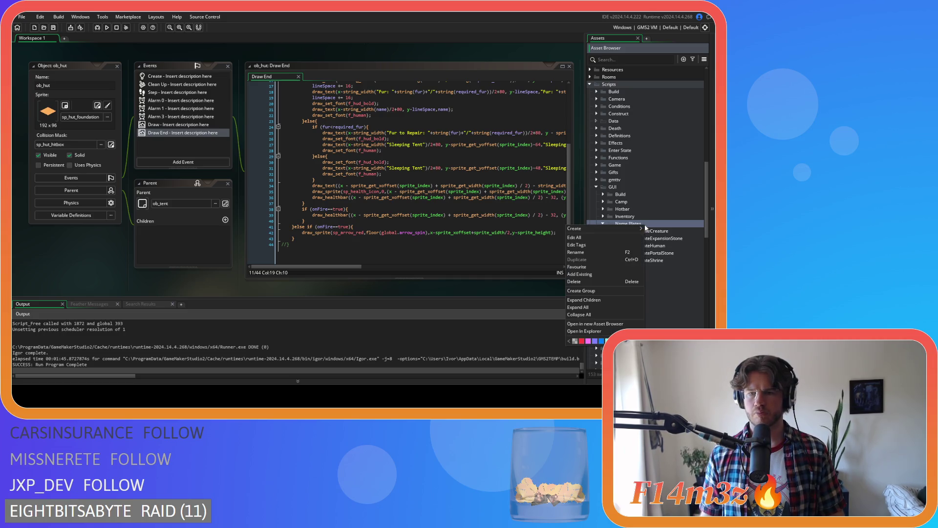
Duplicate sc_namePlateCreature as sc_namePlateTent, open it, and select 'Creature' in its function name
{"action": "left_click", "coordinate": [665, 231]}
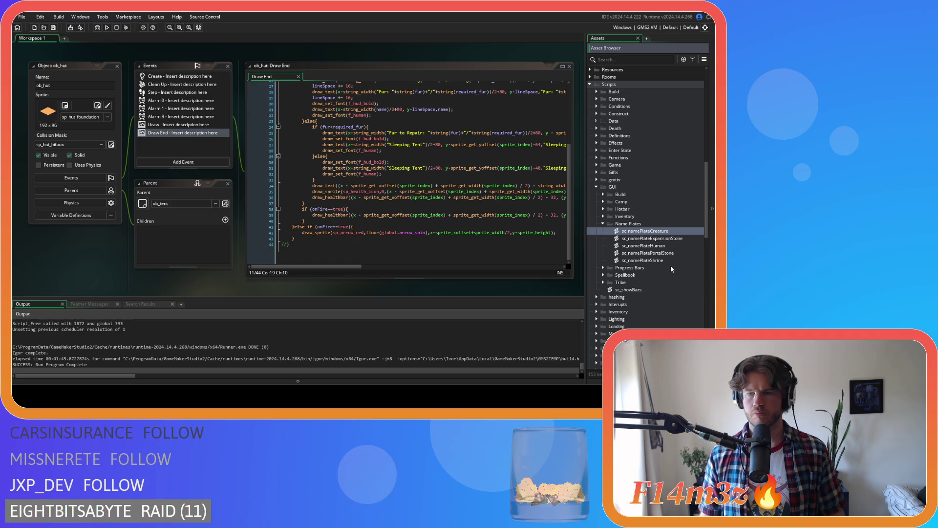
{"action": "key", "text": "ctrl+d"}
{"action": "key", "text": "End"}
{"action": "key", "text": "BackSpace"}
{"action": "key", "text": "BackSpace"}
{"action": "key", "text": "BackSpace"}
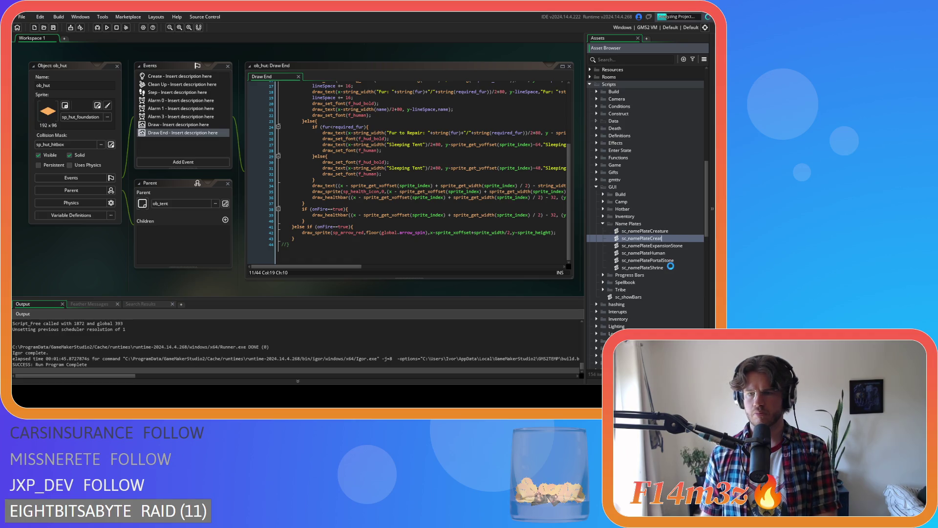
{"action": "type", "text": "Tent"}
{"action": "key", "text": "Return"}
{"action": "double_click", "coordinate": [671, 268]}
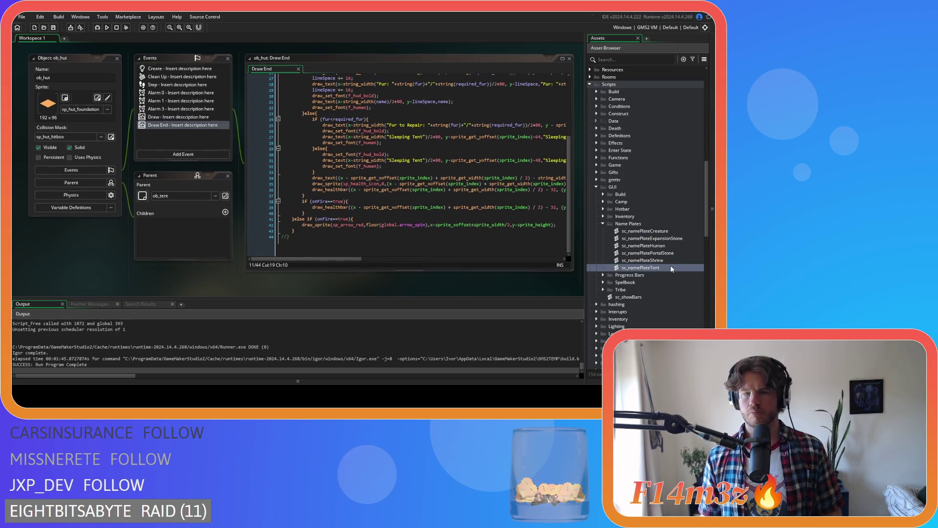
{"action": "left_click_drag", "start_coordinate": [112, 90], "coordinate": [132, 92]}
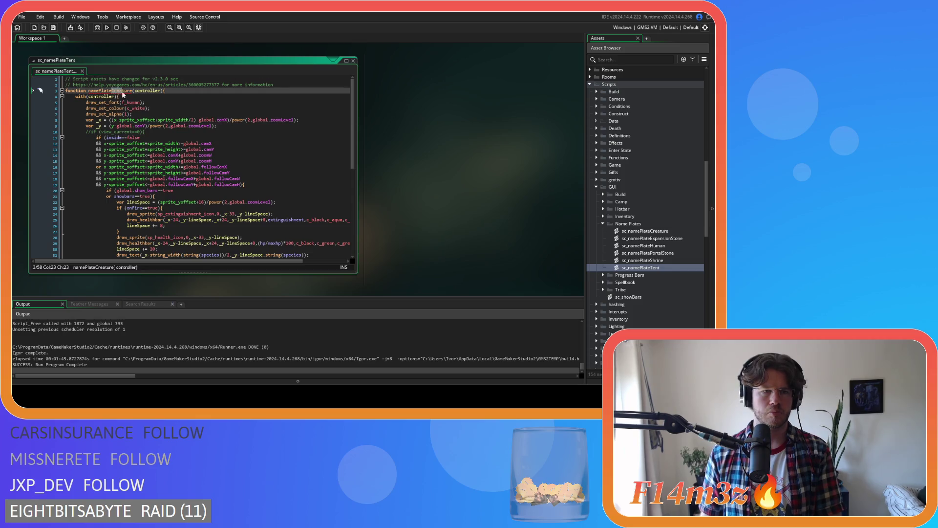
Rename the function to sc_namePlateTent and delete the copied creature drawing code
{"action": "type", "text": "Tent"}
{"action": "left_click", "coordinate": [162, 120]}
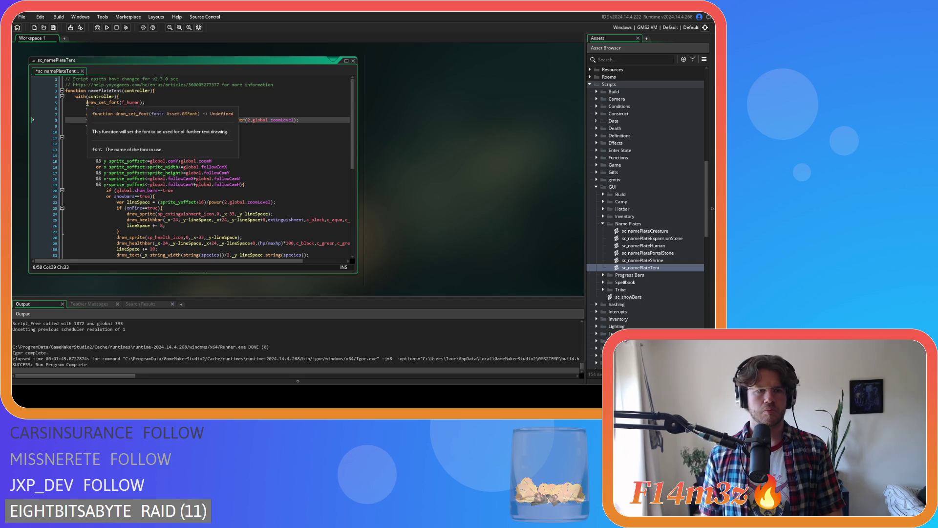
{"action": "left_click", "coordinate": [127, 97]}
{"action": "key", "text": "Left"}
{"action": "scroll", "scroll_direction": "down", "scroll_amount": 3}
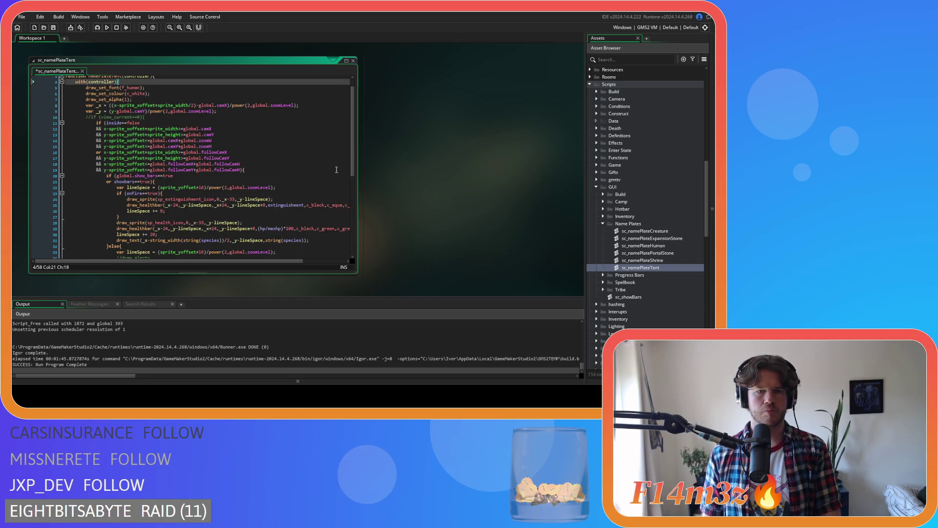
{"action": "scroll", "scroll_direction": "down", "scroll_amount": 3}
{"action": "left_click_drag", "start_coordinate": [105, 244], "coordinate": [73, 255]}
{"action": "key", "text": "Delete"}
Move the hut's nameplate drawing code from ob_hut Draw End into the script's with(controller) block
{"action": "scroll", "scroll_direction": "up", "scroll_amount": 3}
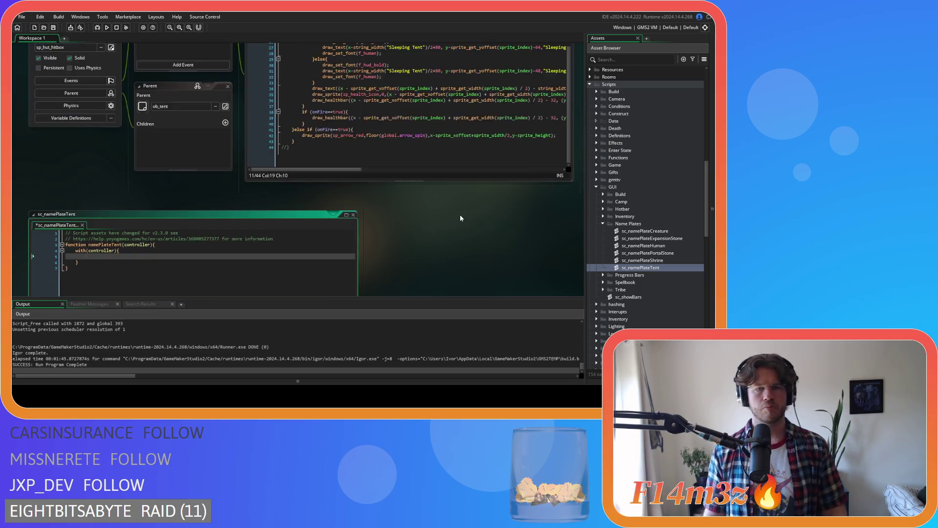
{"action": "scroll", "scroll_direction": "up", "scroll_amount": 3}
{"action": "left_click", "coordinate": [359, 223]}
{"action": "key", "text": "ctrl+a"}
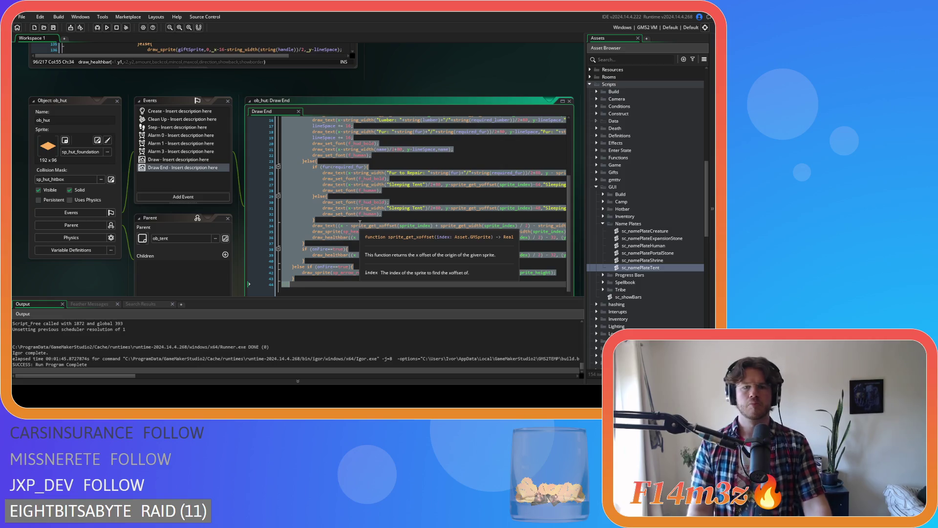
{"action": "scroll", "scroll_direction": "down", "scroll_amount": 3}
{"action": "left_click_drag", "start_coordinate": [270, 283], "coordinate": [259, 125]}
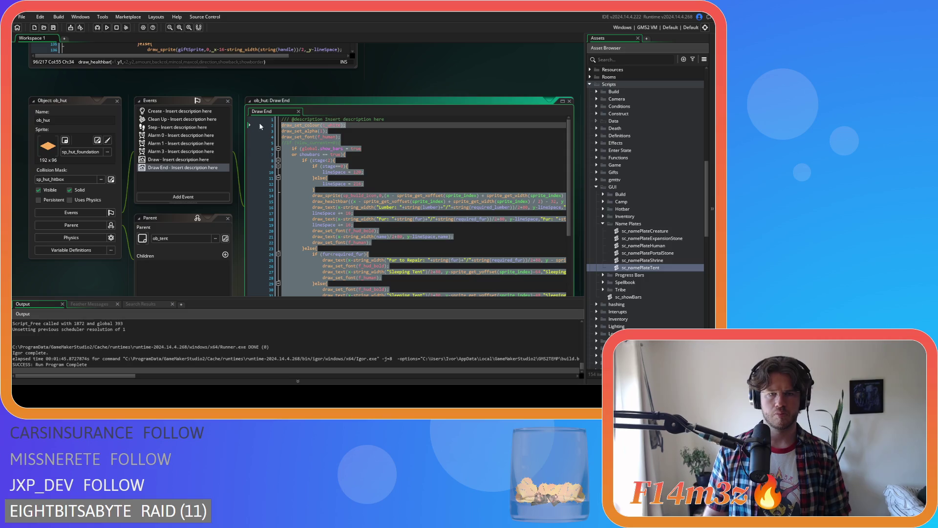
{"action": "key", "text": "ctrl+x"}
{"action": "scroll", "scroll_direction": "down", "scroll_amount": 3}
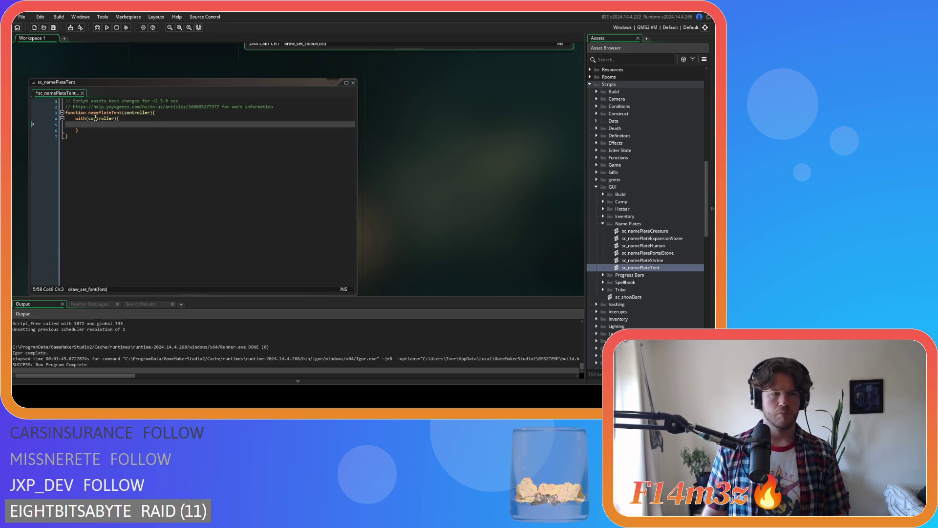
{"action": "left_click", "coordinate": [95, 124]}
{"action": "key", "text": "ctrl+v"}
{"action": "left_click_drag", "start_coordinate": [78, 254], "coordinate": [57, 130]}
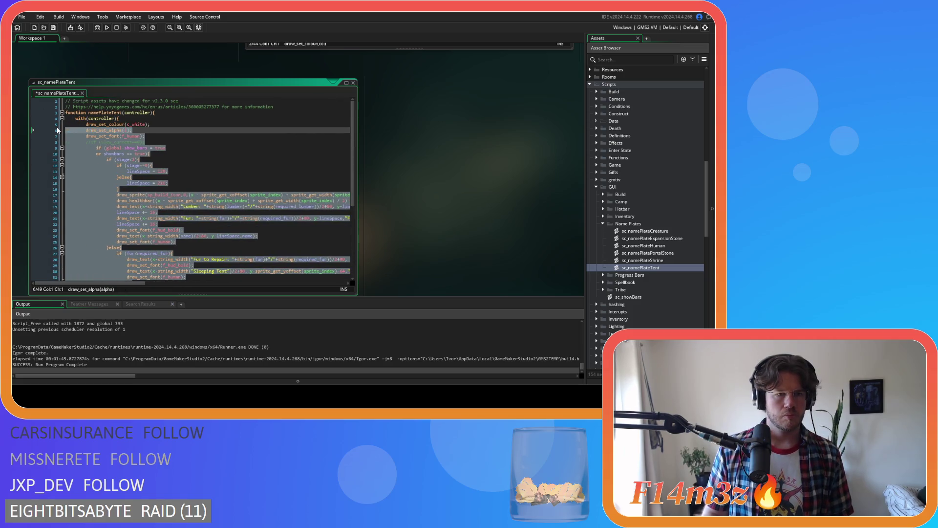
{"action": "left_click", "coordinate": [189, 141]}
Delete ob_hut's Draw End event and close the ob_hut object editor
{"action": "scroll", "scroll_direction": "down", "scroll_amount": 3}
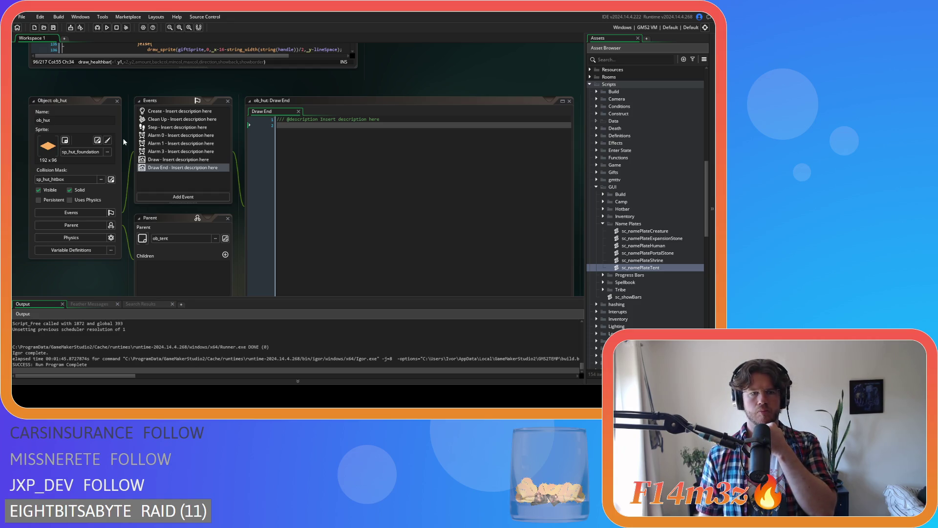
{"action": "left_click", "coordinate": [180, 172]}
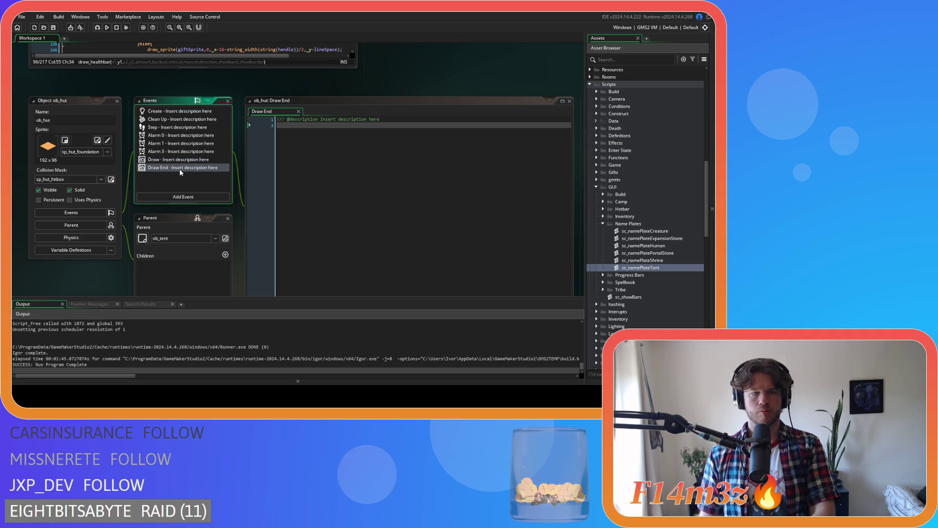
{"action": "key", "text": "Delete"}
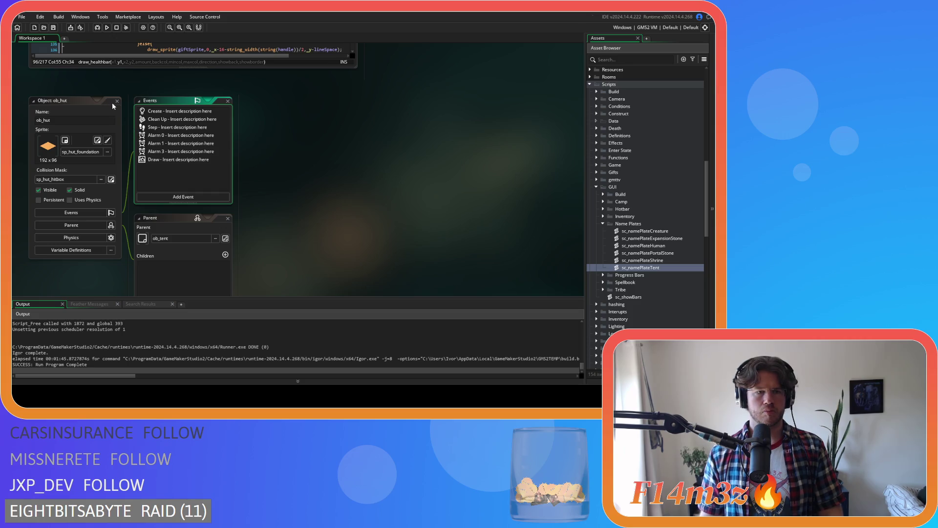
{"action": "left_click", "coordinate": [116, 101]}
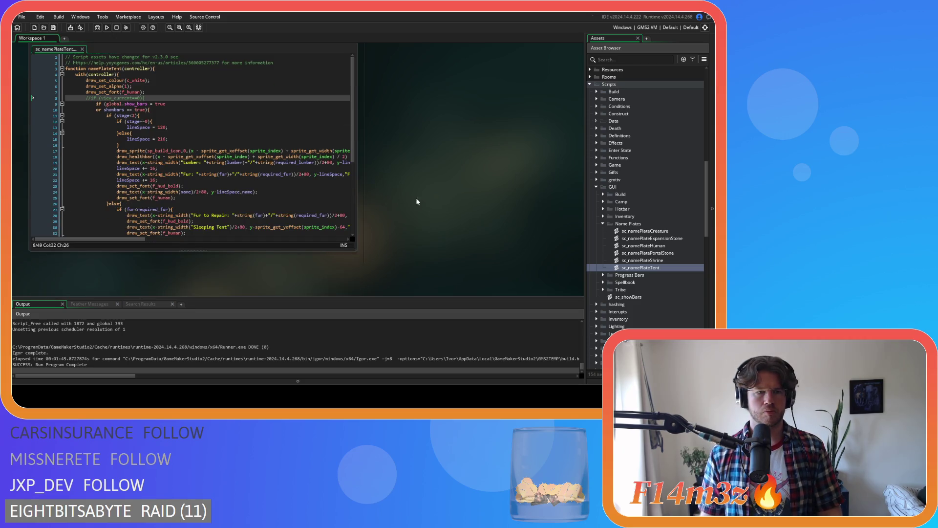
Copy the var _x and var _y lines 8–9 from sc_namePlateCreature, then return to sc_namePlateTent
{"action": "double_click", "coordinate": [645, 231]}
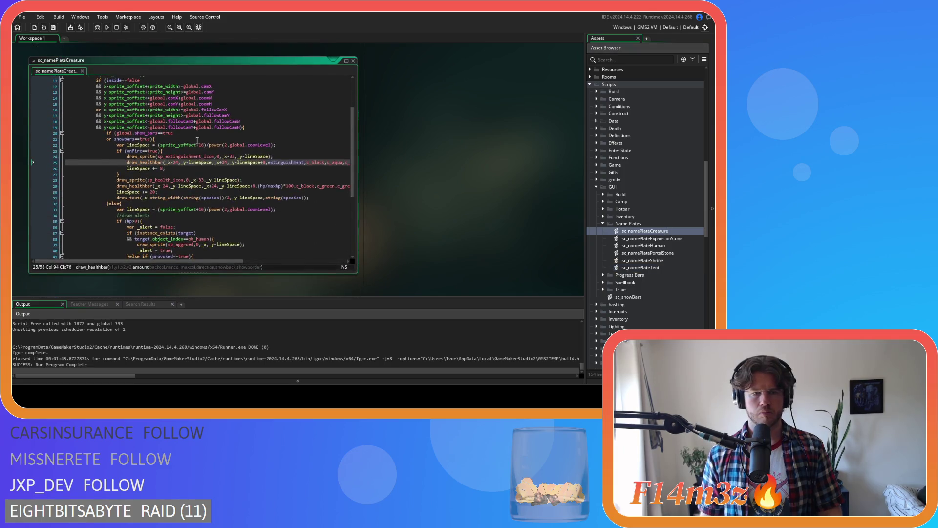
{"action": "scroll", "scroll_direction": "up", "scroll_amount": 3}
{"action": "left_click_drag", "start_coordinate": [229, 125], "coordinate": [86, 120]}
{"action": "right_click", "coordinate": [99, 122]}
{"action": "left_click", "coordinate": [122, 136]}
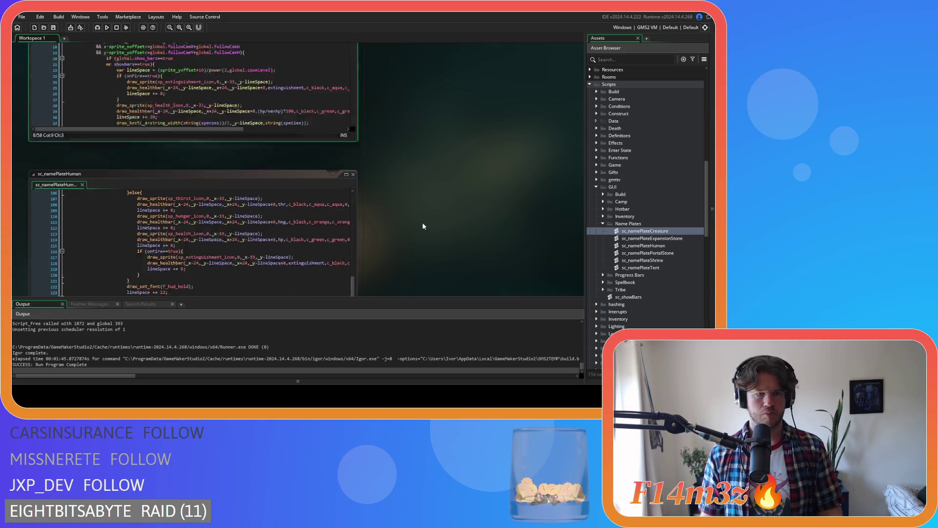
{"action": "key", "text": "ctrl+Tab"}
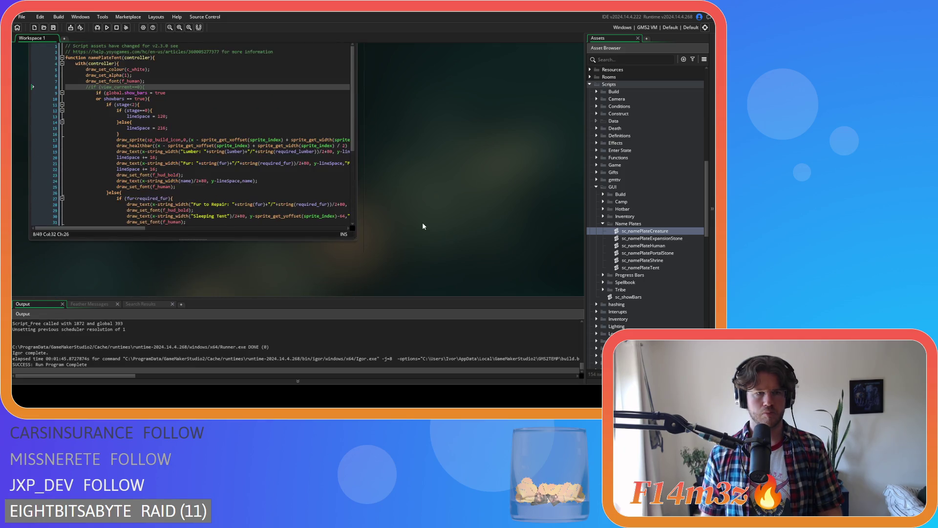
{"action": "left_click", "coordinate": [232, 166]}
{"action": "scroll", "scroll_direction": "down", "scroll_amount": 3}
{"action": "scroll", "scroll_direction": "up", "scroll_amount": 3}
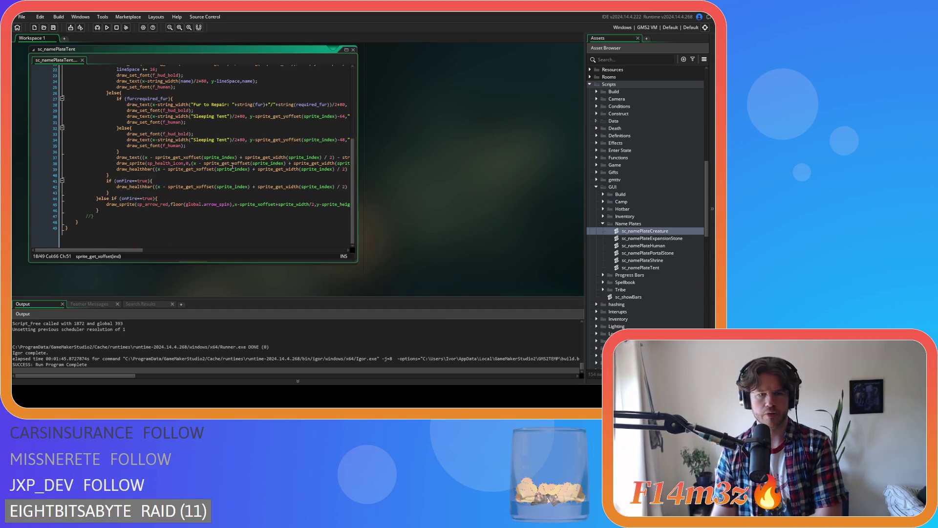
{"action": "scroll", "scroll_direction": "up", "scroll_amount": 3}
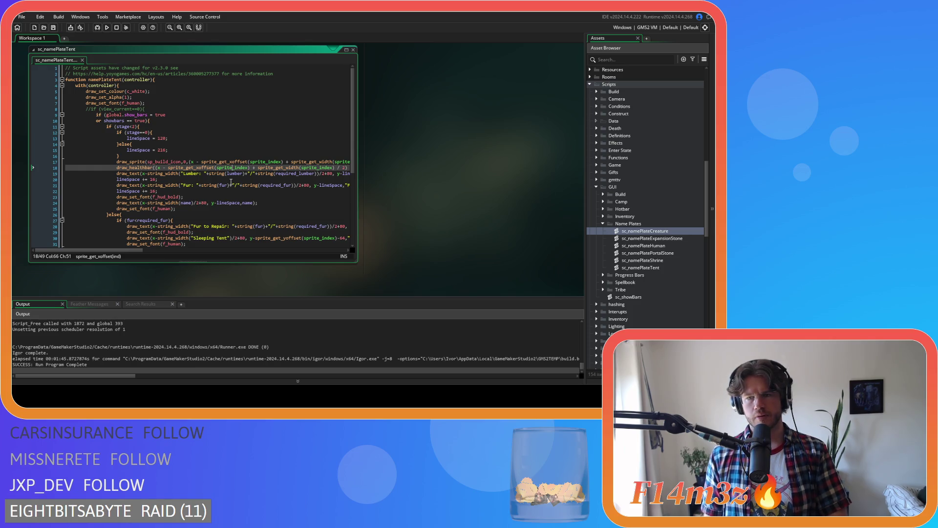
Paste the var _x and var _y offset lines after line 7 and save the script
{"action": "left_click", "coordinate": [145, 105]}
{"action": "key", "text": "Return"}
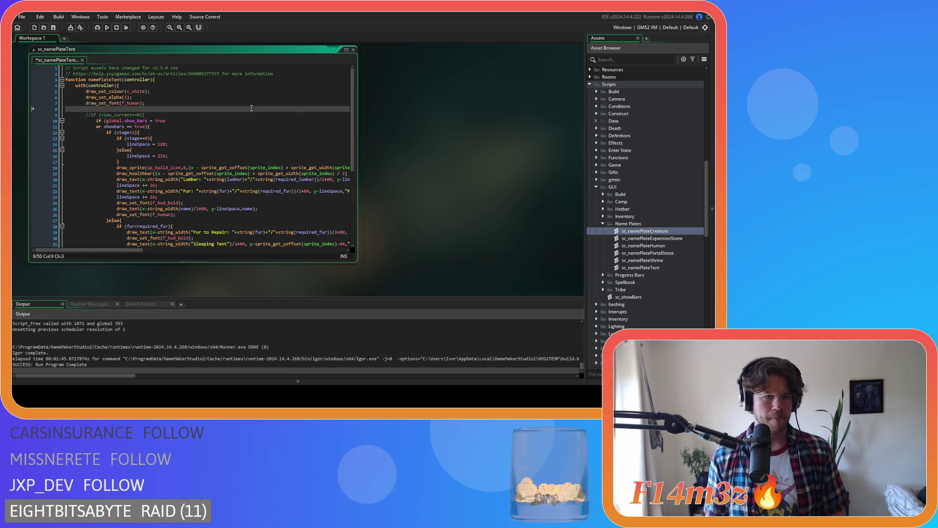
{"action": "key", "text": "ctrl+v"}
{"action": "key", "text": "ctrl+s"}
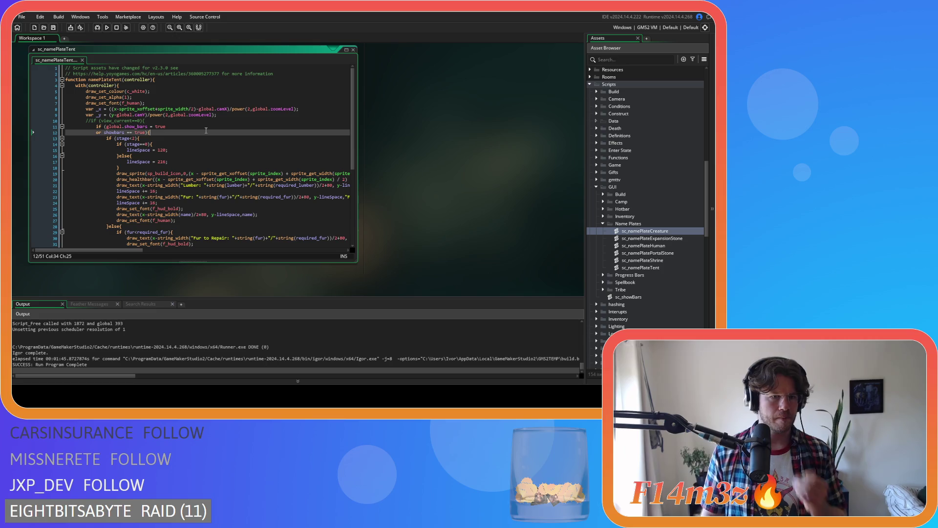
Review the script's draw code and select the _x variable on line 8
{"action": "left_click", "coordinate": [205, 132]}
{"action": "scroll", "scroll_direction": "down", "scroll_amount": 3}
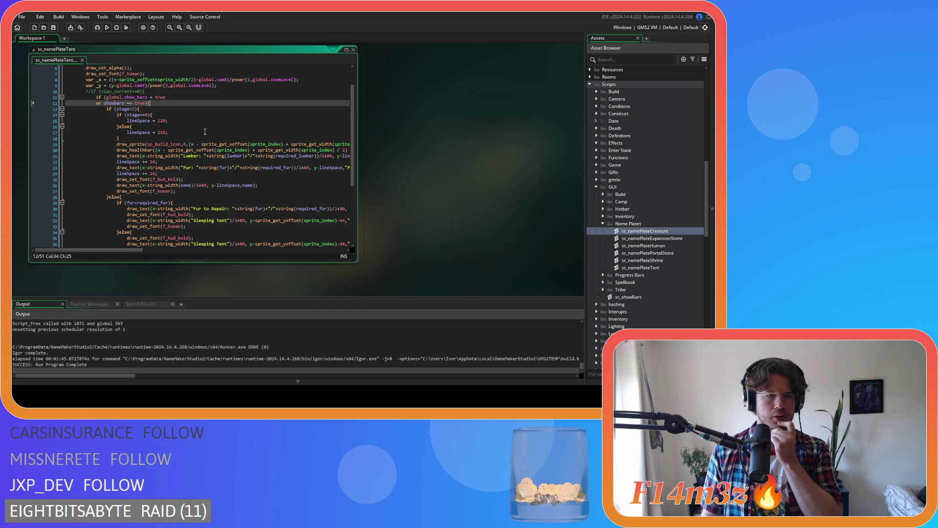
{"action": "scroll", "scroll_direction": "down", "scroll_amount": 3}
{"action": "mouse_move", "coordinate": [187, 215]}
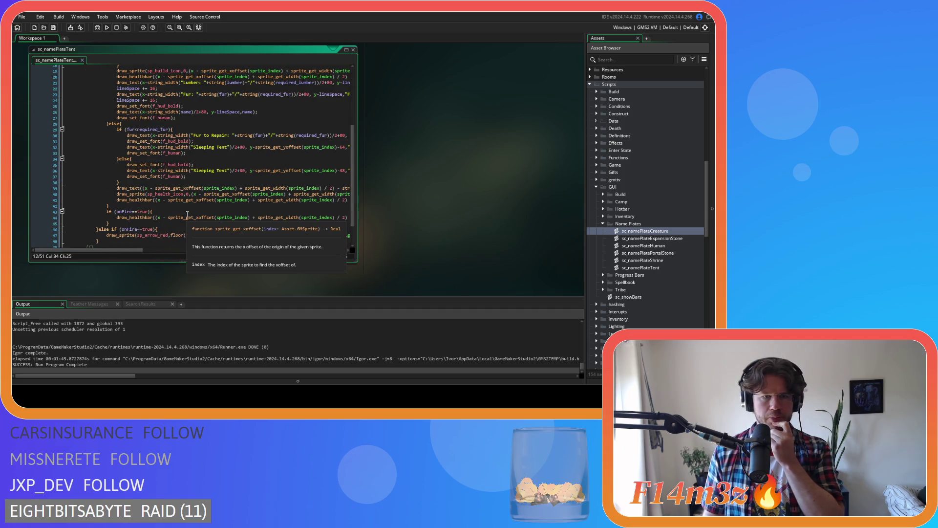
{"action": "scroll", "scroll_direction": "down", "scroll_amount": 3}
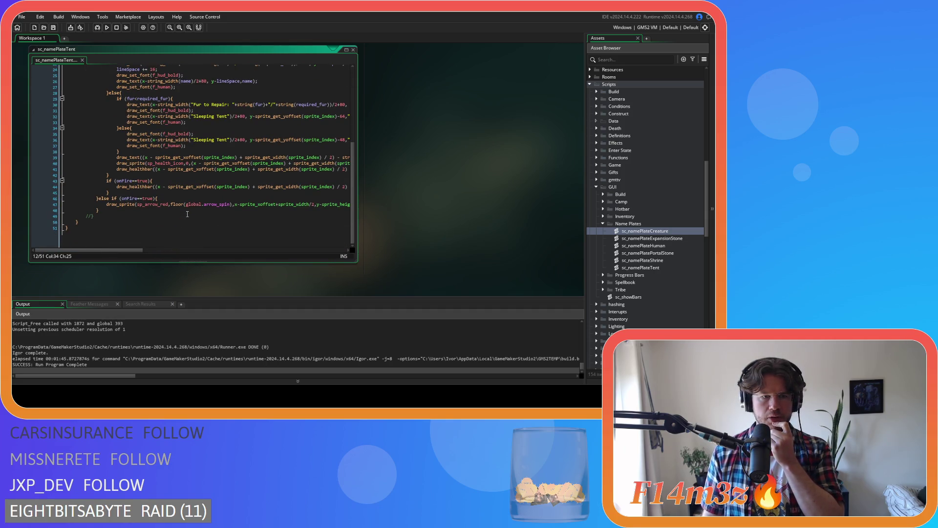
{"action": "scroll", "scroll_direction": "up", "scroll_amount": 3}
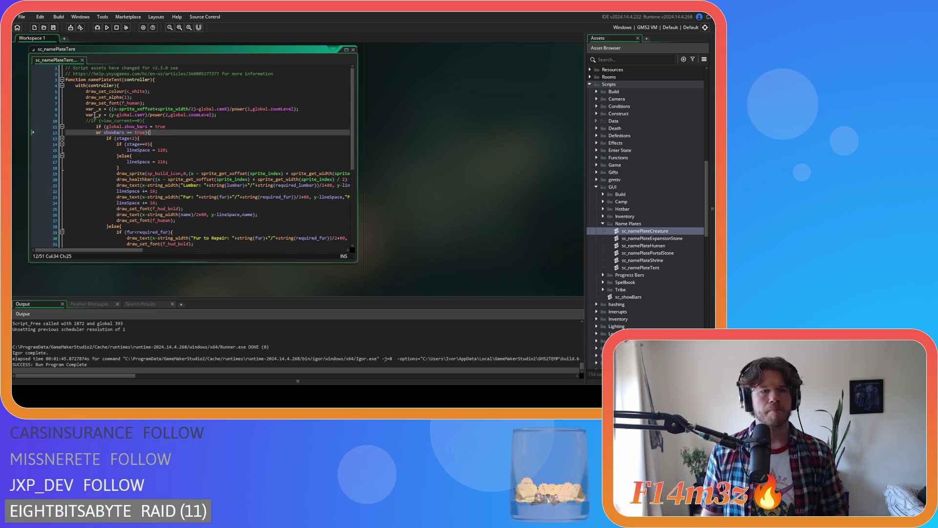
{"action": "scroll", "scroll_direction": "down", "scroll_amount": 3}
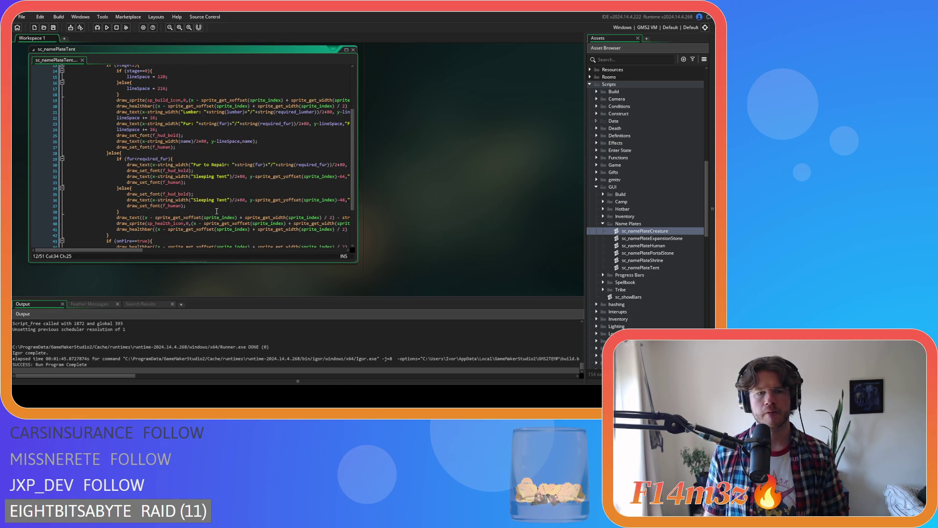
{"action": "scroll", "scroll_direction": "up", "scroll_amount": 3}
{"action": "double_click", "coordinate": [99, 108]}
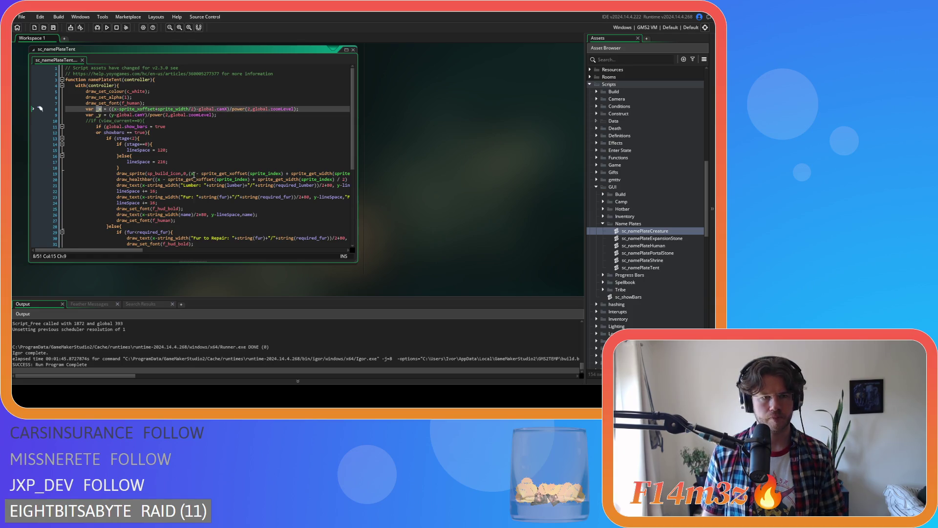
Replace every whole-word x with _x in the draw calls from line 19 to line 44
{"action": "double_click", "coordinate": [191, 174]}
{"action": "key", "text": "ctrl+f"}
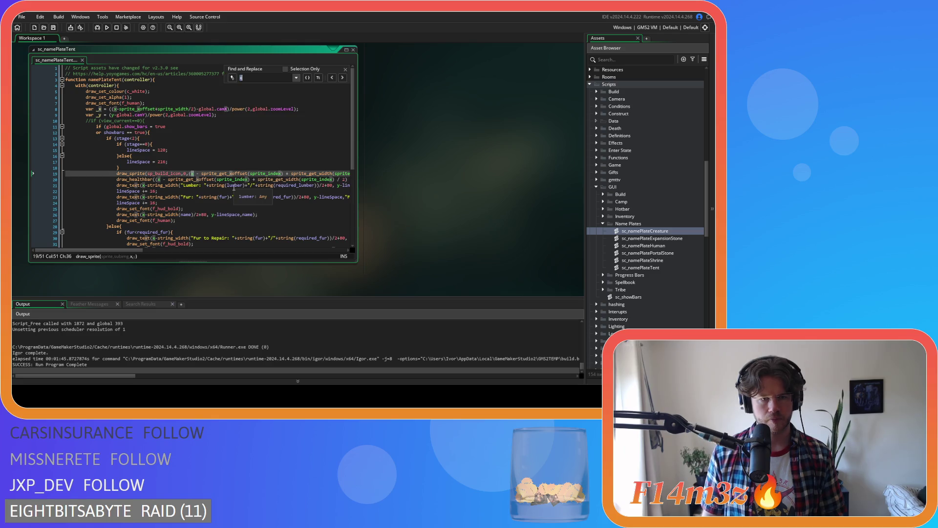
{"action": "left_click", "coordinate": [232, 77]}
{"action": "type", "text": "_x"}
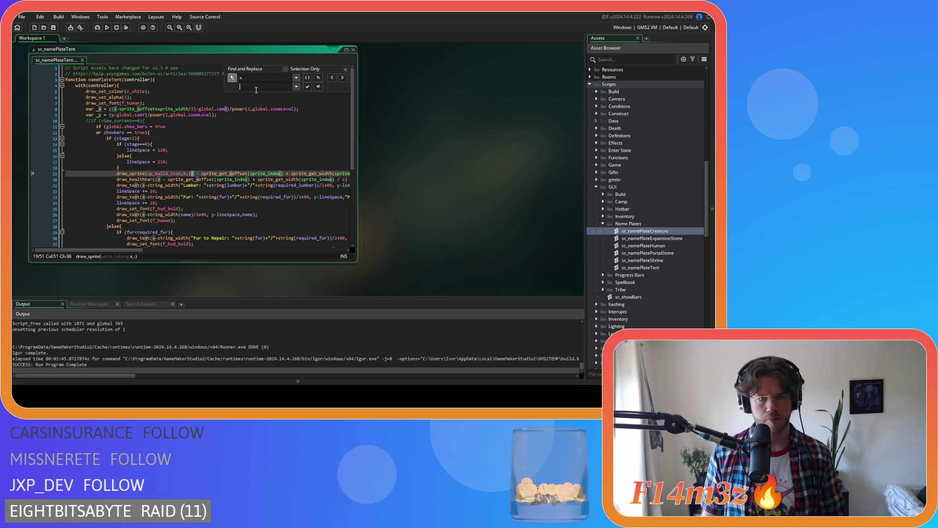
{"action": "left_click", "coordinate": [317, 80]}
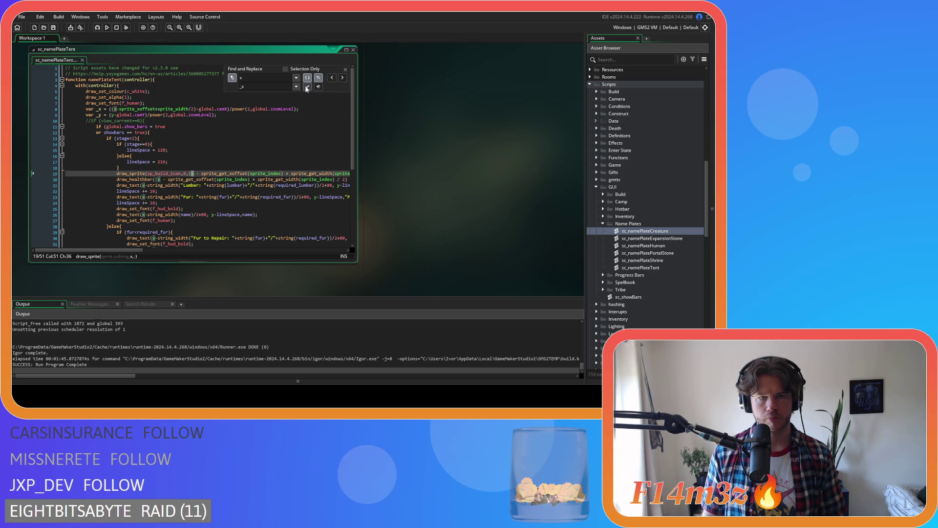
{"action": "left_click", "coordinate": [307, 87]}
{"action": "left_click", "coordinate": [308, 87]}
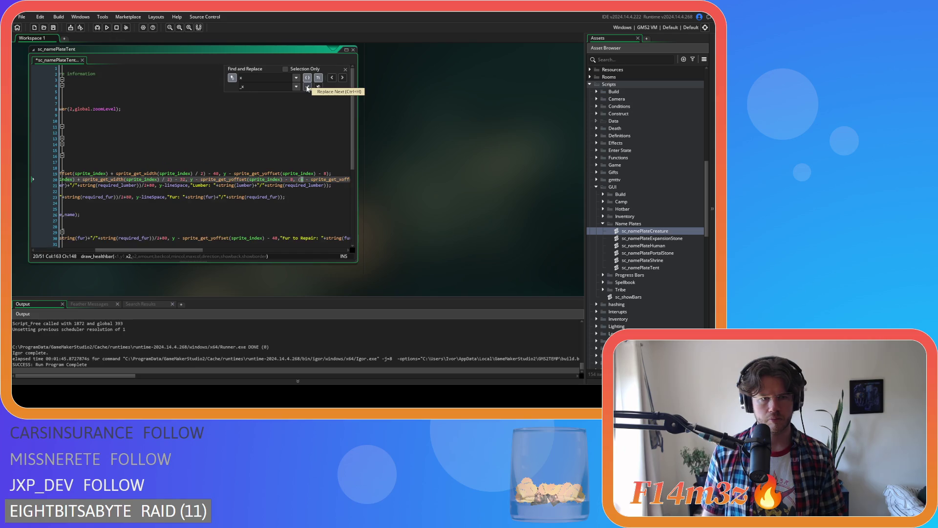
{"action": "left_click", "coordinate": [308, 87]}
{"action": "left_click", "coordinate": [308, 87]}
{"action": "left_click", "coordinate": [308, 87]}
{"action": "left_click", "coordinate": [307, 87]}
{"action": "left_click", "coordinate": [308, 87]}
{"action": "left_click", "coordinate": [307, 87]}
{"action": "left_click", "coordinate": [307, 87]}
{"action": "left_click", "coordinate": [307, 87]}
{"action": "left_click", "coordinate": [307, 87]}
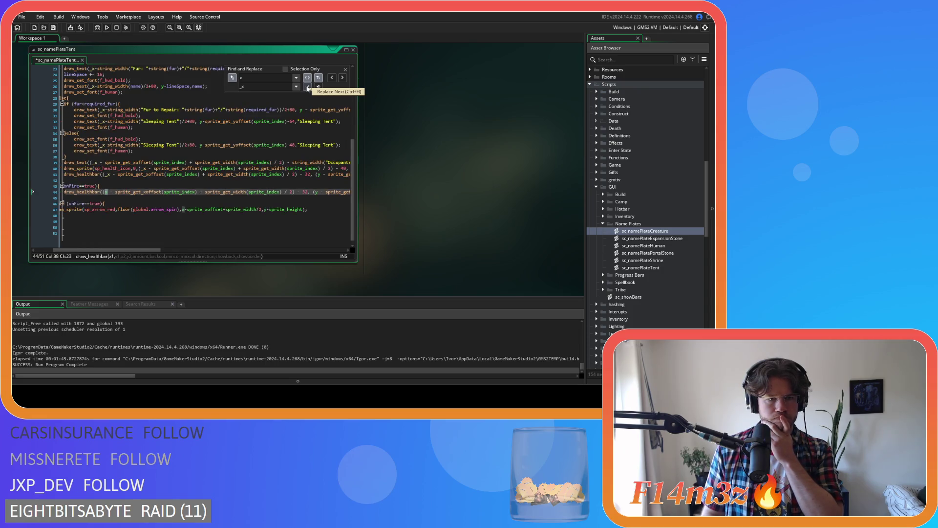
{"action": "left_click", "coordinate": [307, 87]}
{"action": "left_click", "coordinate": [308, 87]}
{"action": "left_click", "coordinate": [307, 87]}
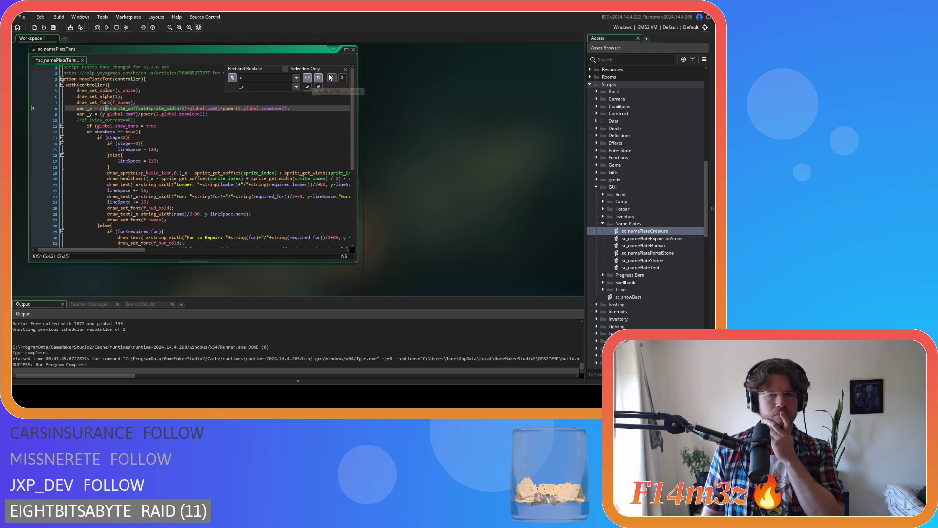
Replace every whole-word y with _y in the draw calls, then save the script
{"action": "type", "text": "y"}
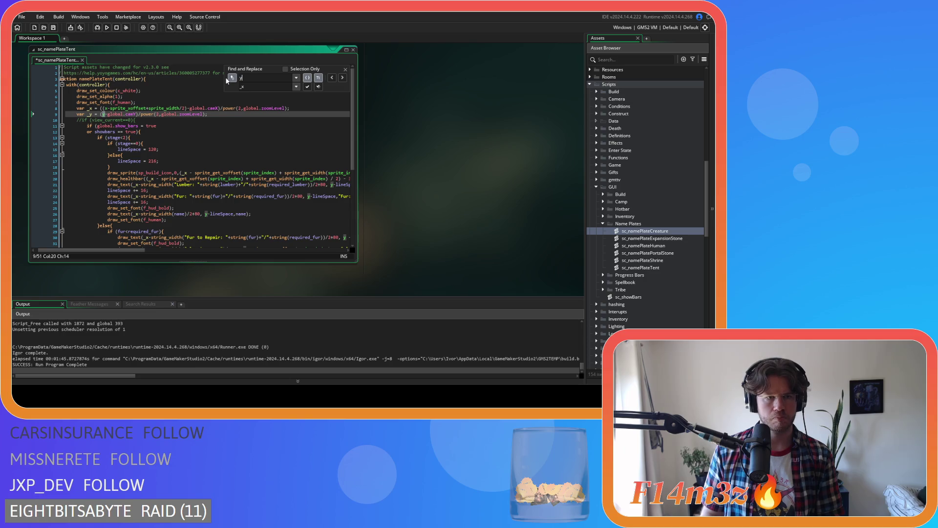
{"action": "left_click", "coordinate": [267, 86]}
{"action": "key", "text": "BackSpace"}
{"action": "type", "text": "y"}
{"action": "left_click", "coordinate": [342, 78]}
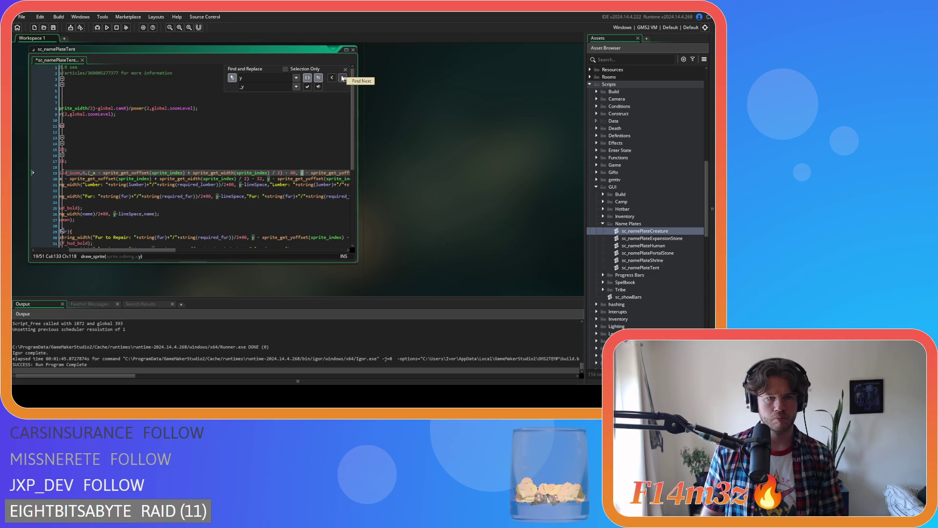
{"action": "left_click", "coordinate": [307, 87]}
{"action": "left_click", "coordinate": [307, 87]}
{"action": "left_click", "coordinate": [307, 87]}
{"action": "left_click", "coordinate": [307, 86]}
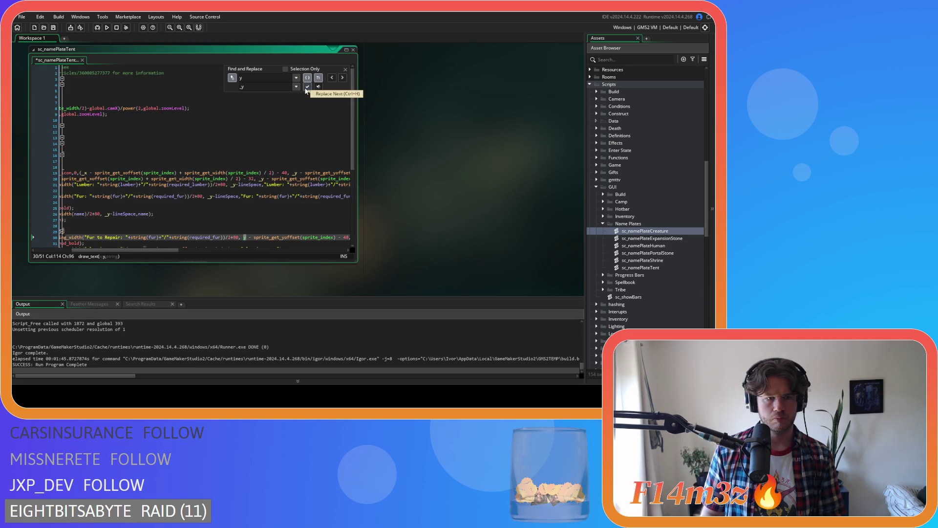
{"action": "left_click", "coordinate": [307, 87]}
{"action": "left_click", "coordinate": [307, 86]}
{"action": "left_click", "coordinate": [306, 86]}
{"action": "left_click", "coordinate": [307, 87]}
{"action": "left_click", "coordinate": [307, 87]}
{"action": "left_click", "coordinate": [307, 87]}
{"action": "left_click", "coordinate": [307, 87]}
{"action": "left_click", "coordinate": [307, 87]}
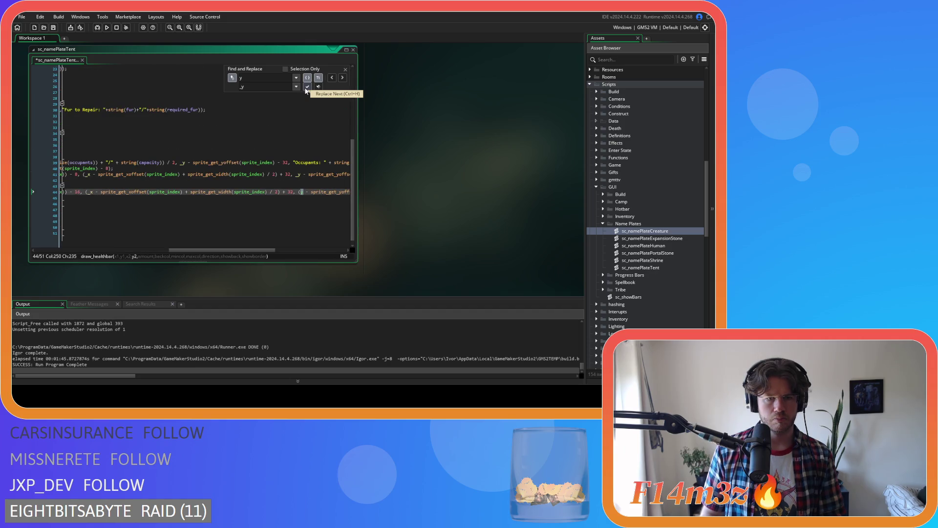
{"action": "left_click", "coordinate": [307, 86]}
{"action": "left_click", "coordinate": [307, 86]}
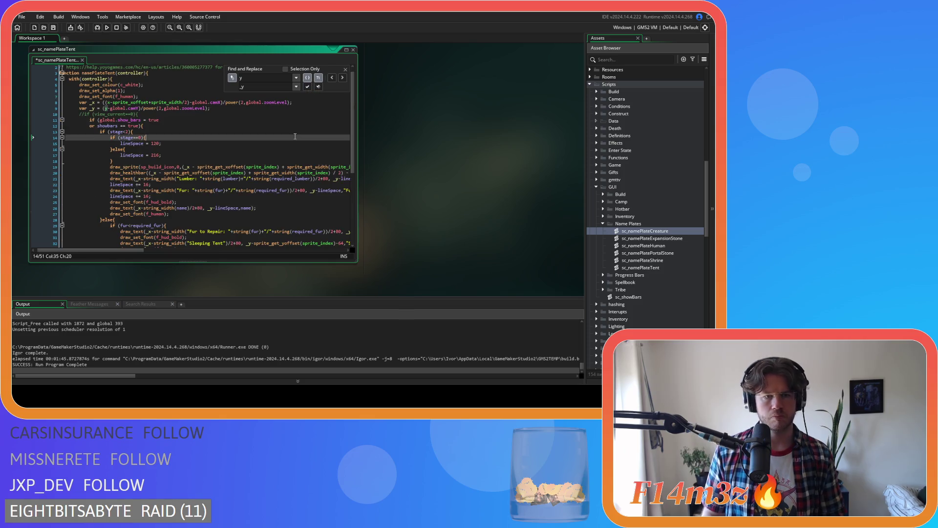
{"action": "key", "text": "ctrl+s"}
{"action": "left_click", "coordinate": [345, 70]}
{"action": "left_click", "coordinate": [339, 103]}
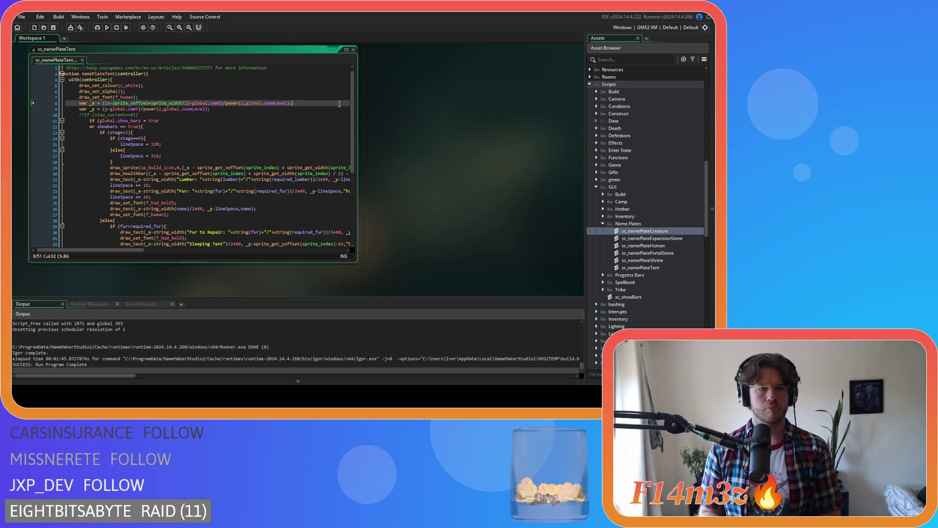
Cut line 19's icon x position down to _x-40 by deleting the extra offset math
{"action": "left_click_drag", "start_coordinate": [137, 250], "coordinate": [155, 252]}
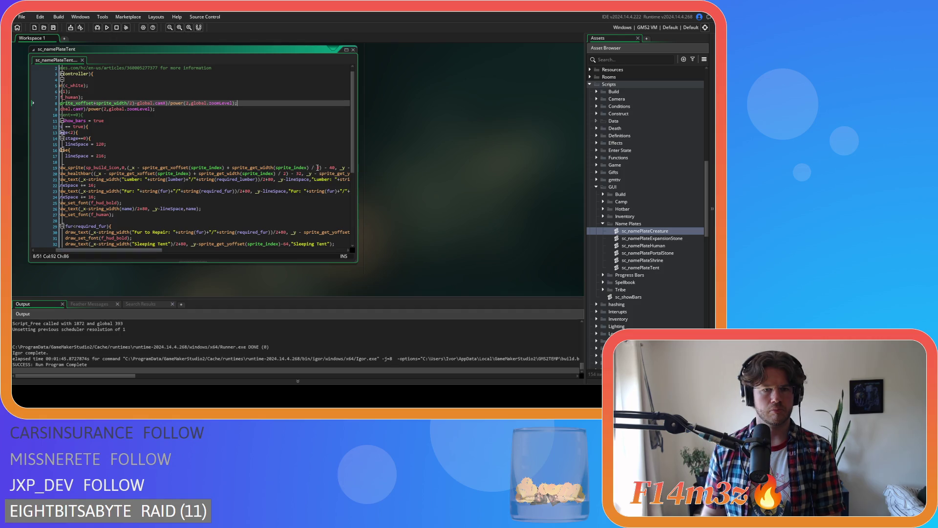
{"action": "left_click", "coordinate": [322, 168]}
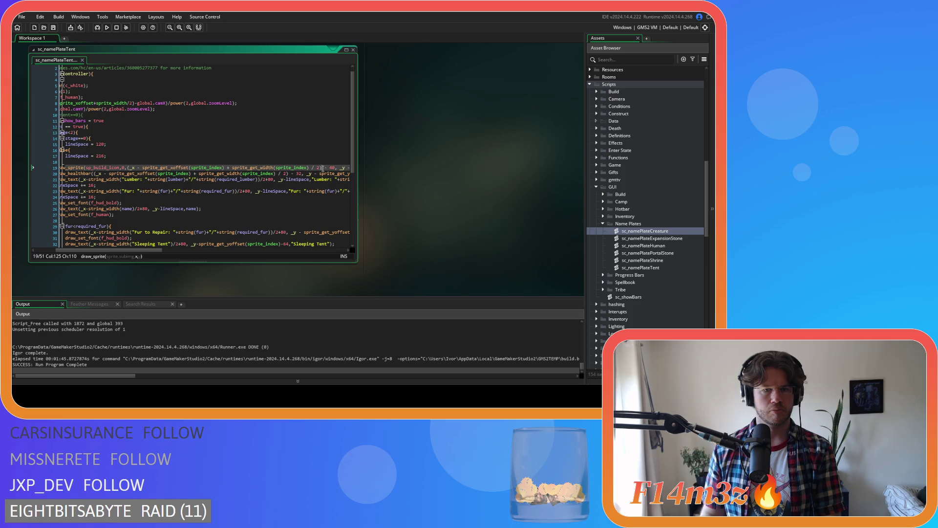
{"action": "left_click_drag", "start_coordinate": [323, 168], "coordinate": [138, 171]}
{"action": "key", "text": "BackSpace"}
{"action": "key", "text": "Left"}
{"action": "key", "text": "Left"}
{"action": "key", "text": "Left"}
{"action": "key", "text": "BackSpace"}
{"action": "key", "text": "Right"}
{"action": "key", "text": "Right"}
{"action": "key", "text": "Delete"}
{"action": "key", "text": "Right"}
{"action": "key", "text": "Right"}
{"action": "key", "text": "Right"}
{"action": "key", "text": "Right"}
{"action": "key", "text": "Delete"}
{"action": "key", "text": "Right"}
{"action": "key", "text": "Right"}
{"action": "key", "text": "Right"}
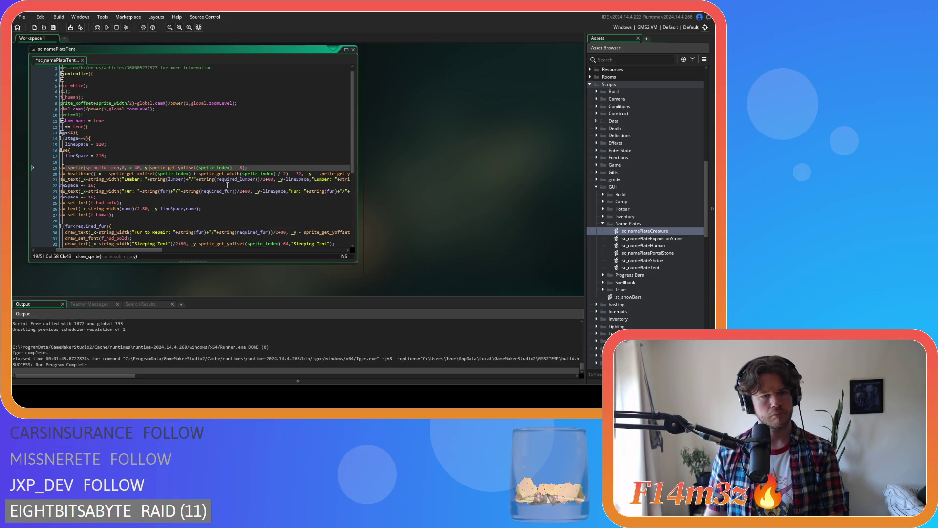
Remove the spaces around -8 in the icon's y position
{"action": "key", "text": "ctrl+Right"}
{"action": "key", "text": "ctrl+Right"}
{"action": "key", "text": "ctrl+Right"}
{"action": "key", "text": "Delete"}
{"action": "key", "text": "Right"}
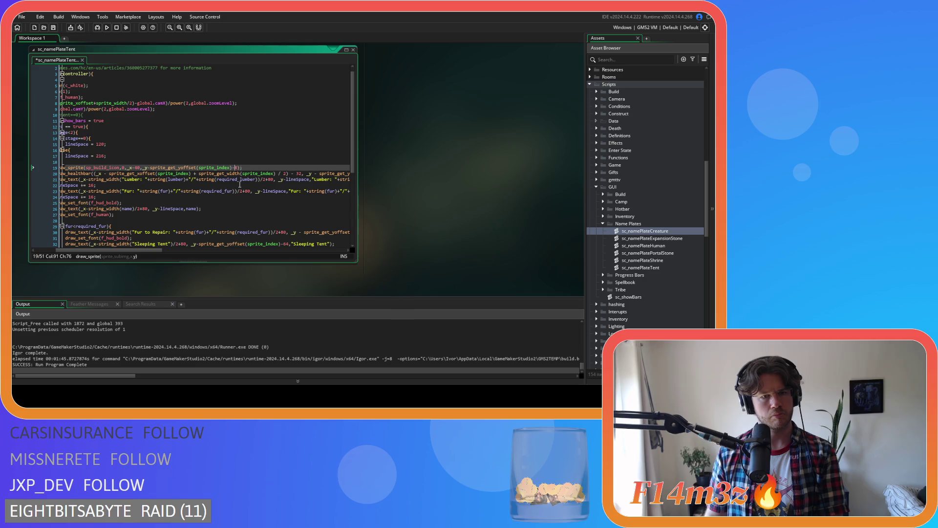
{"action": "left_click_drag", "start_coordinate": [138, 251], "coordinate": [107, 254]}
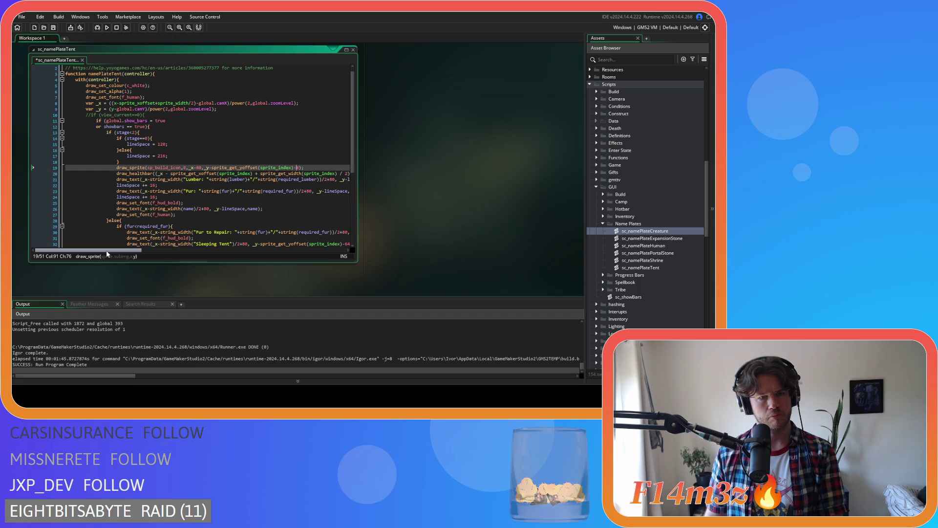
{"action": "left_click_drag", "start_coordinate": [115, 251], "coordinate": [131, 252]}
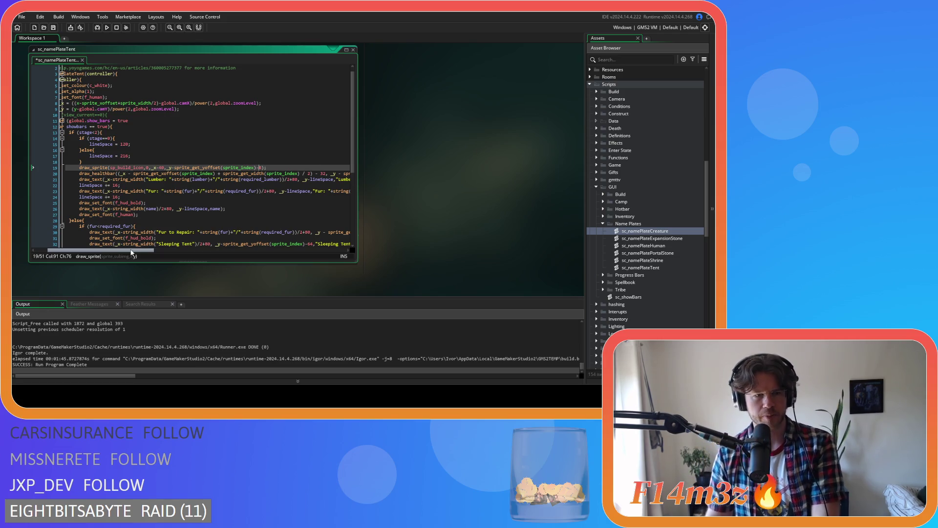
{"action": "left_click_drag", "start_coordinate": [131, 252], "coordinate": [124, 256]}
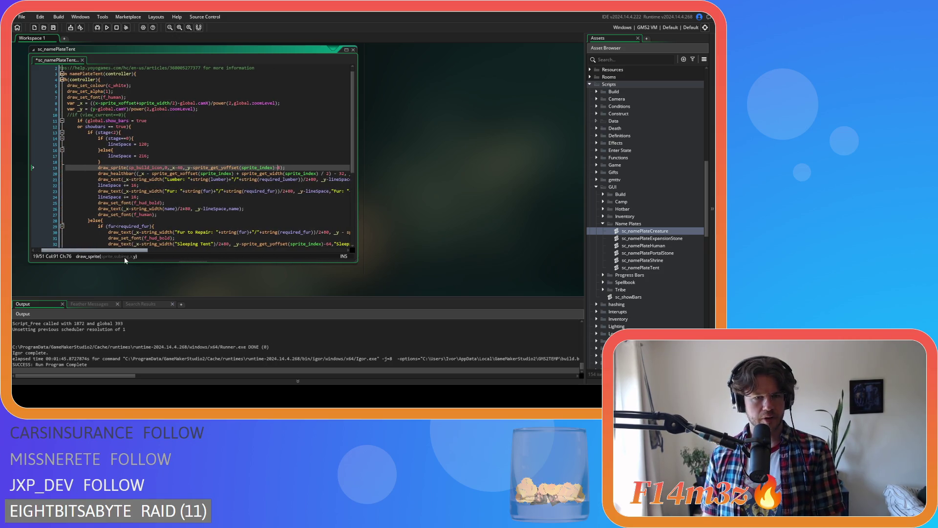
{"action": "mouse_move", "coordinate": [274, 168]}
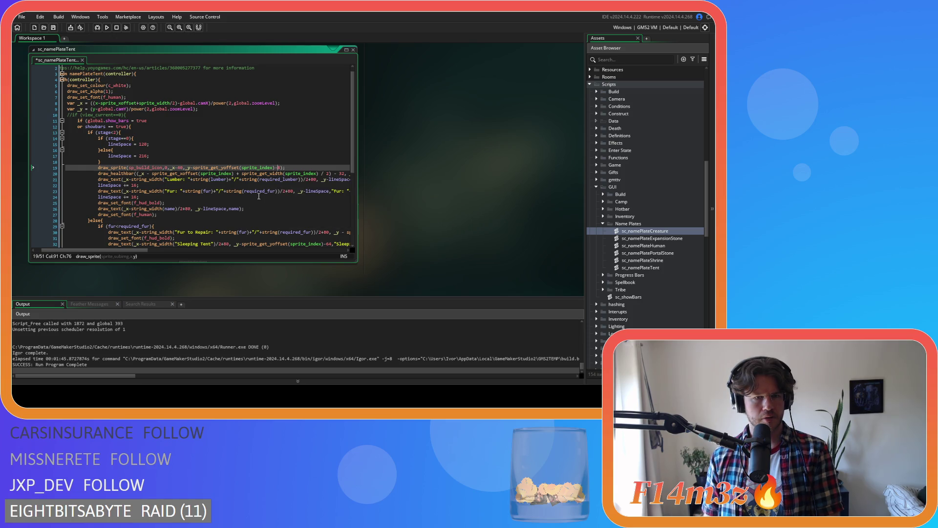
{"action": "left_click_drag", "start_coordinate": [126, 252], "coordinate": [128, 253]}
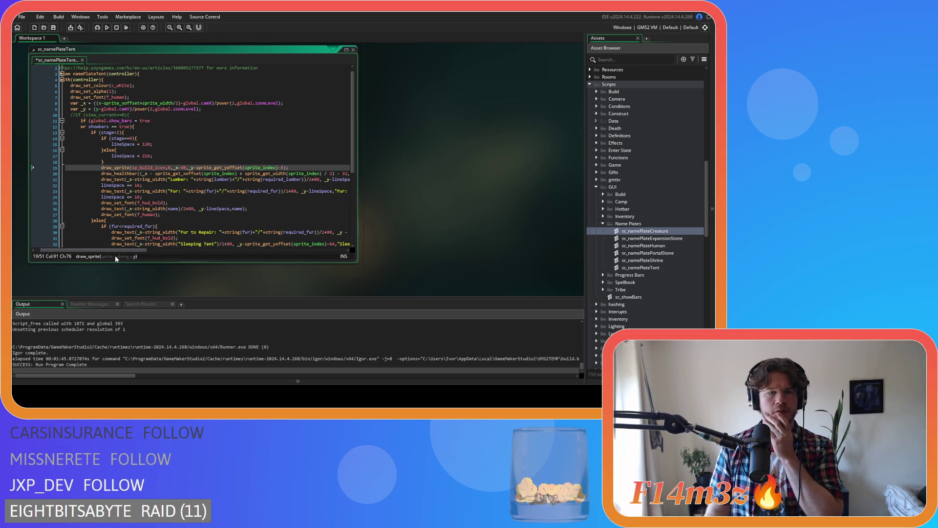
{"action": "left_click_drag", "start_coordinate": [128, 251], "coordinate": [146, 254]}
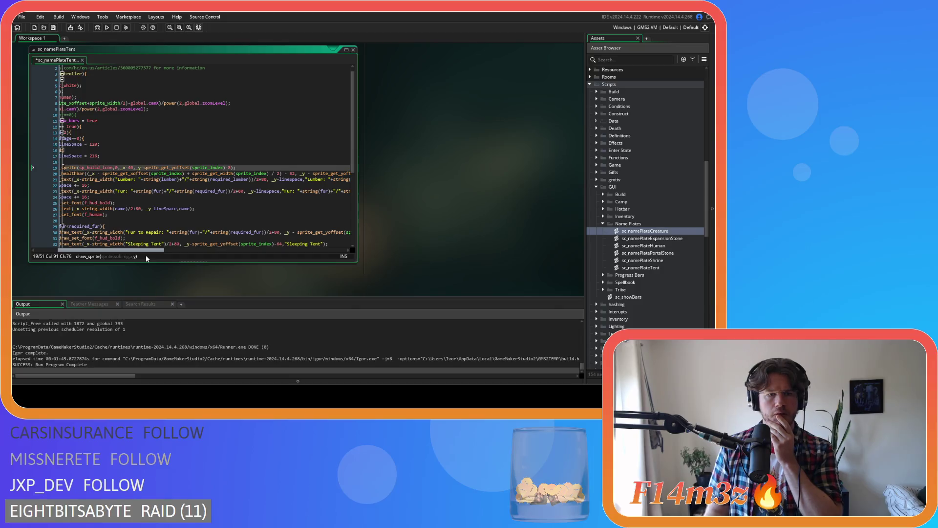
{"action": "left_click_drag", "start_coordinate": [282, 174], "coordinate": [94, 176]}
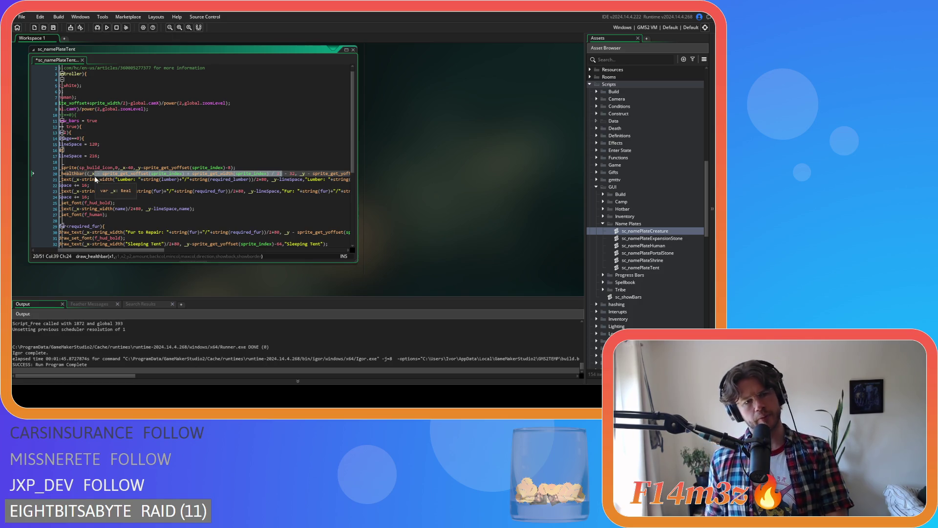
Trim the healthbar's left edge to _x-32 and remove spaces in its _y-sprite_get_yoffset-8 term
{"action": "key", "text": "Delete"}
{"action": "key", "text": "Left"}
{"action": "key", "text": "Left"}
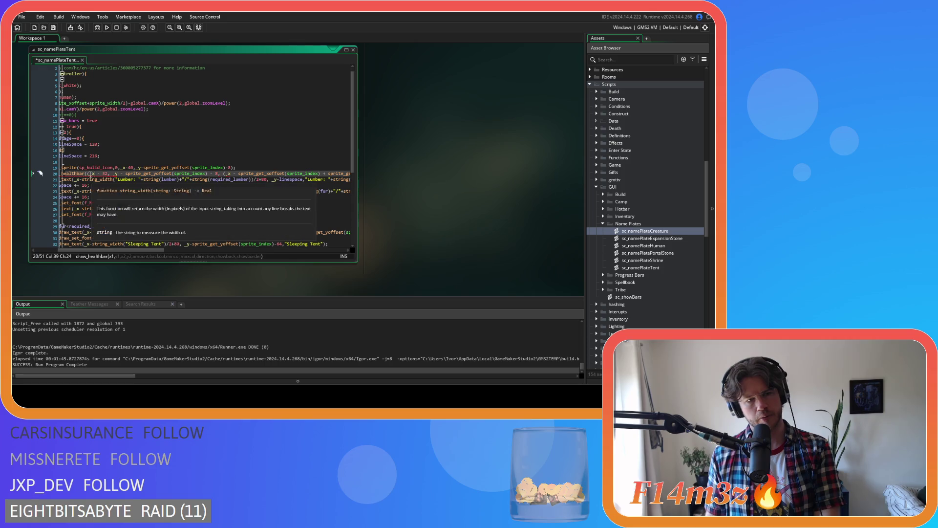
{"action": "key", "text": "Delete"}
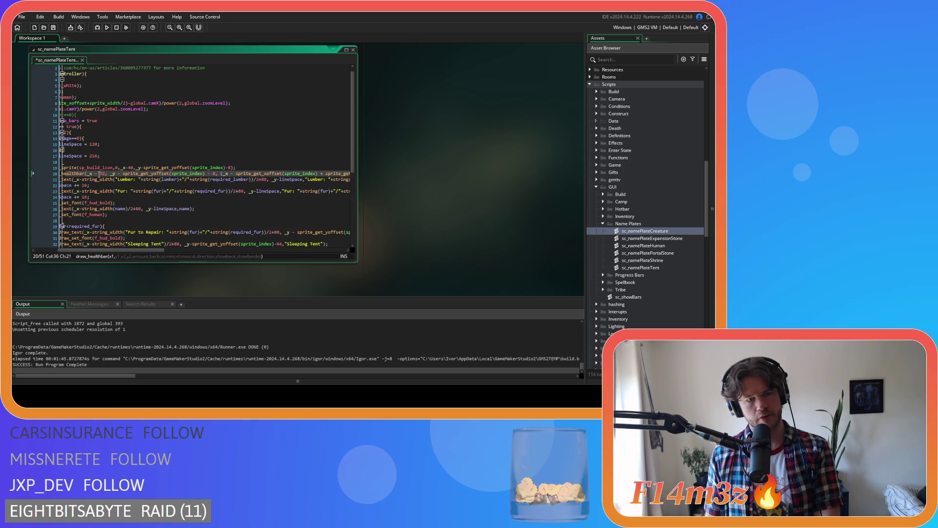
{"action": "key", "text": "Right"}
{"action": "key", "text": "Right"}
{"action": "key", "text": "Delete"}
{"action": "key", "text": "Delete"}
{"action": "key", "text": "Right"}
{"action": "key", "text": "Delete"}
{"action": "key", "text": "Delete"}
{"action": "key", "text": "Right"}
{"action": "key", "text": "Delete"}
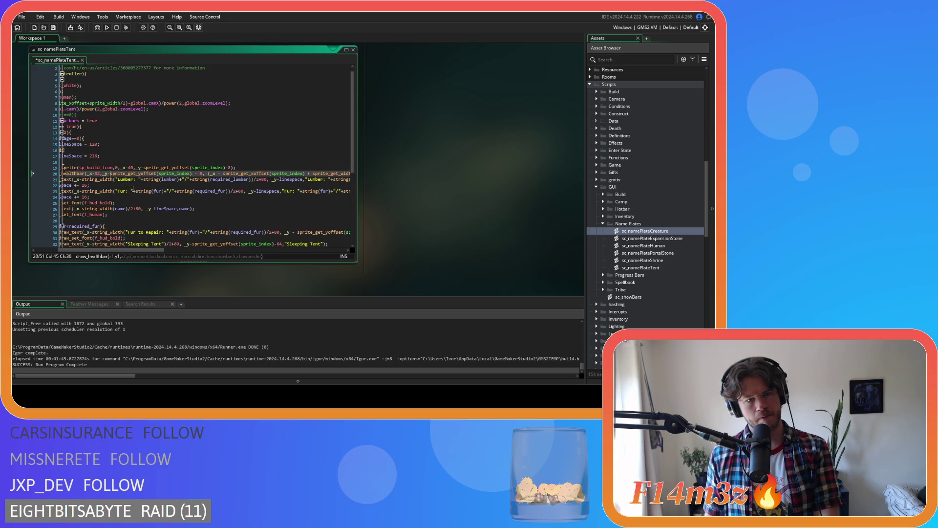
{"action": "key", "text": "Delete"}
{"action": "key", "text": "Right"}
{"action": "key", "text": "Delete"}
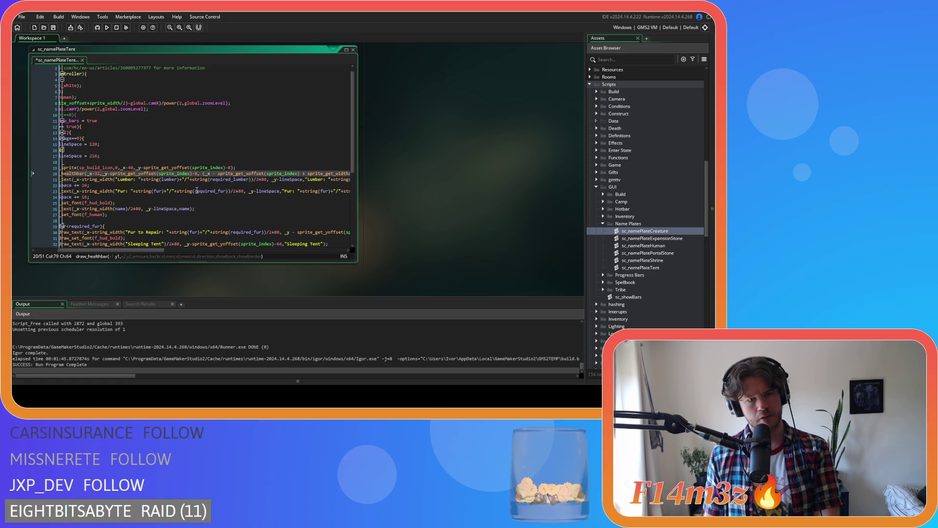
{"action": "scroll", "scroll_direction": "left", "scroll_amount": 3}
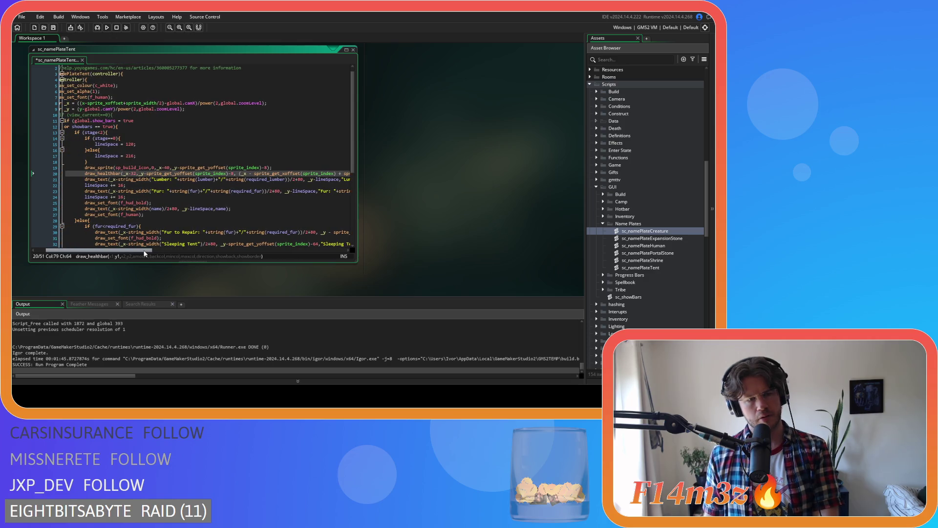
{"action": "left_click_drag", "start_coordinate": [144, 253], "coordinate": [172, 249]}
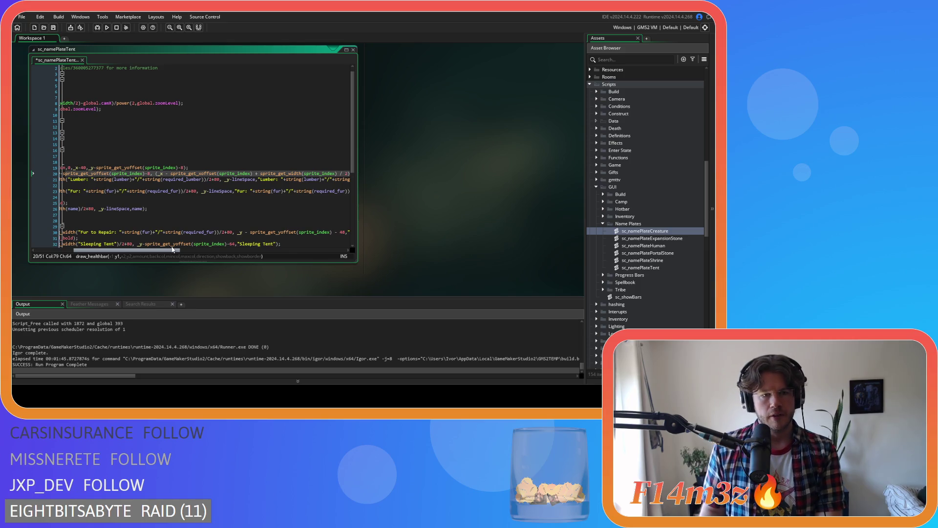
Set the healthbar's right edge to _x+32, deleting the extra x-offset term and parenthesis
{"action": "left_click", "coordinate": [153, 173]}
{"action": "key", "text": "Delete"}
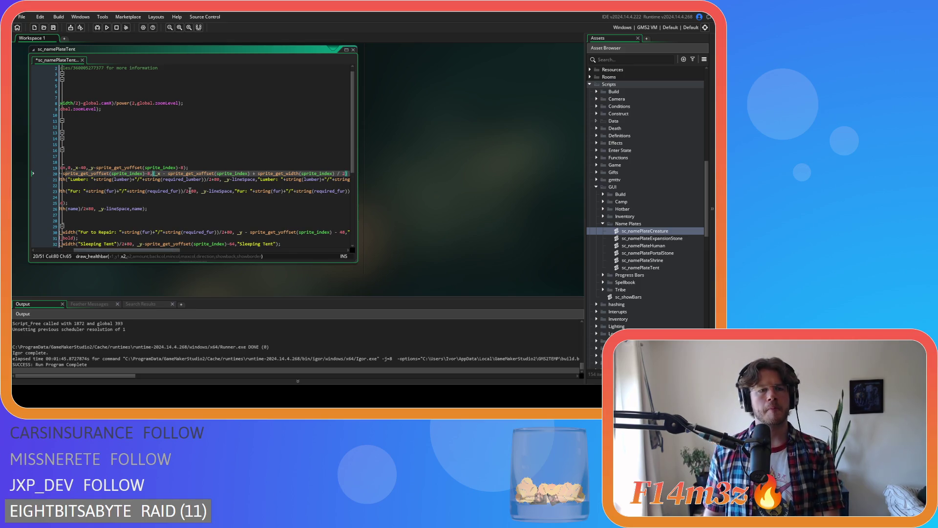
{"action": "key", "text": "Delete"}
{"action": "left_click_drag", "start_coordinate": [159, 174], "coordinate": [306, 176]}
{"action": "key", "text": "Delete"}
{"action": "key", "text": "Delete"}
{"action": "key", "text": "Right"}
{"action": "key", "text": "Right"}
{"action": "key", "text": "Right"}
{"action": "key", "text": "Right"}
{"action": "key", "text": "Delete"}
{"action": "key", "text": "Right"}
{"action": "key", "text": "Right"}
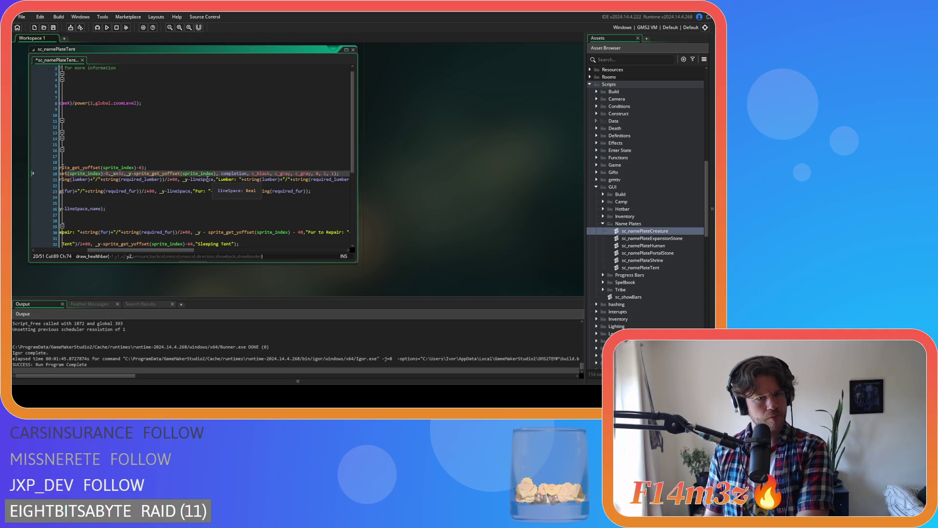
{"action": "left_click_drag", "start_coordinate": [168, 250], "coordinate": [172, 256]}
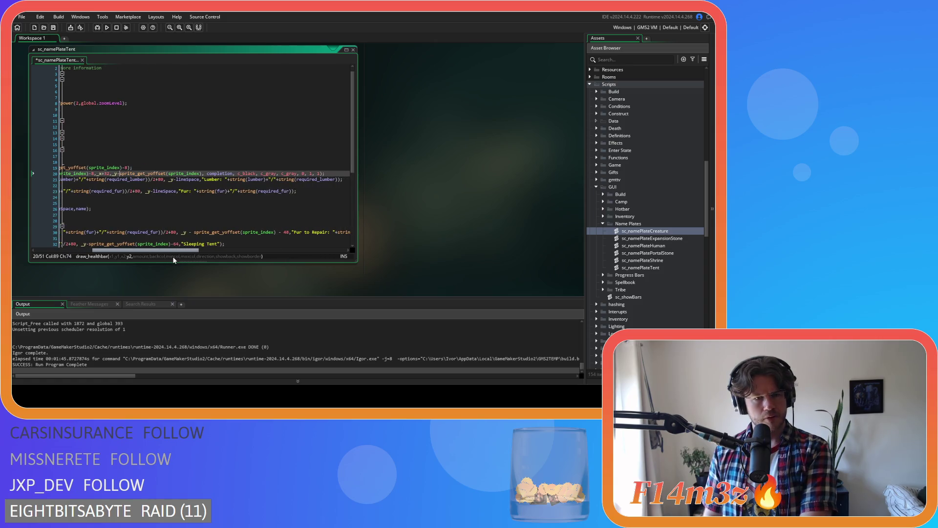
Strip spaces so the arguments read completion,c_black,c_gray,c_gray,0,1,1
{"action": "left_click", "coordinate": [200, 173]}
{"action": "left_click", "coordinate": [227, 173]}
{"action": "key", "text": "Delete"}
{"action": "key", "text": "Right"}
{"action": "key", "text": "Right"}
{"action": "key", "text": "Right"}
{"action": "key", "text": "Delete"}
{"action": "left_click", "coordinate": [266, 173]}
{"action": "key", "text": "Delete"}
{"action": "key", "text": "Delete"}
{"action": "key", "text": "Right"}
{"action": "key", "text": "Right"}
{"action": "key", "text": "Right"}
{"action": "key", "text": "Delete"}
{"action": "key", "text": "Right"}
{"action": "key", "text": "Right"}
{"action": "key", "text": "Delete"}
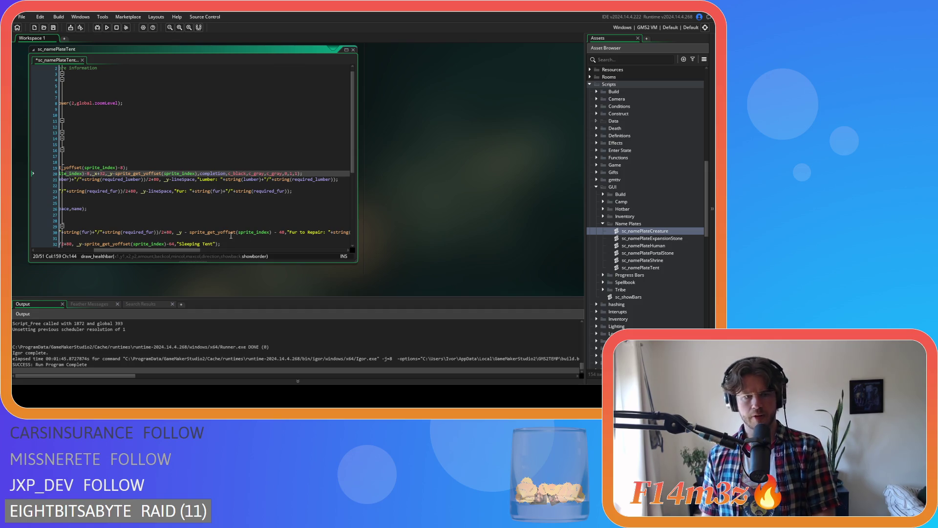
{"action": "left_click_drag", "start_coordinate": [191, 249], "coordinate": [149, 252]}
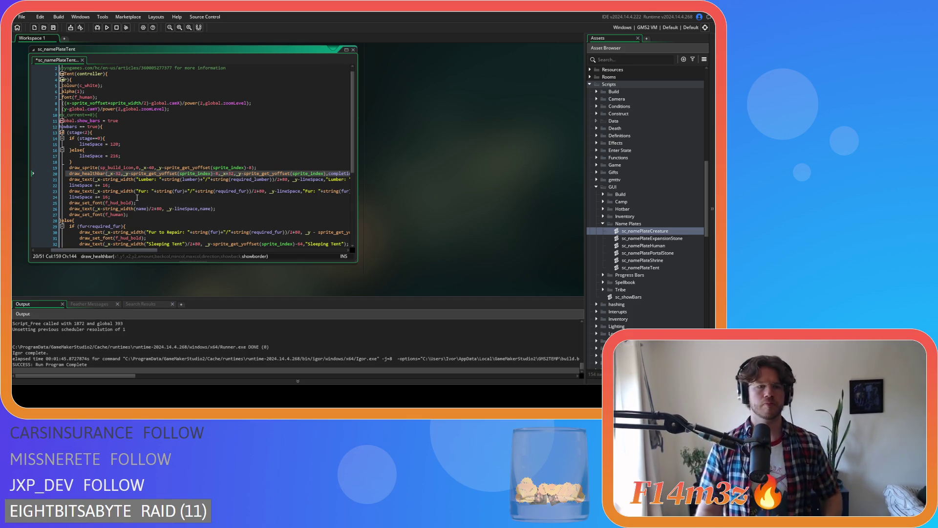
Save sc_namePlateTent with Ctrl+S after checking the healthbar's sprite_get_yoffset call
{"action": "left_click", "coordinate": [157, 174]}
{"action": "key", "text": "ctrl+s"}
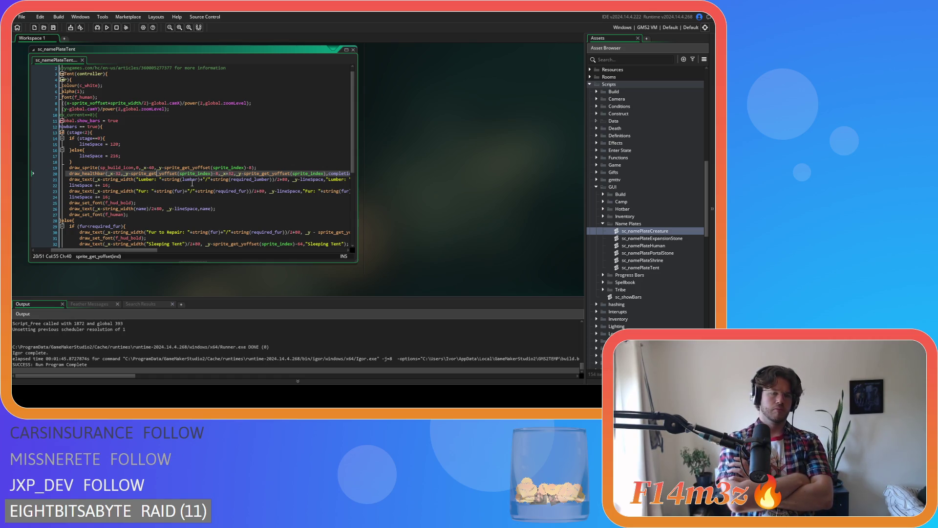
{"action": "left_click", "coordinate": [241, 173]}
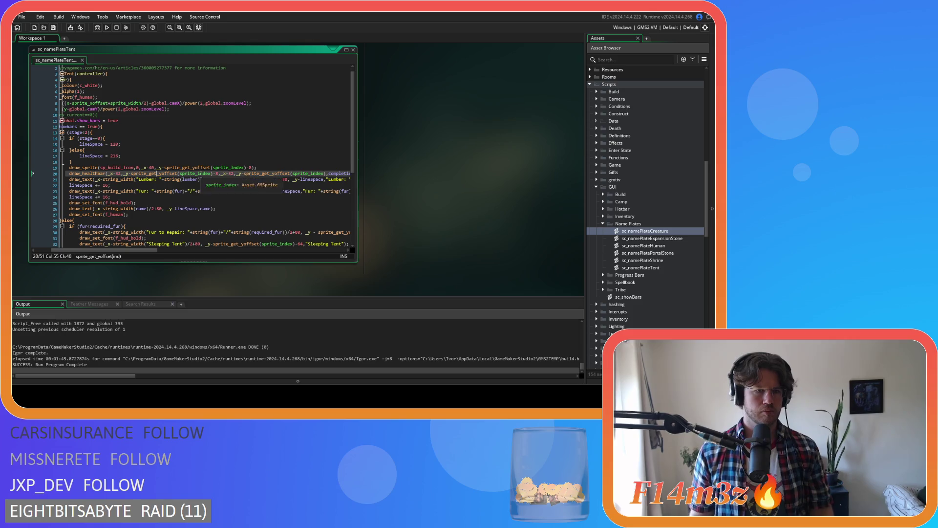
Replace the build icon's sprite y-offset expression, including -8, with lineSpace
{"action": "left_click_drag", "start_coordinate": [247, 168], "coordinate": [165, 171]}
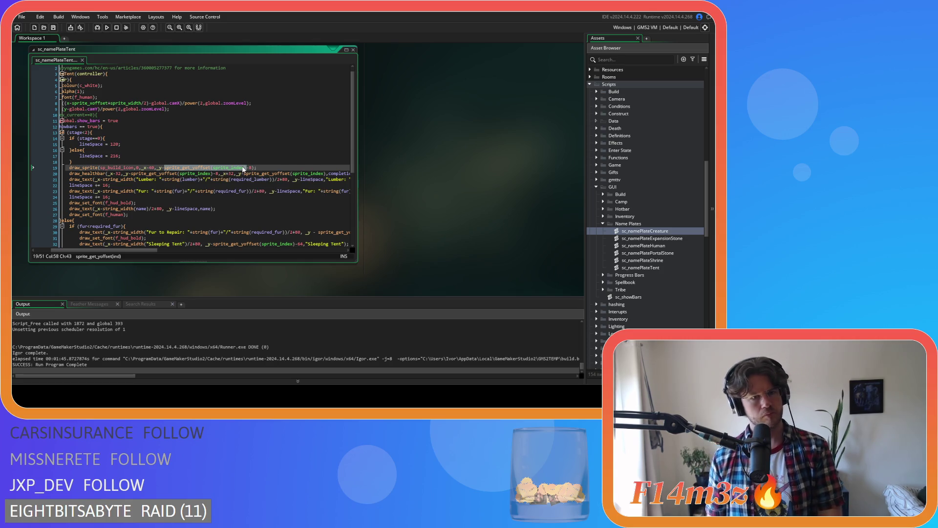
{"action": "left_click", "coordinate": [213, 174]}
{"action": "left_click_drag", "start_coordinate": [252, 168], "coordinate": [165, 169]}
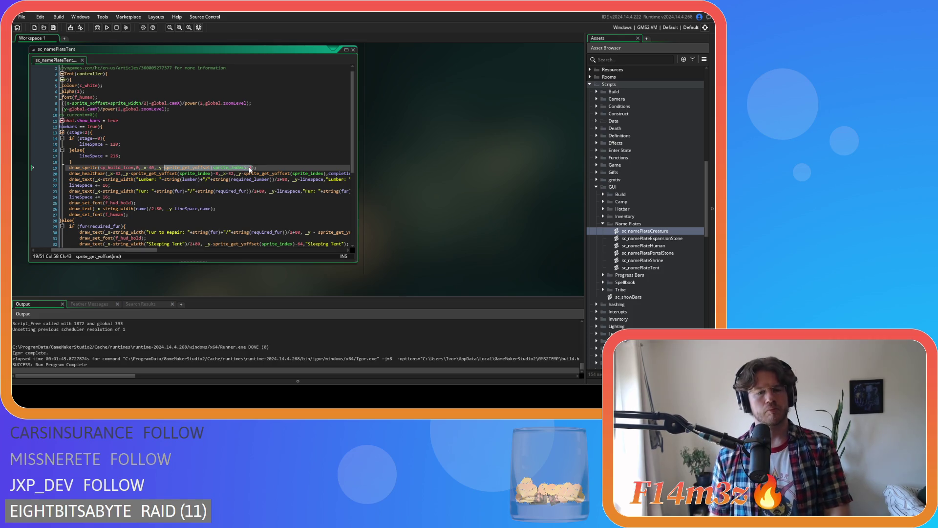
{"action": "type", "text": "lineSpace"}
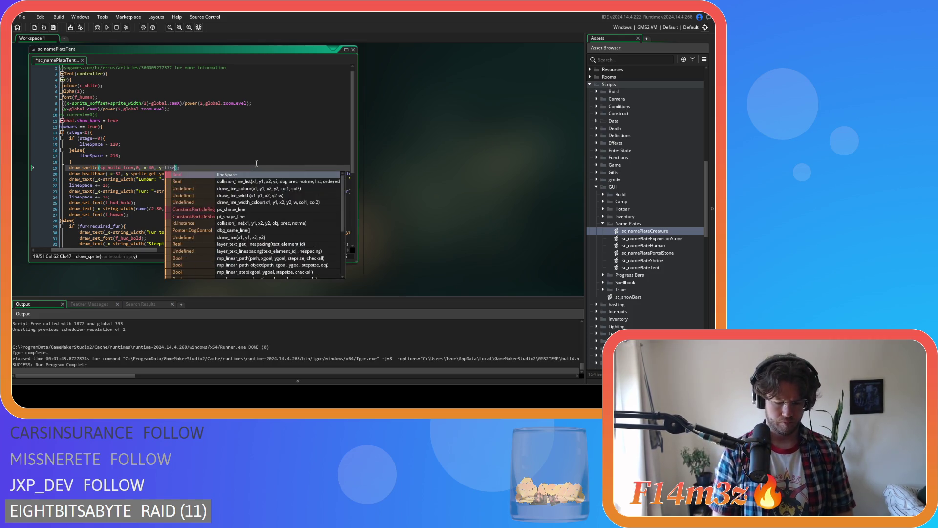
Set the healthbar's top edge to 32,_y-lineSpace and its bottom to lineSpace+8, then save
{"action": "left_click_drag", "start_coordinate": [218, 174], "coordinate": [132, 174]}
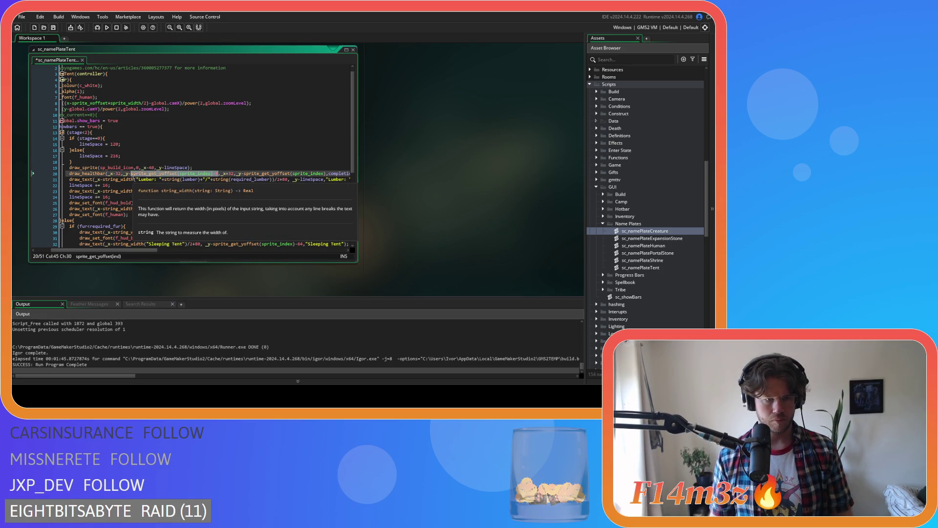
{"action": "type", "text": "32,_y-l"}
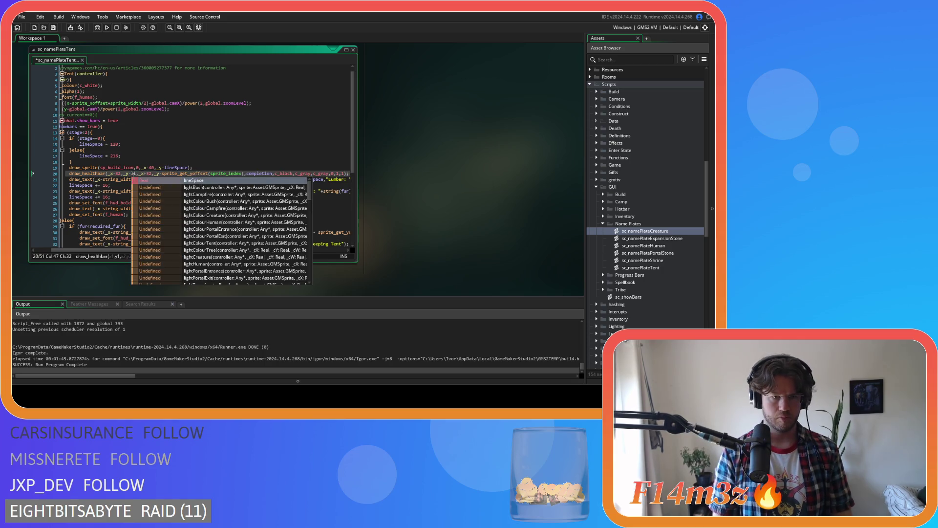
{"action": "key", "text": "Return"}
{"action": "left_click_drag", "start_coordinate": [179, 174], "coordinate": [262, 174]}
{"action": "type", "text": "lineSpace"}
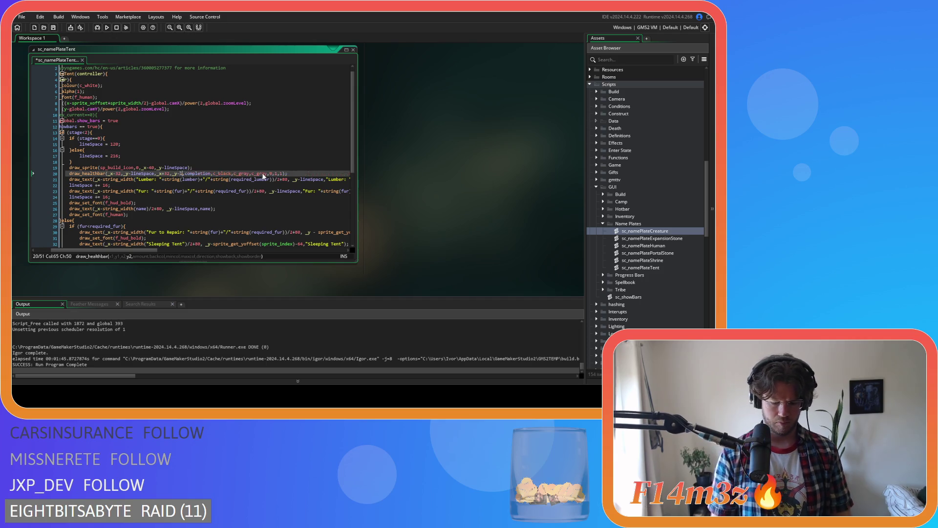
{"action": "key", "text": "Return"}
{"action": "type", "text": "+8"}
{"action": "key", "text": "ctrl+s"}
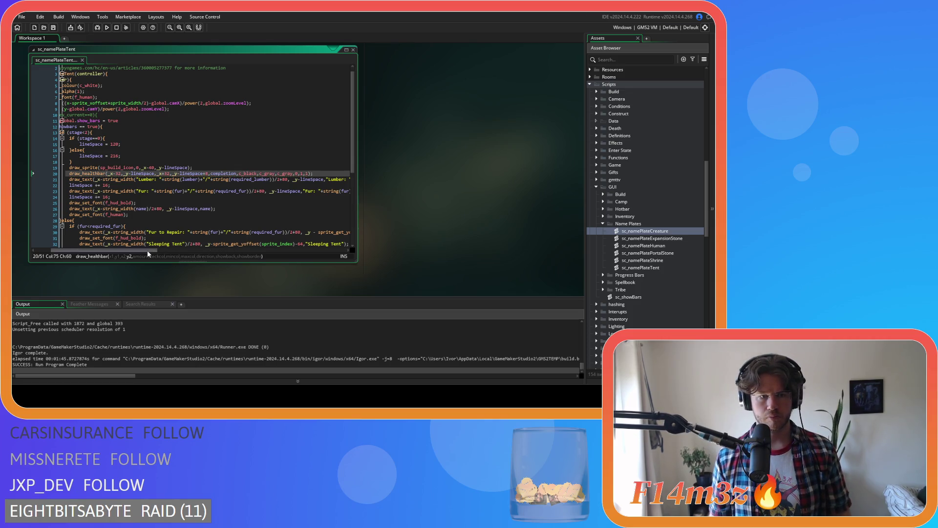
Delete the stray space before _y-lineSpace in the Lumber draw_text call on line 21
{"action": "scroll", "scroll_direction": "right", "scroll_amount": 3}
{"action": "scroll", "scroll_direction": "left", "scroll_amount": 3}
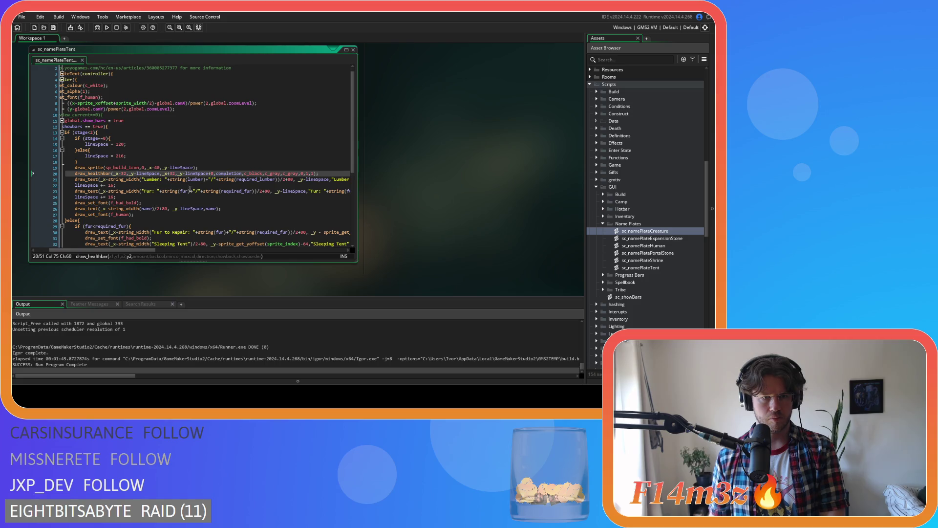
{"action": "left_click_drag", "start_coordinate": [136, 251], "coordinate": [136, 253]}
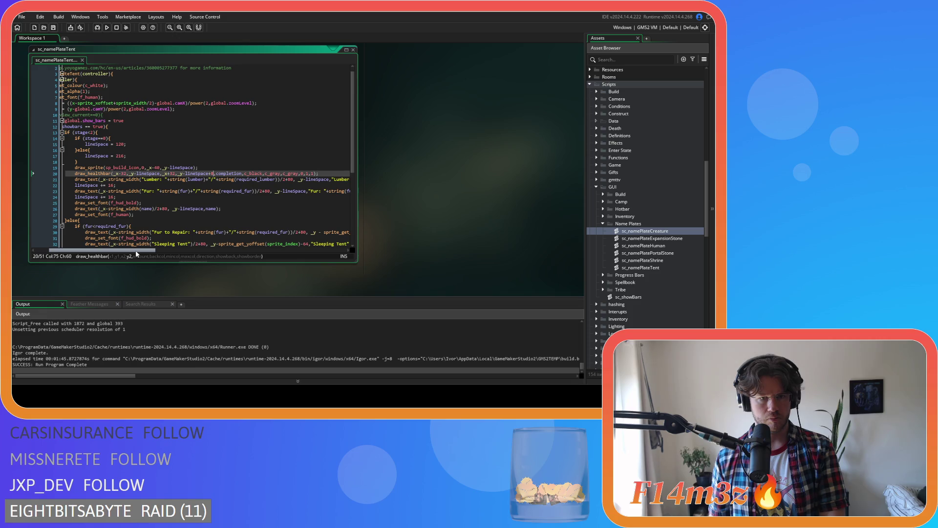
{"action": "left_click_drag", "start_coordinate": [136, 253], "coordinate": [142, 253]}
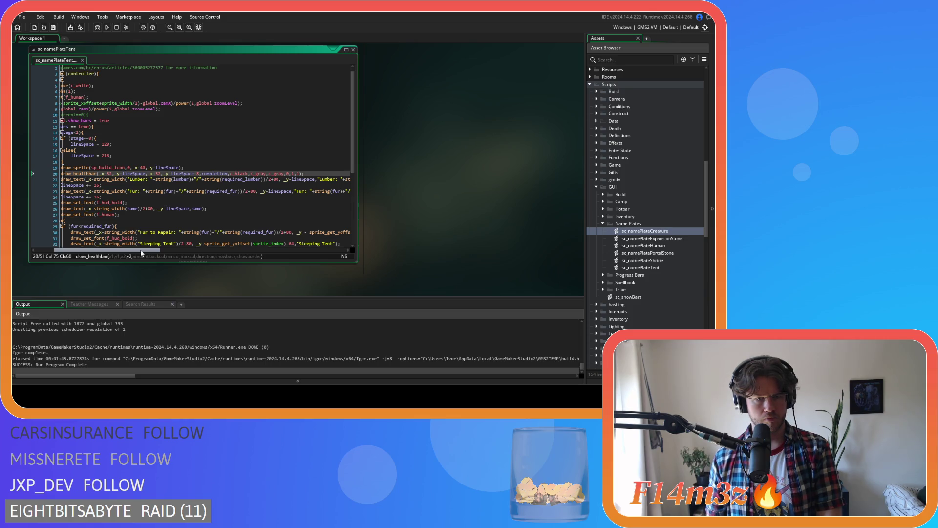
{"action": "left_click_drag", "start_coordinate": [141, 253], "coordinate": [180, 253]}
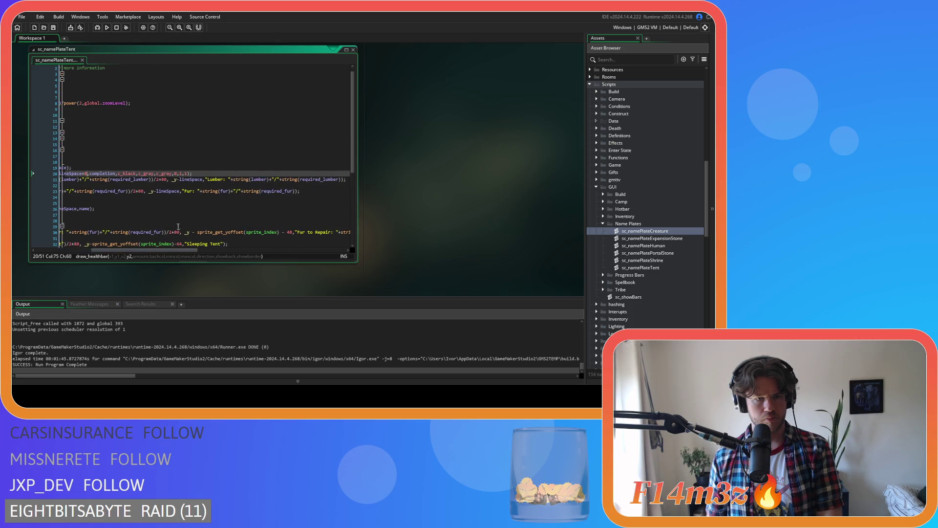
{"action": "left_click", "coordinate": [169, 180]}
{"action": "key", "text": "Delete"}
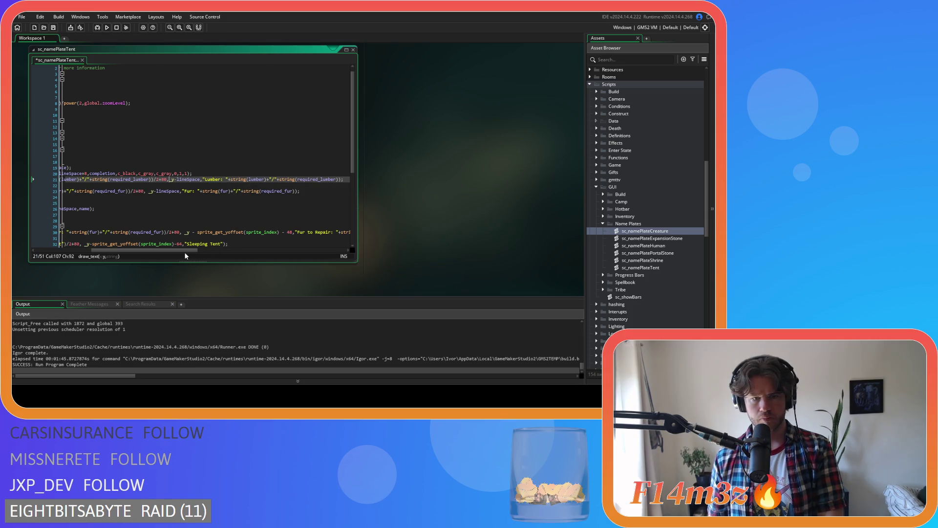
{"action": "left_click_drag", "start_coordinate": [182, 251], "coordinate": [136, 250]}
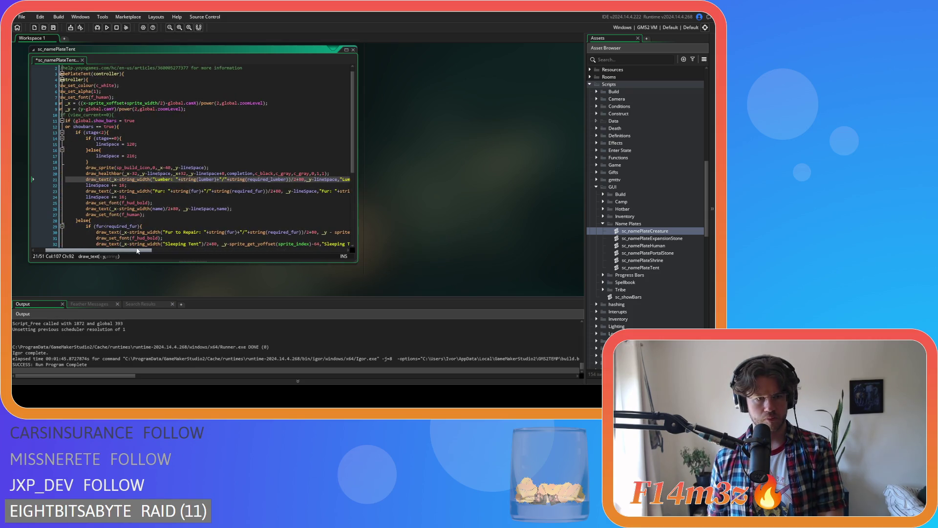
{"action": "left_click", "coordinate": [107, 192]}
Add a 'lineSpace += 20;' line after the draw_healthbar line and save the script
{"action": "left_click_drag", "start_coordinate": [128, 185], "coordinate": [86, 186]}
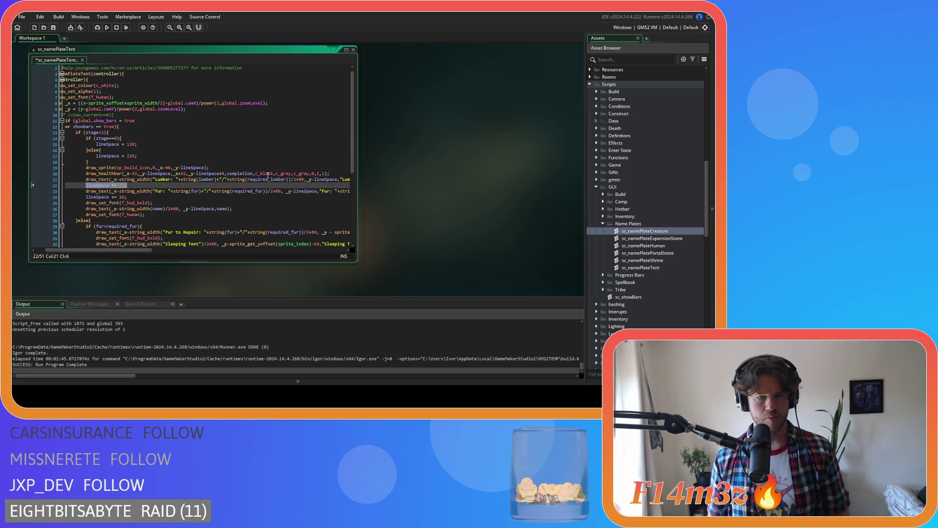
{"action": "left_click", "coordinate": [335, 173]}
{"action": "key", "text": "Return"}
{"action": "key", "text": "ctrl+v"}
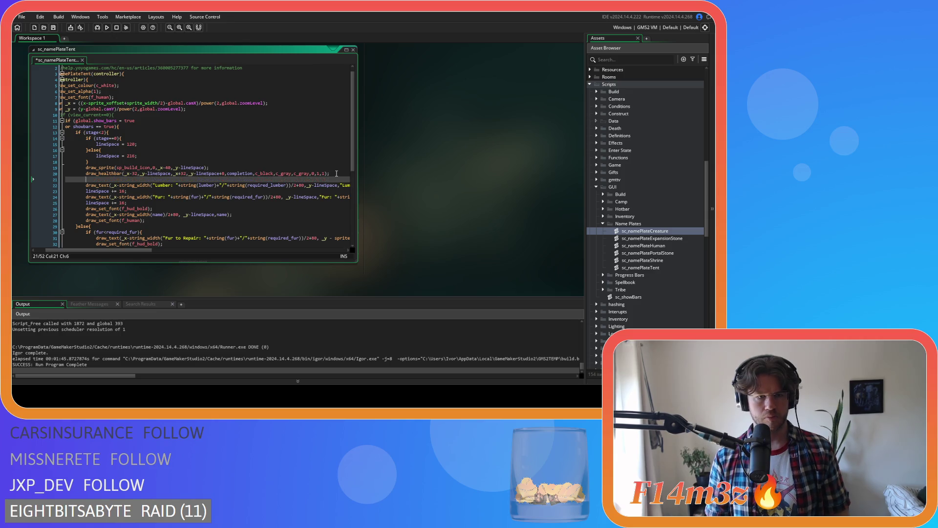
{"action": "key", "text": "BackSpace"}
{"action": "key", "text": "BackSpace"}
{"action": "type", "text": "20;"}
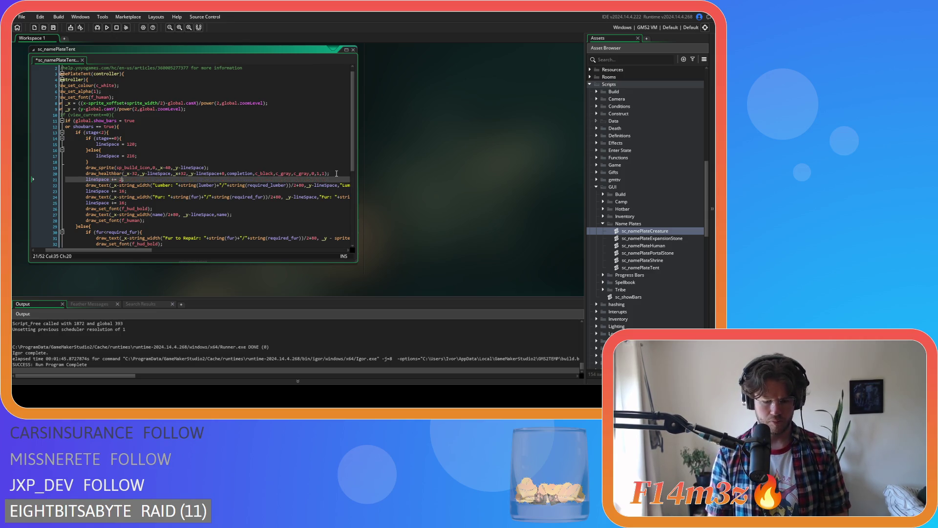
{"action": "key", "text": "ctrl+s"}
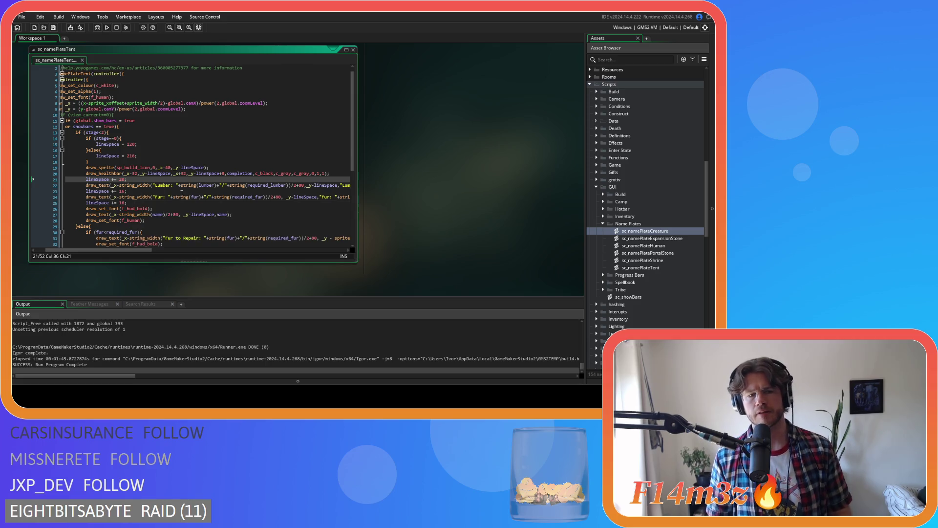
Review the spacing line after the Fur text and the font lines around the name
{"action": "left_click", "coordinate": [153, 204]}
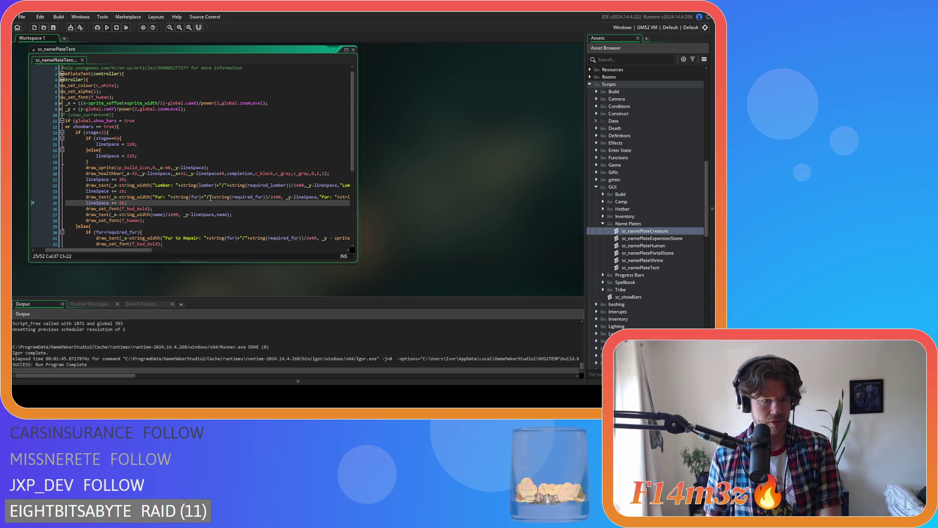
{"action": "scroll", "scroll_direction": "down", "scroll_amount": 3}
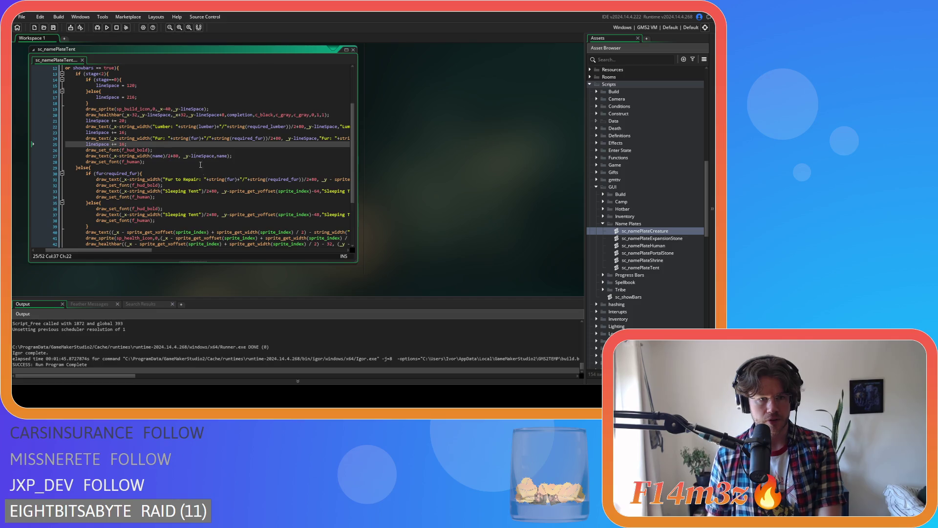
{"action": "left_click_drag", "start_coordinate": [127, 250], "coordinate": [117, 253]}
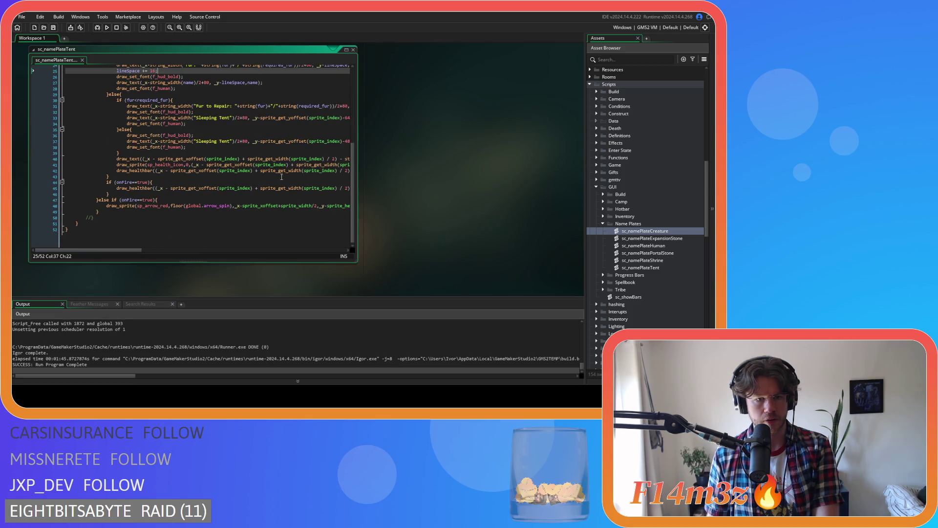
{"action": "scroll", "scroll_direction": "down", "scroll_amount": 3}
{"action": "scroll", "scroll_direction": "up", "scroll_amount": 3}
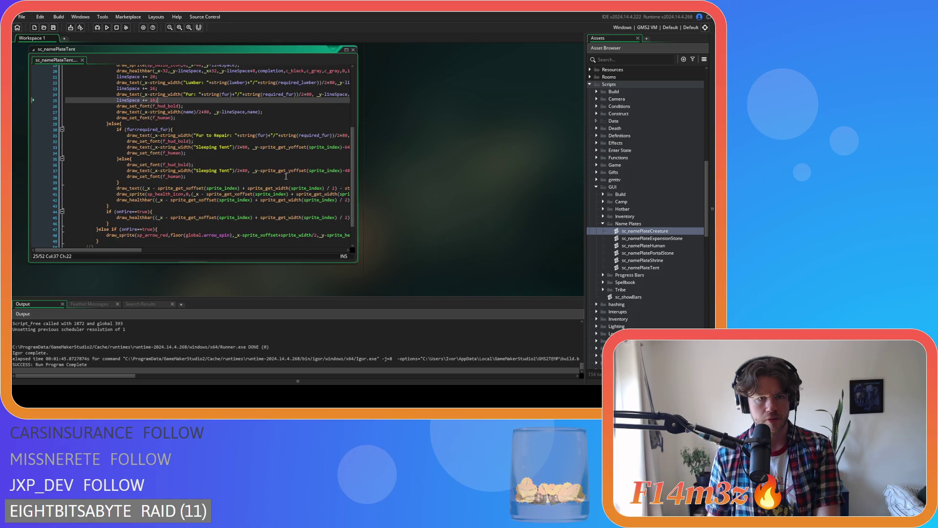
{"action": "scroll", "scroll_direction": "up", "scroll_amount": 3}
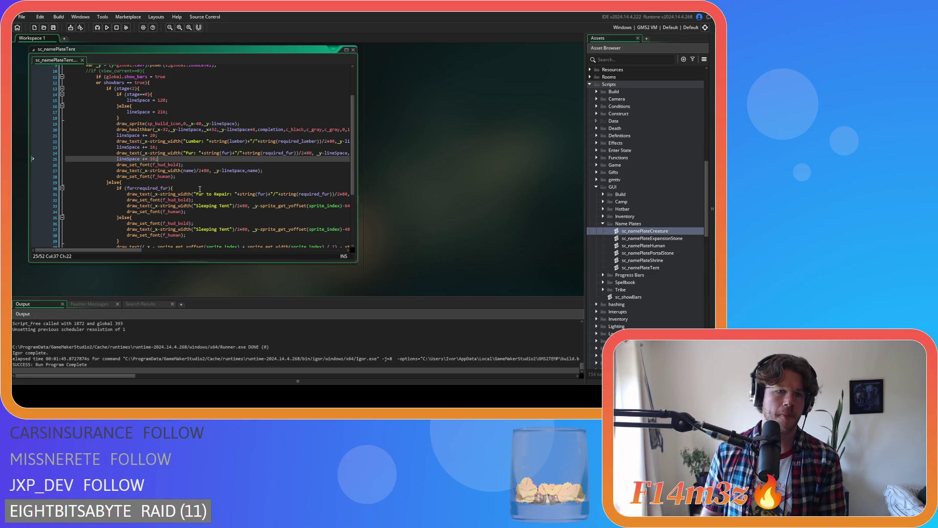
{"action": "left_click", "coordinate": [200, 166]}
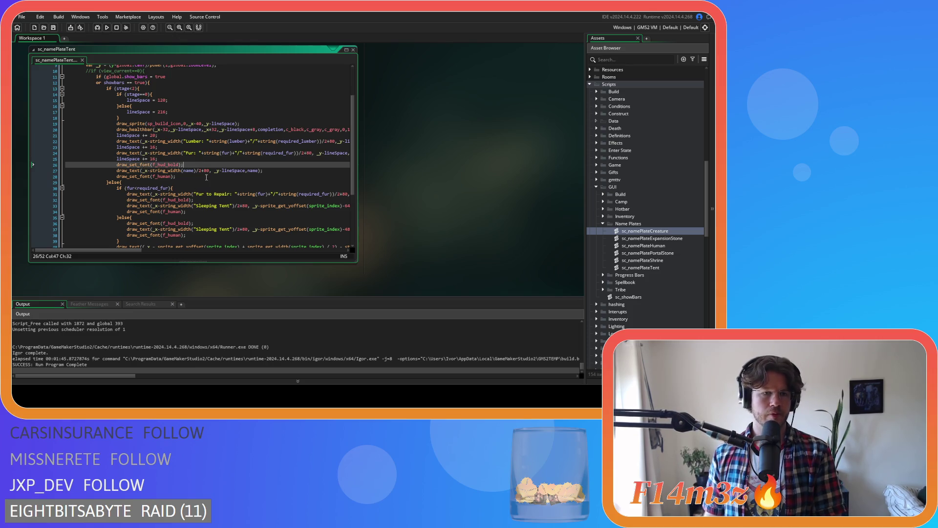
{"action": "left_click", "coordinate": [206, 178]}
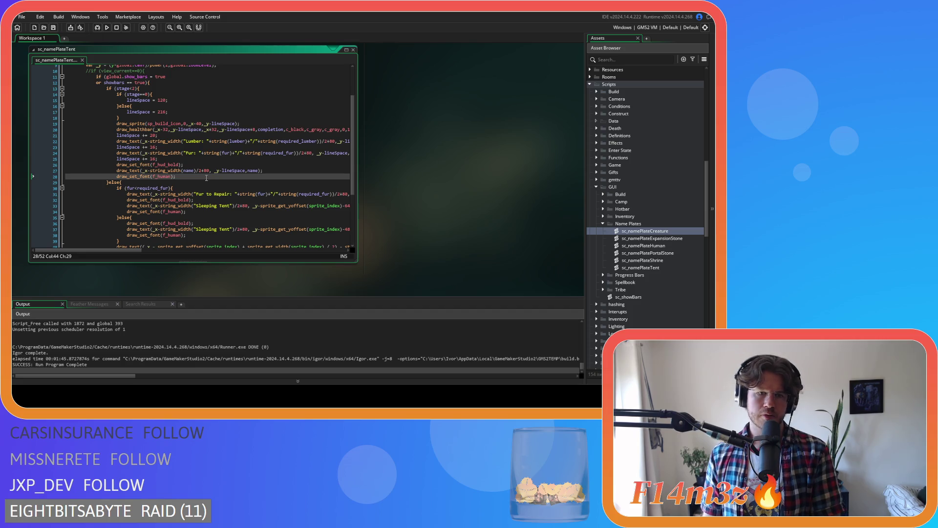
Inspect the name text's +80 x offset and where _x is defined
{"action": "left_click", "coordinate": [207, 171]}
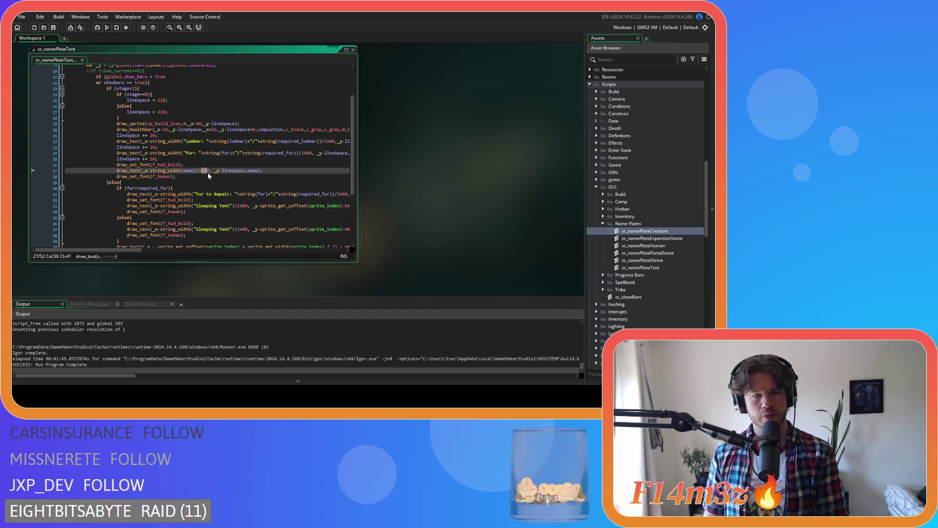
{"action": "key", "text": "Down"}
{"action": "key", "text": "Down"}
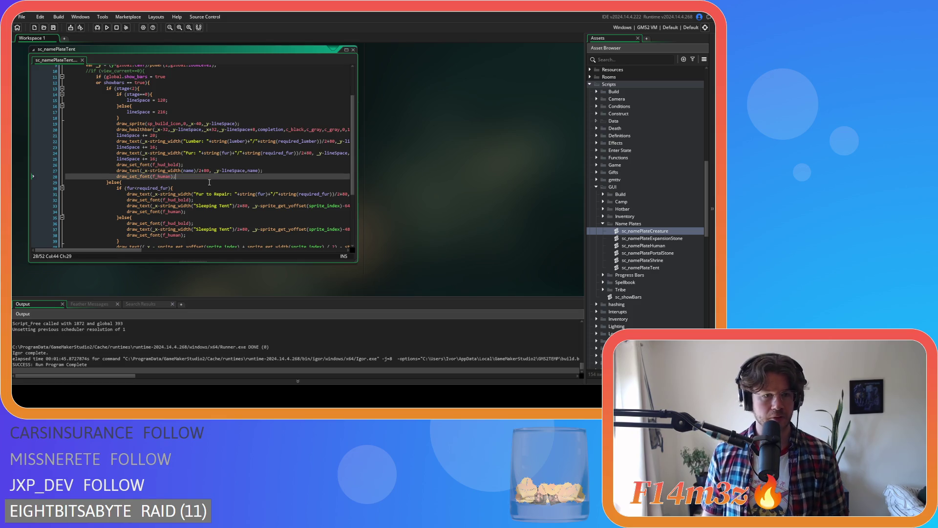
{"action": "left_click", "coordinate": [211, 176]}
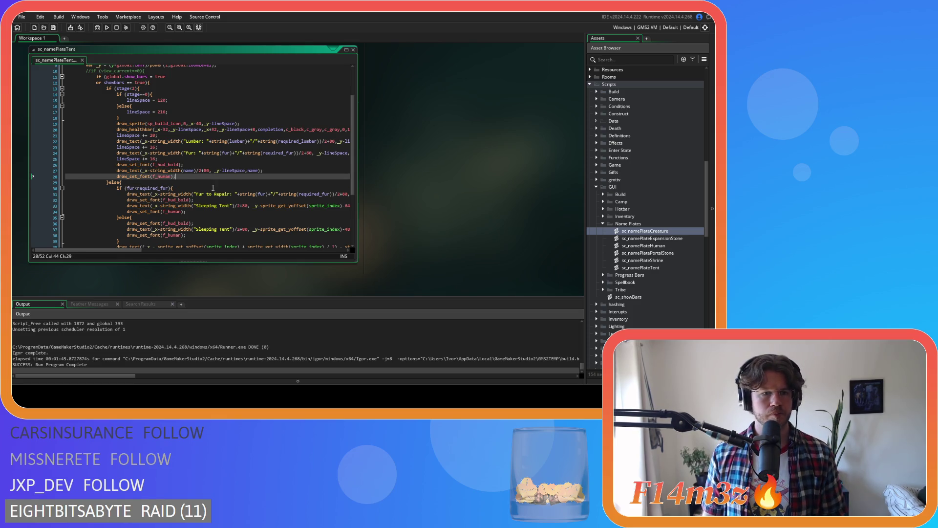
{"action": "scroll", "scroll_direction": "up", "scroll_amount": 3}
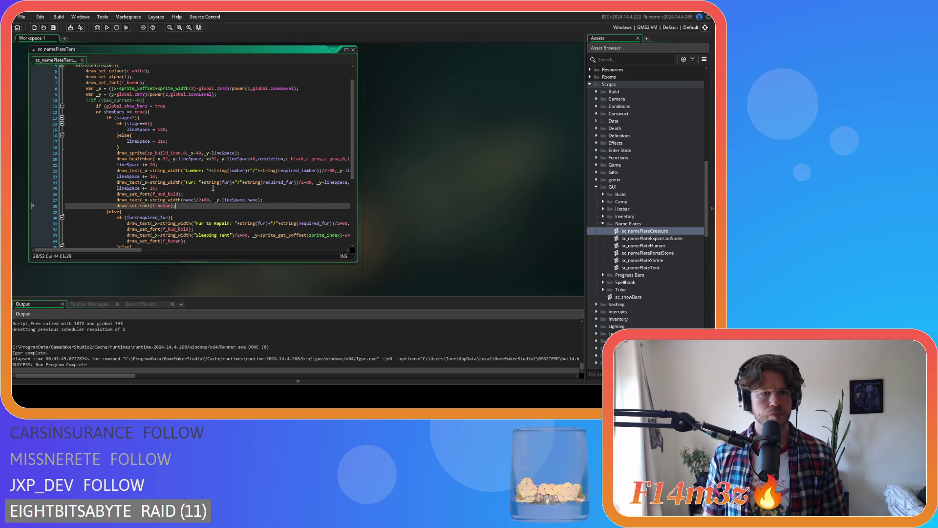
{"action": "scroll", "scroll_direction": "down", "scroll_amount": 3}
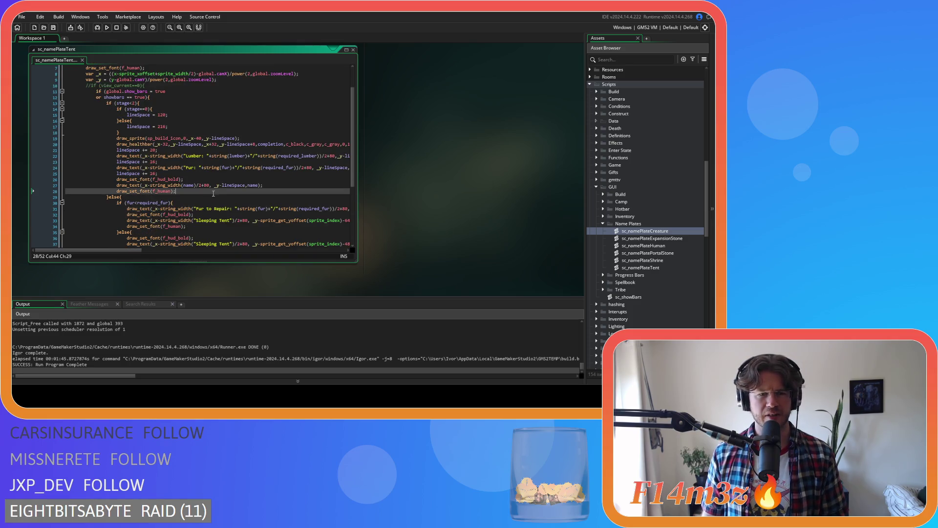
{"action": "left_click_drag", "start_coordinate": [133, 250], "coordinate": [136, 252]}
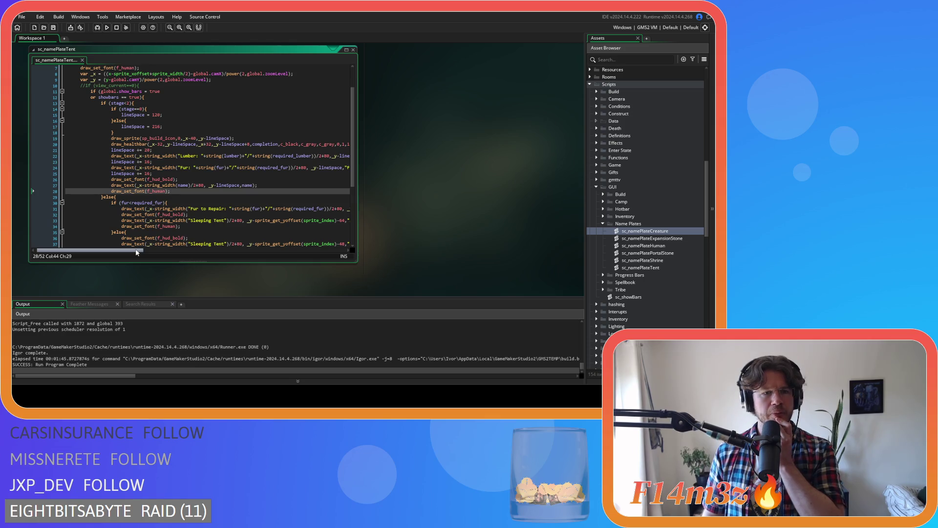
{"action": "left_click_drag", "start_coordinate": [136, 252], "coordinate": [139, 253]}
{"action": "left_click", "coordinate": [94, 75]}
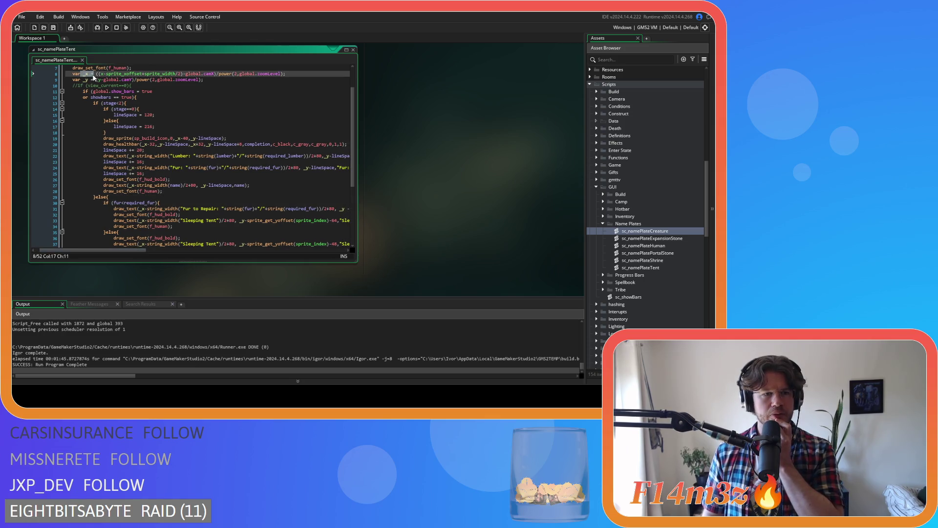
{"action": "mouse_move", "coordinate": [165, 207]}
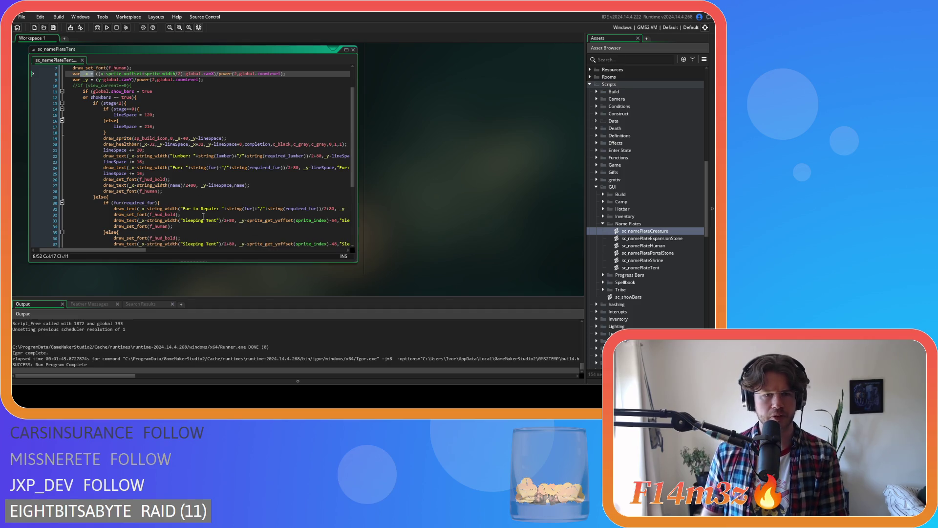
Remove +80 from the Lumber and name x positions, change Fur's /24 to /2, and save
{"action": "left_click", "coordinate": [318, 155]}
{"action": "key", "text": "BackSpace"}
{"action": "key", "text": "BackSpace"}
{"action": "key", "text": "BackSpace"}
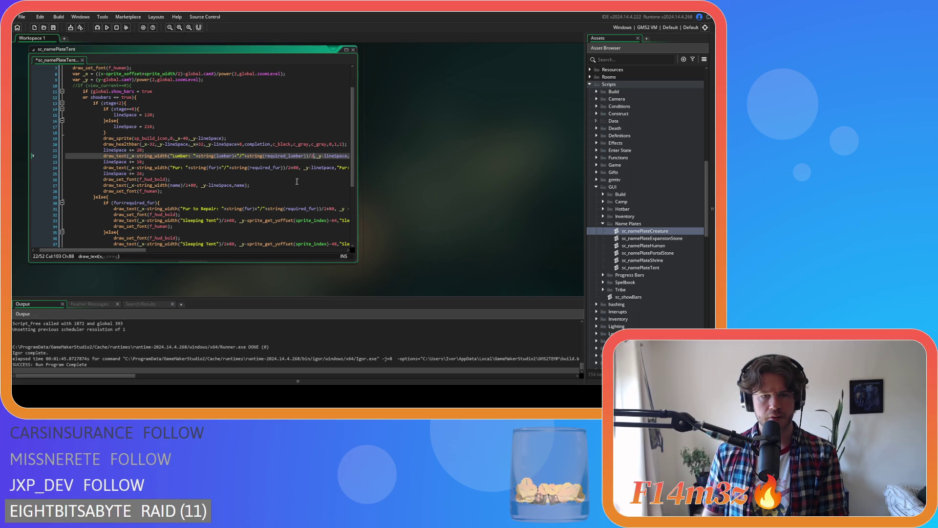
{"action": "left_click", "coordinate": [295, 168]}
{"action": "key", "text": "BackSpace"}
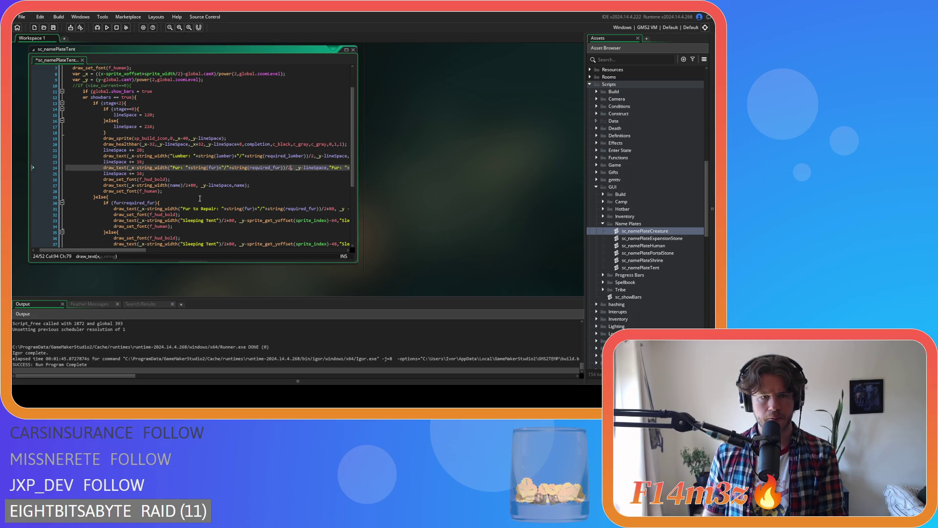
{"action": "left_click", "coordinate": [196, 185]}
{"action": "key", "text": "BackSpace"}
{"action": "key", "text": "BackSpace"}
{"action": "key", "text": "BackSpace"}
{"action": "key", "text": "ctrl+s"}
On line 31, delete the +80 x offset and the spaces after the comma and around the minus
{"action": "scroll", "scroll_direction": "down", "scroll_amount": 3}
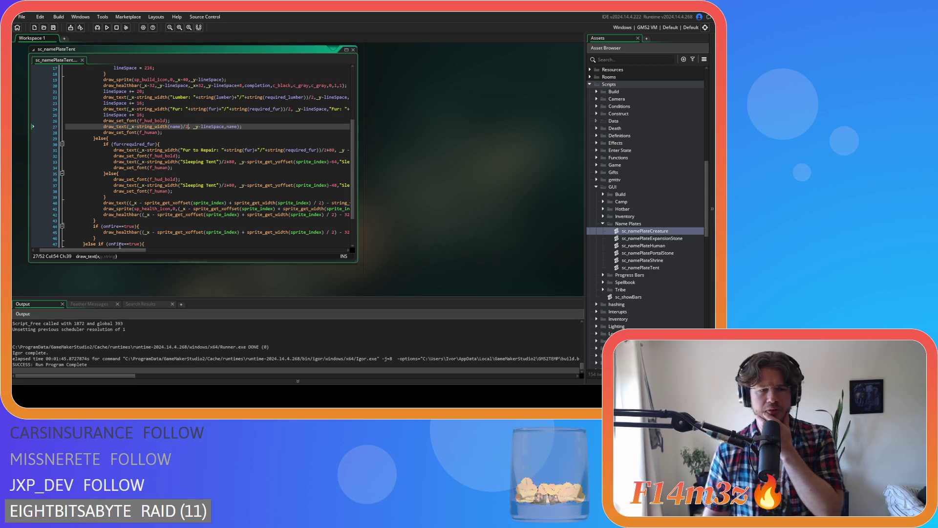
{"action": "left_click_drag", "start_coordinate": [127, 251], "coordinate": [137, 251]}
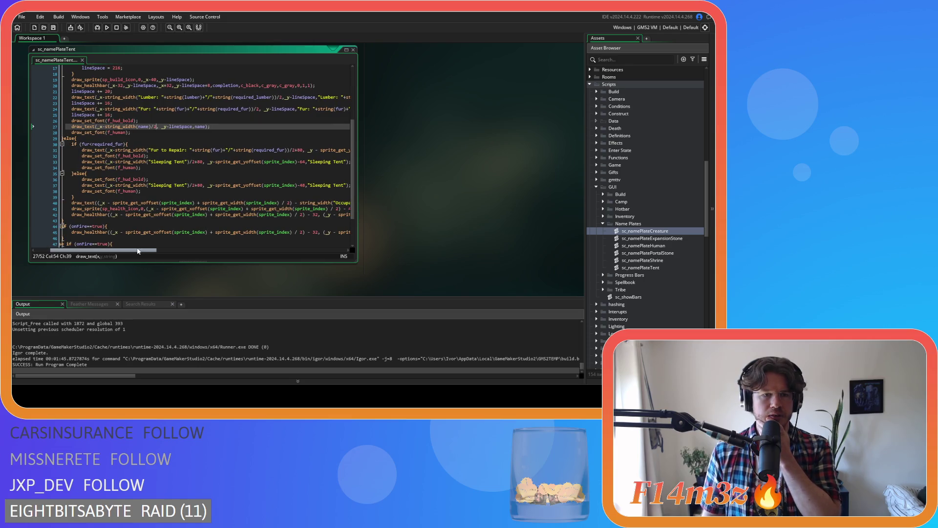
{"action": "left_click_drag", "start_coordinate": [138, 251], "coordinate": [137, 251]}
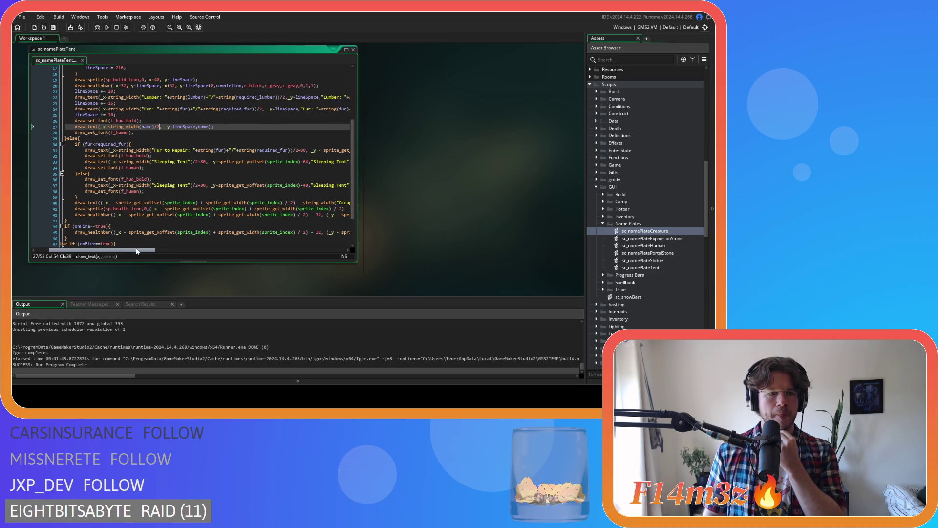
{"action": "left_click_drag", "start_coordinate": [137, 251], "coordinate": [128, 251]}
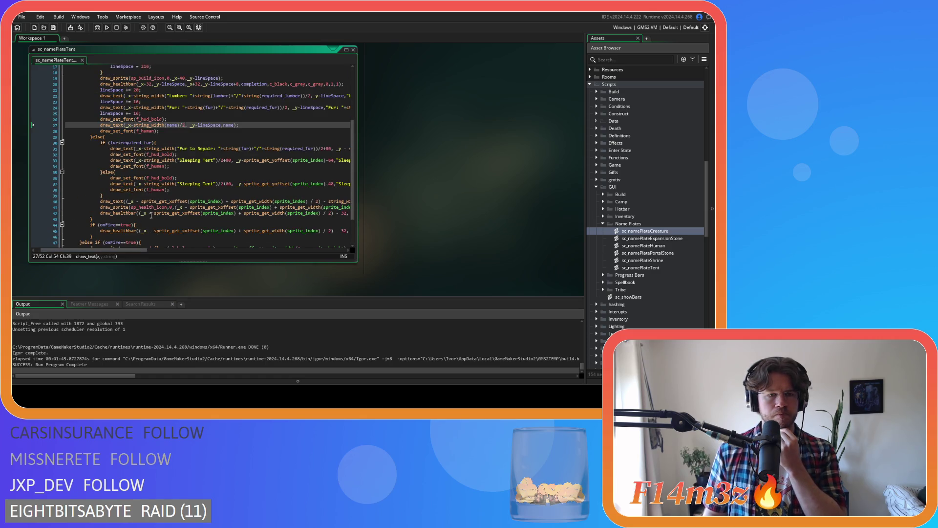
{"action": "left_click_drag", "start_coordinate": [118, 250], "coordinate": [145, 249]}
{"action": "left_click", "coordinate": [261, 148]}
{"action": "key", "text": "BackSpace"}
{"action": "key", "text": "BackSpace"}
{"action": "key", "text": "BackSpace"}
{"action": "key", "text": "Right"}
{"action": "key", "text": "Delete"}
{"action": "key", "text": "Delete"}
{"action": "key", "text": "Right"}
{"action": "key", "text": "Delete"}
{"action": "left_click_drag", "start_coordinate": [165, 249], "coordinate": [166, 253]}
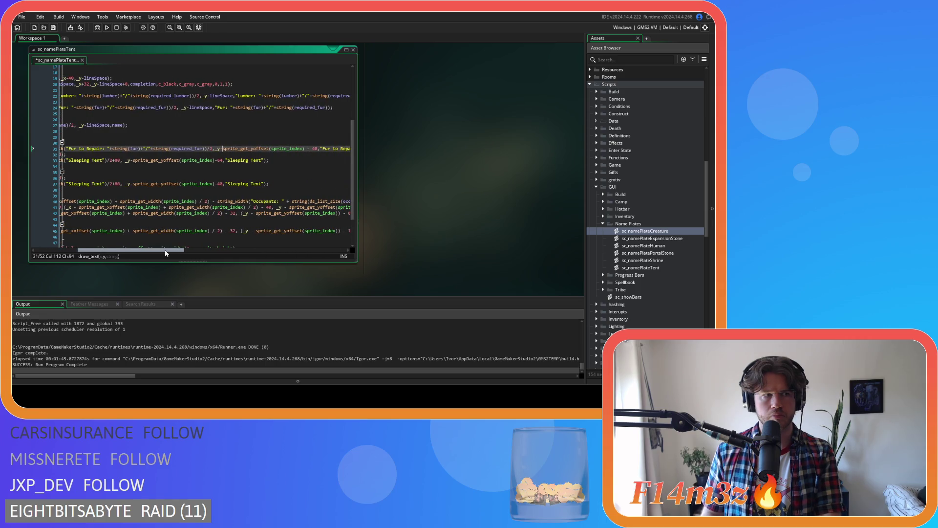
Replace the sprite y-offset expression on line 31 with lineSpace
{"action": "left_click_drag", "start_coordinate": [165, 252], "coordinate": [190, 253]}
{"action": "left_click", "coordinate": [245, 148]}
{"action": "left_click_drag", "start_coordinate": [245, 148], "coordinate": [266, 148]}
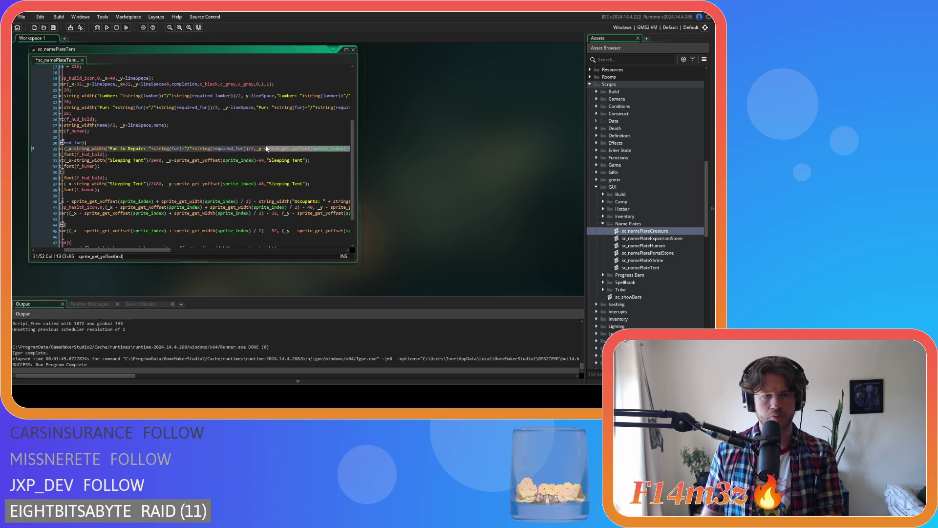
{"action": "type", "text": "line,\"Fur to Repair: \"+string(fu"}
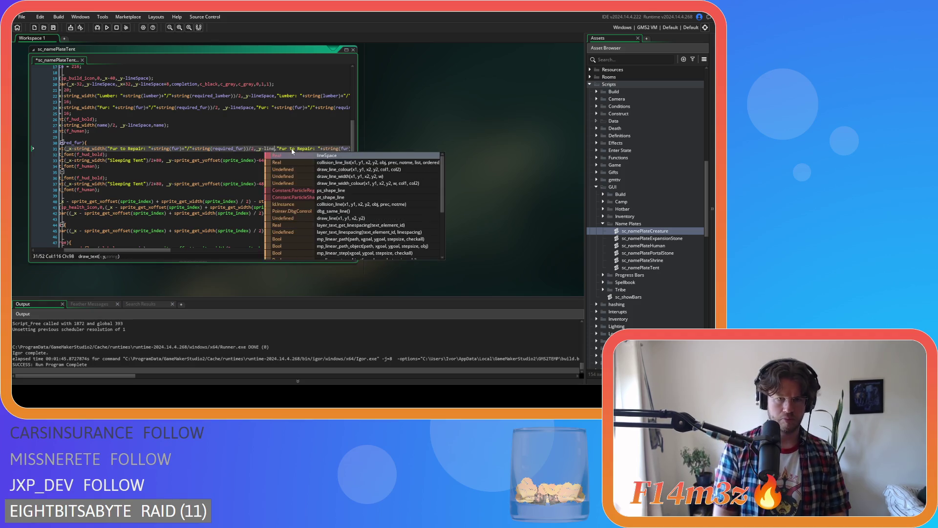
{"action": "key", "text": "Return"}
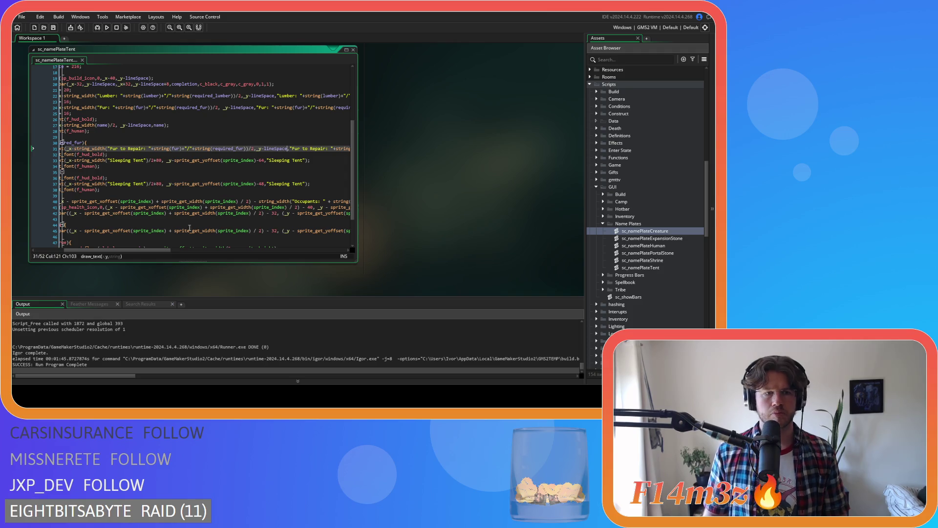
{"action": "left_click_drag", "start_coordinate": [144, 252], "coordinate": [131, 243]}
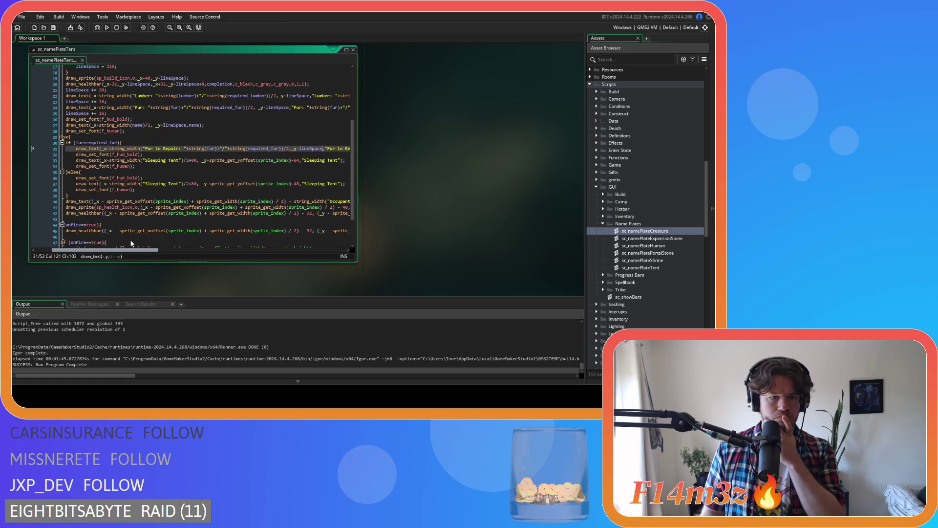
{"action": "left_click_drag", "start_coordinate": [131, 242], "coordinate": [136, 242]}
On line 33, drop +80 and replace the sprite y-offset minus 64 with lineSpace, then save
{"action": "left_click", "coordinate": [180, 160]}
{"action": "key", "text": "BackSpace"}
{"action": "key", "text": "BackSpace"}
{"action": "key", "text": "BackSpace"}
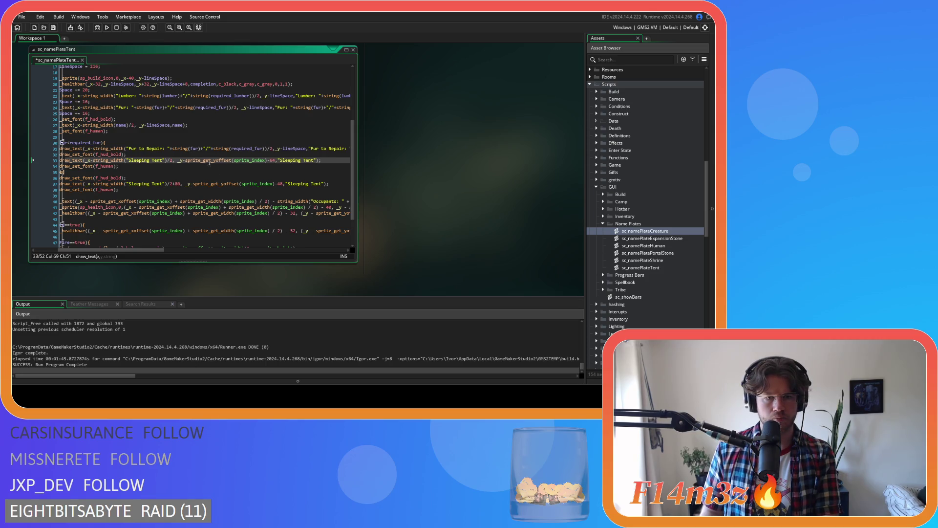
{"action": "left_click_drag", "start_coordinate": [276, 159], "coordinate": [185, 161]}
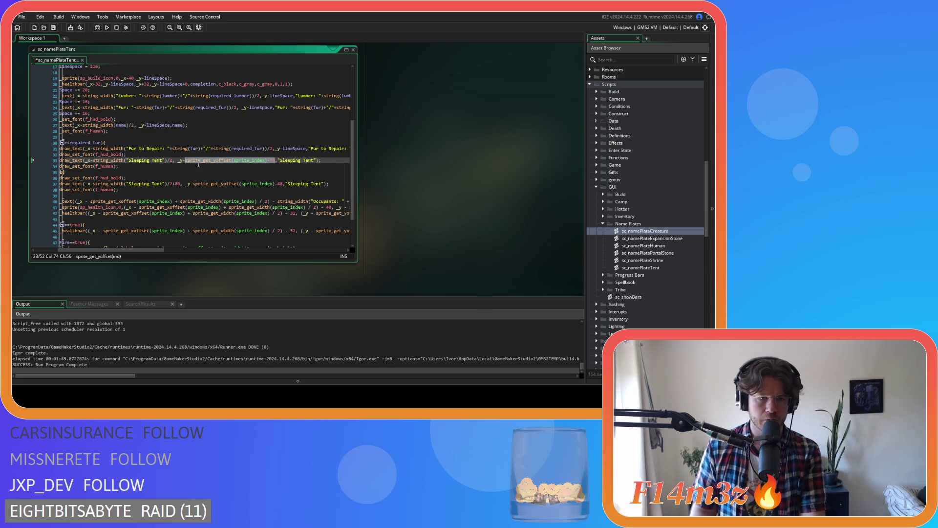
{"action": "type", "text": "lineSpace"}
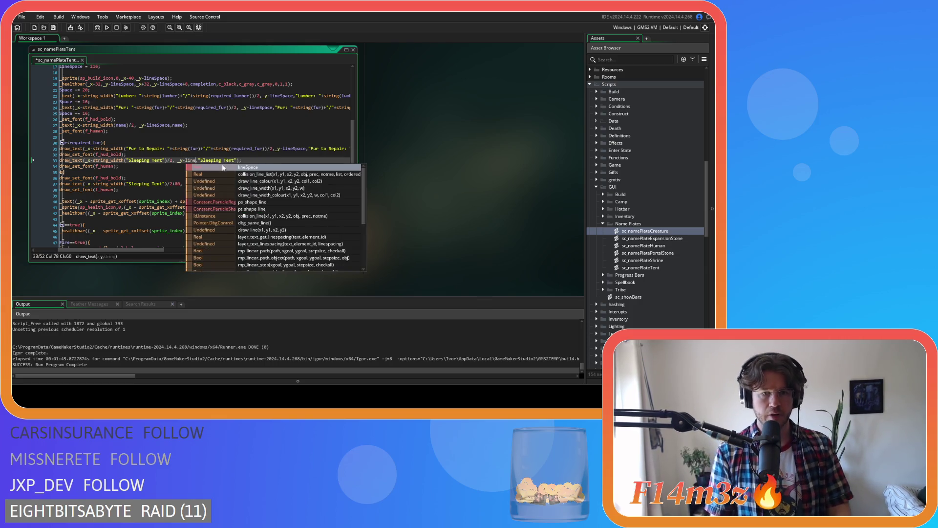
{"action": "key", "text": "ctrl+s"}
{"action": "left_click_drag", "start_coordinate": [151, 250], "coordinate": [139, 251]}
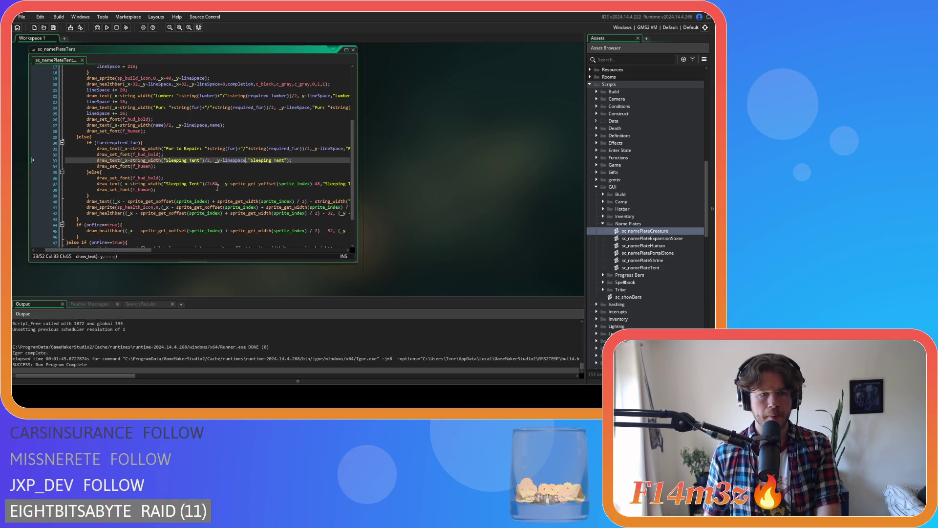
On line 37, drop +80 and replace the sprite y-offset minus 48 with lineSpace
{"action": "left_click", "coordinate": [215, 185]}
{"action": "key", "text": "BackSpace"}
{"action": "key", "text": "BackSpace"}
{"action": "key", "text": "Delete"}
{"action": "scroll", "scroll_direction": "right", "scroll_amount": 3}
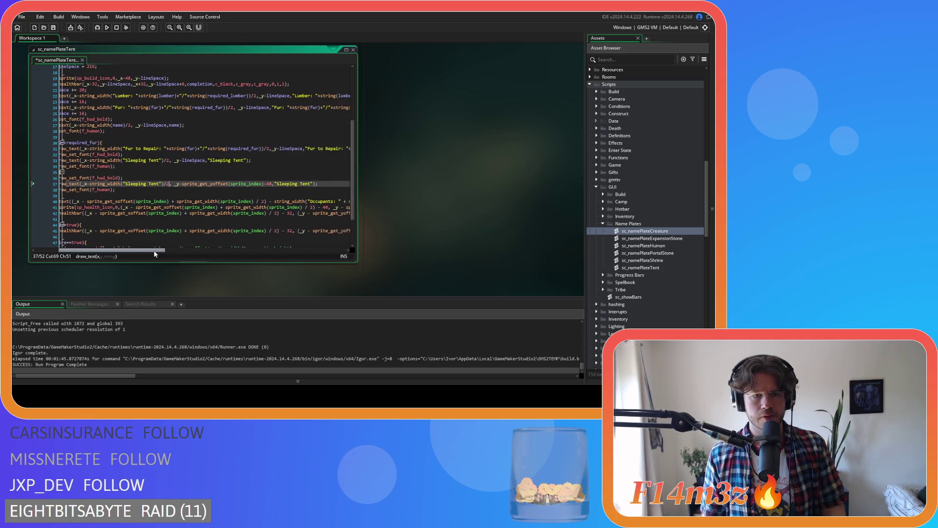
{"action": "left_click_drag", "start_coordinate": [254, 188], "coordinate": [169, 187]}
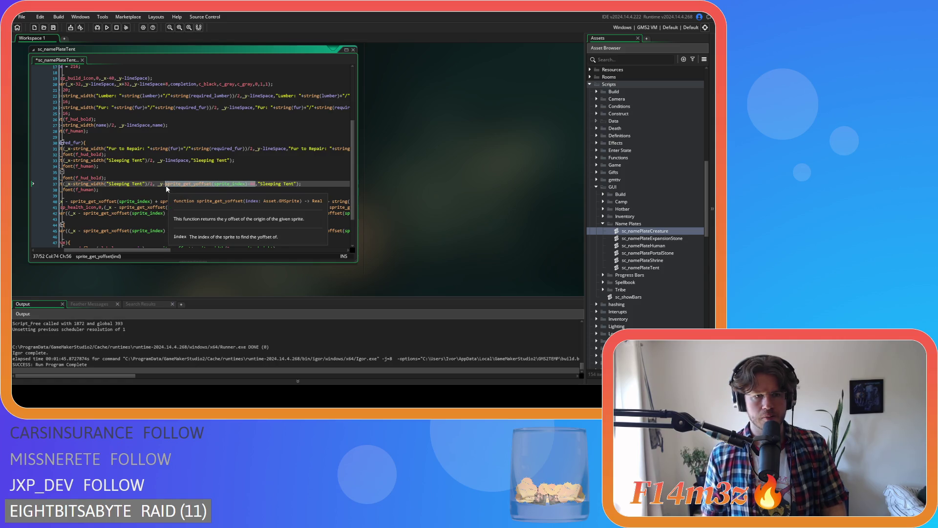
{"action": "type", "text": "1ineSpace"}
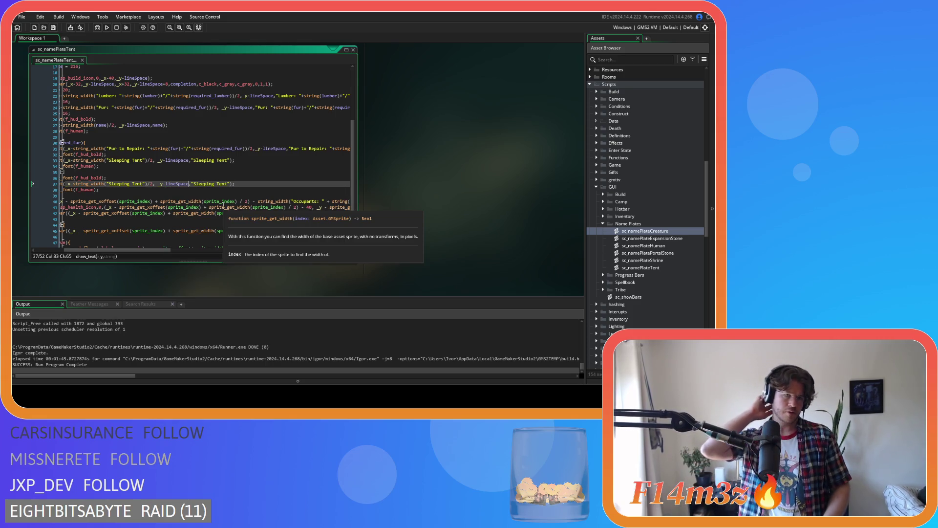
{"action": "scroll", "scroll_direction": "down", "scroll_amount": 3}
{"action": "left_click_drag", "start_coordinate": [127, 250], "coordinate": [121, 259]}
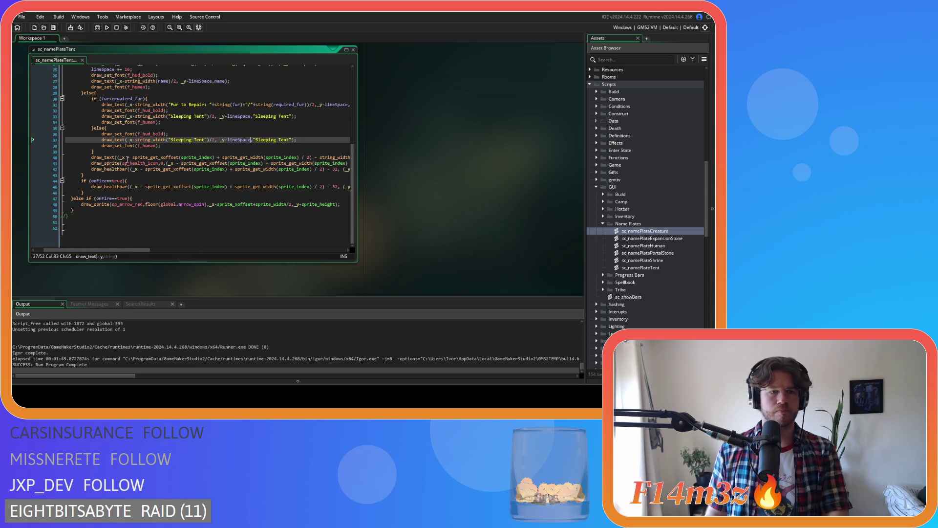
On line 40, delete the sprite x-offset and half-width terms, the spaces around the minus, and the extra parenthesis
{"action": "left_click", "coordinate": [127, 159]}
{"action": "key", "text": "BackSpace"}
{"action": "key", "text": "Right"}
{"action": "key", "text": "Right"}
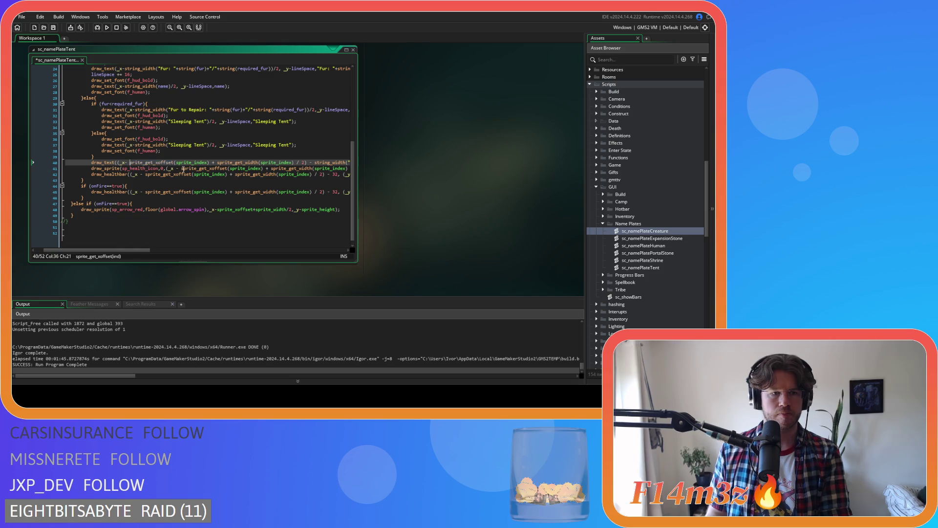
{"action": "key", "text": "Left"}
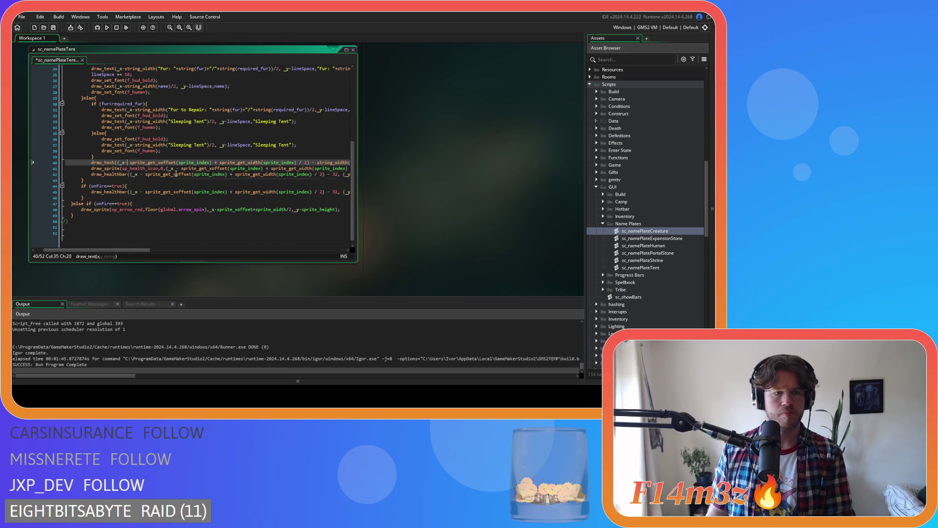
{"action": "key", "text": "Delete"}
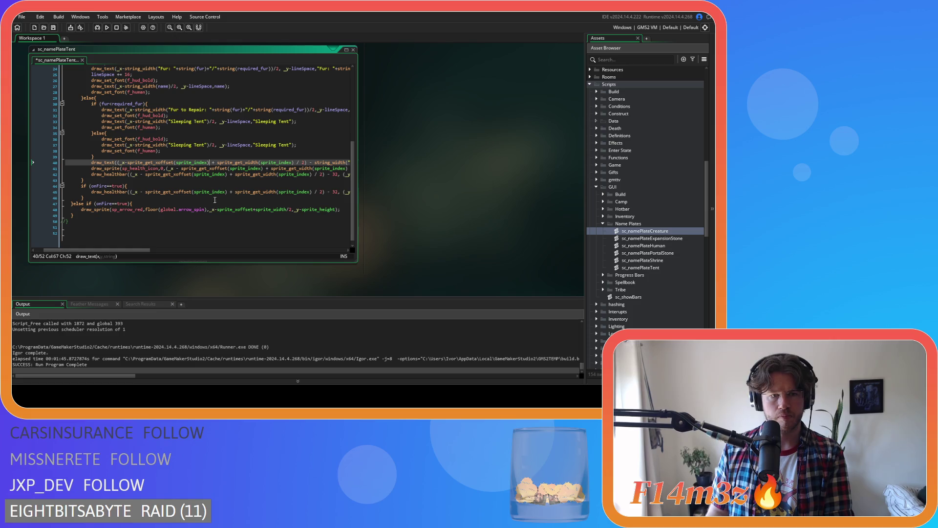
{"action": "left_click_drag", "start_coordinate": [306, 163], "coordinate": [128, 166]}
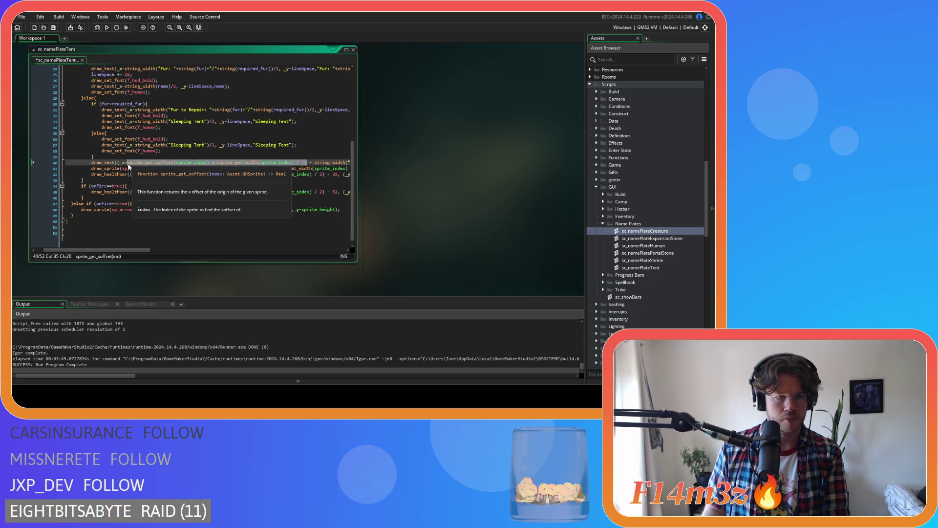
{"action": "key", "text": "Delete"}
{"action": "key", "text": "Delete"}
{"action": "key", "text": "Delete"}
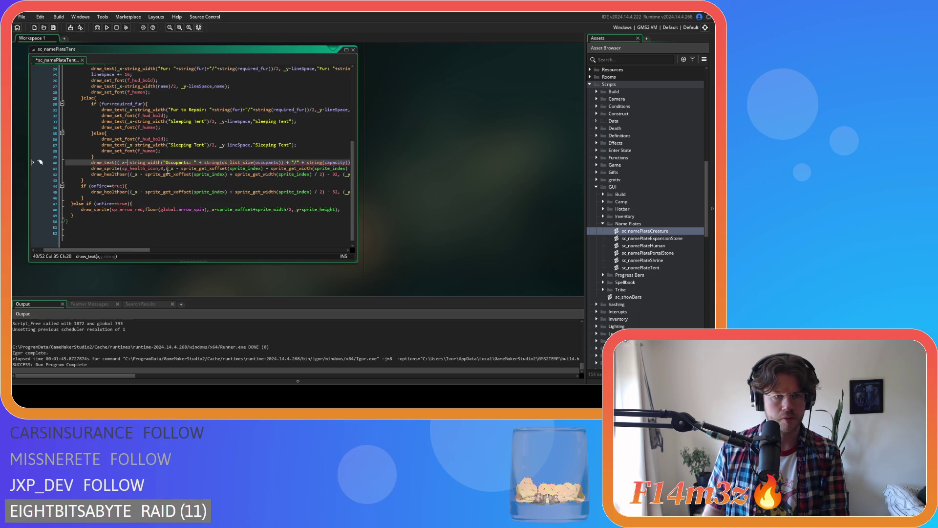
{"action": "key", "text": "Left"}
{"action": "key", "text": "Left"}
{"action": "key", "text": "Left"}
{"action": "key", "text": "BackSpace"}
Tighten the spaces around the plus signs in the Occupants text and close string(capacity) with ')'
{"action": "left_click_drag", "start_coordinate": [134, 250], "coordinate": [147, 254]}
{"action": "left_click", "coordinate": [153, 163]}
{"action": "key", "text": "BackSpace"}
{"action": "key", "text": "Delete"}
{"action": "left_click", "coordinate": [230, 162]}
{"action": "key", "text": "Delete"}
{"action": "key", "text": "BackSpace"}
{"action": "key", "text": "Right"}
{"action": "key", "text": "Right"}
{"action": "key", "text": "Right"}
{"action": "key", "text": "Delete"}
{"action": "key", "text": "Delete"}
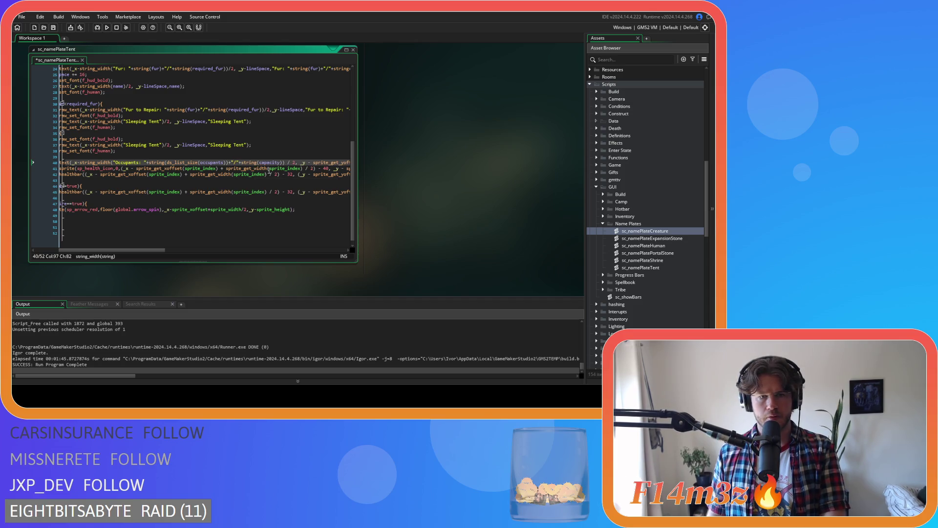
{"action": "left_click", "coordinate": [284, 162]}
{"action": "type", "text": ")"}
{"action": "key", "text": "Delete"}
{"action": "key", "text": "Right"}
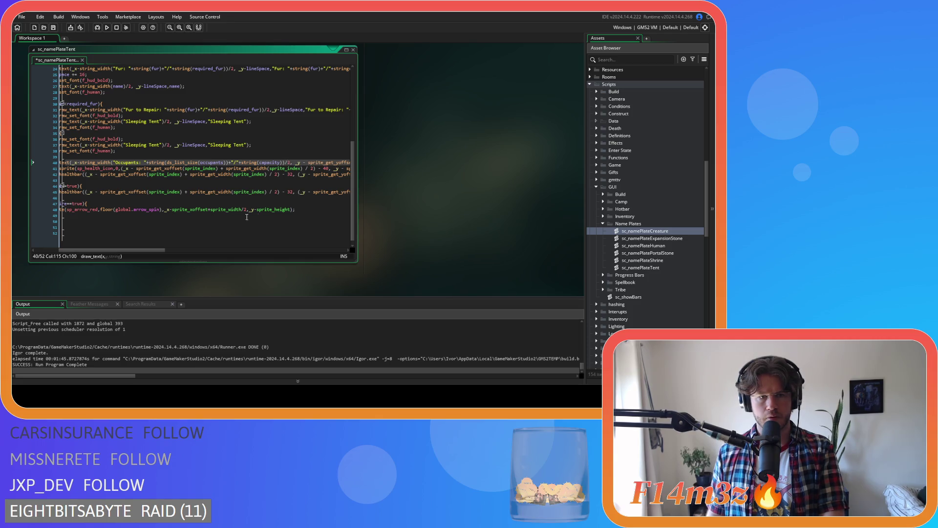
Tighten the spacing around _y and replace the sprite y-offset minus 32 with lineSpace
{"action": "left_click_drag", "start_coordinate": [137, 249], "coordinate": [198, 248]}
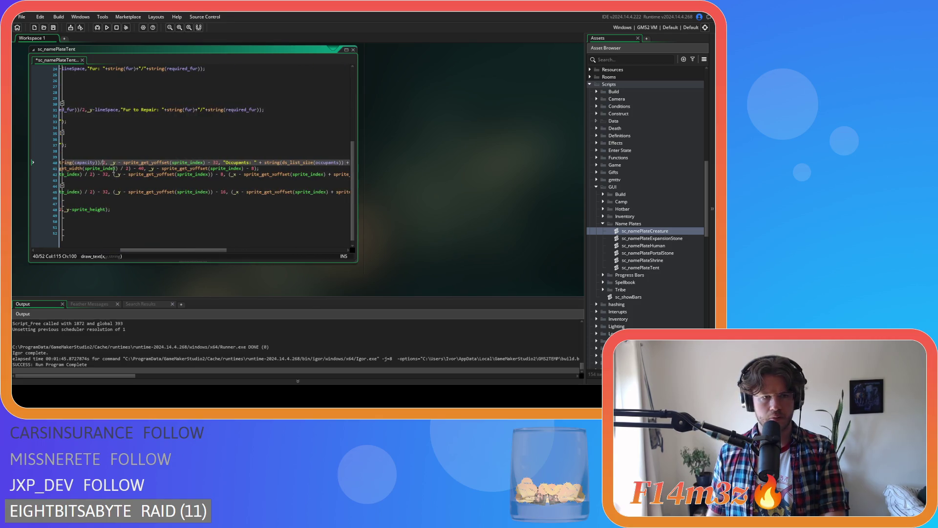
{"action": "key", "text": "Delete"}
{"action": "key", "text": "Right"}
{"action": "key", "text": "Right"}
{"action": "key", "text": "Delete"}
{"action": "key", "text": "Right"}
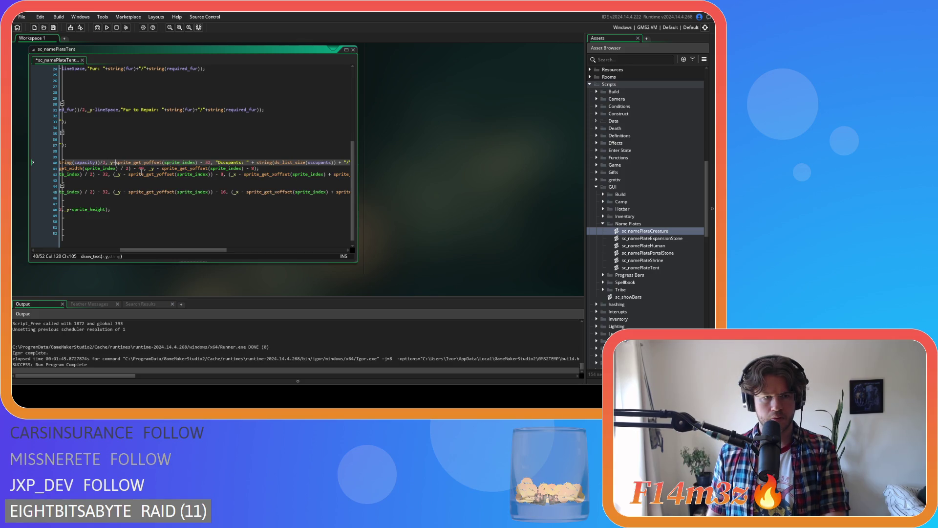
{"action": "left_click_drag", "start_coordinate": [211, 163], "coordinate": [116, 163]}
{"action": "type", "text": "lin"}
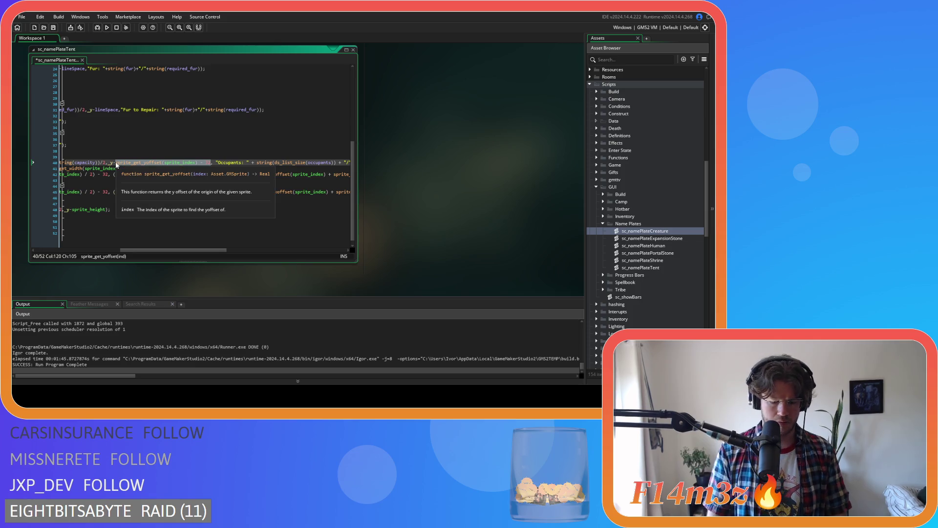
{"action": "key", "text": "Return"}
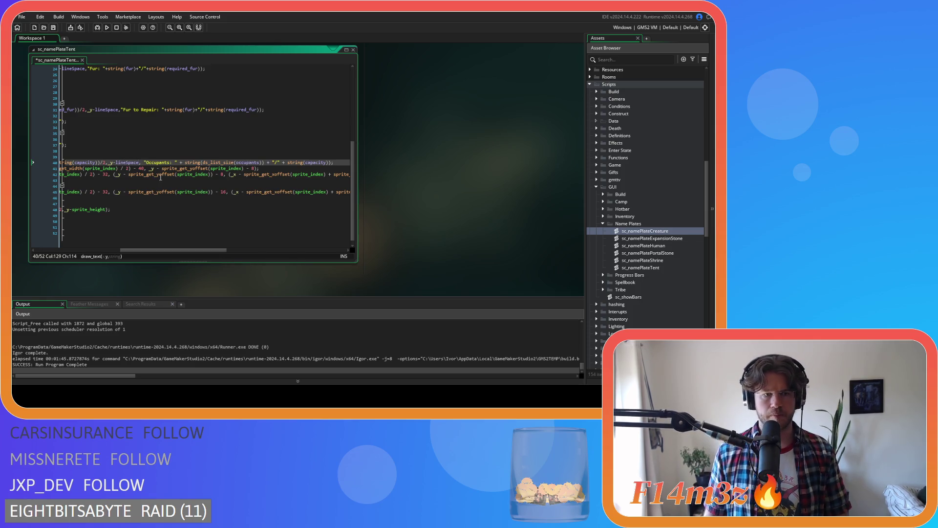
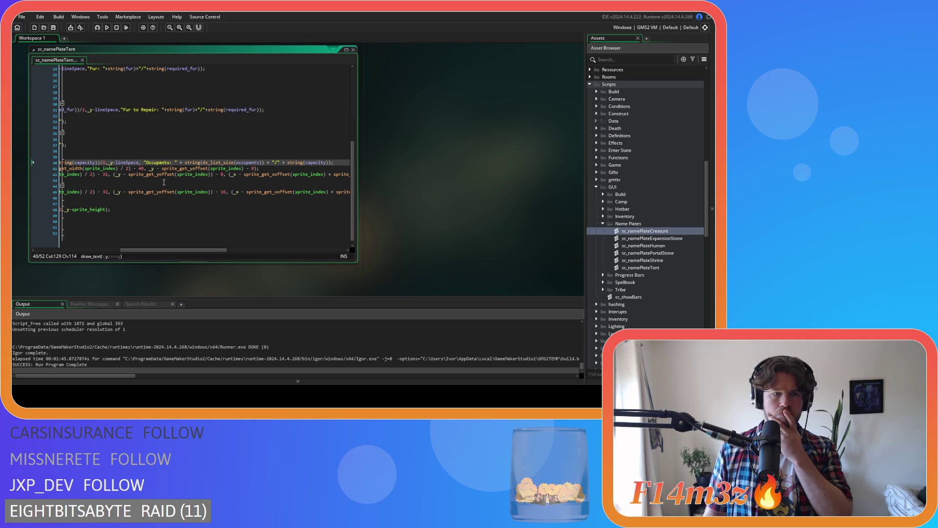
Remove the extra spaces after lineSpace and around the + operators in the Occupants line, then save
{"action": "key", "text": "Delete"}
{"action": "left_click", "coordinate": [174, 162]}
{"action": "key", "text": "BackSpace"}
{"action": "key", "text": "Right"}
{"action": "key", "text": "Delete"}
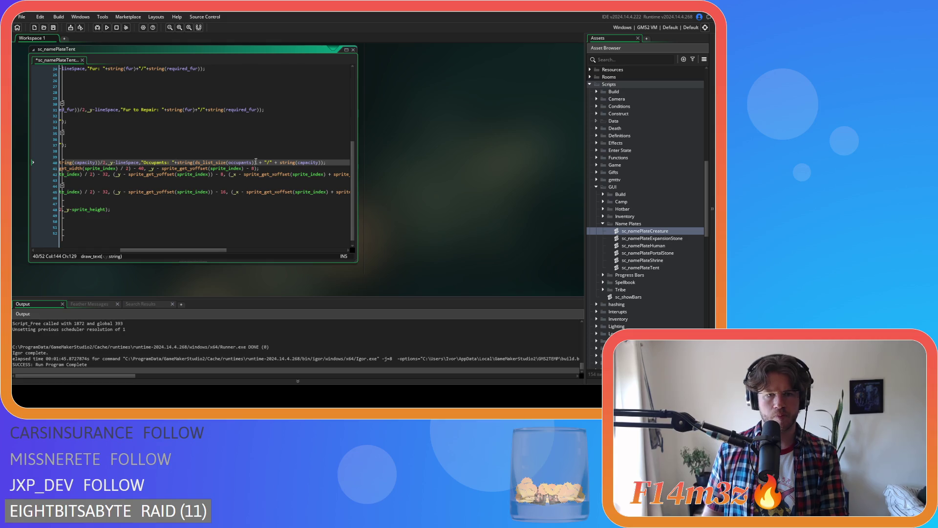
{"action": "key", "text": "Delete"}
{"action": "key", "text": "Right"}
{"action": "key", "text": "Right"}
{"action": "key", "text": "Right"}
{"action": "key", "text": "Right"}
{"action": "key", "text": "Delete"}
{"action": "key", "text": "ctrl+s"}
Select and begin deleting the health icon's sprite-offset x expression in the draw_sprite line
{"action": "left_click_drag", "start_coordinate": [187, 250], "coordinate": [117, 251]}
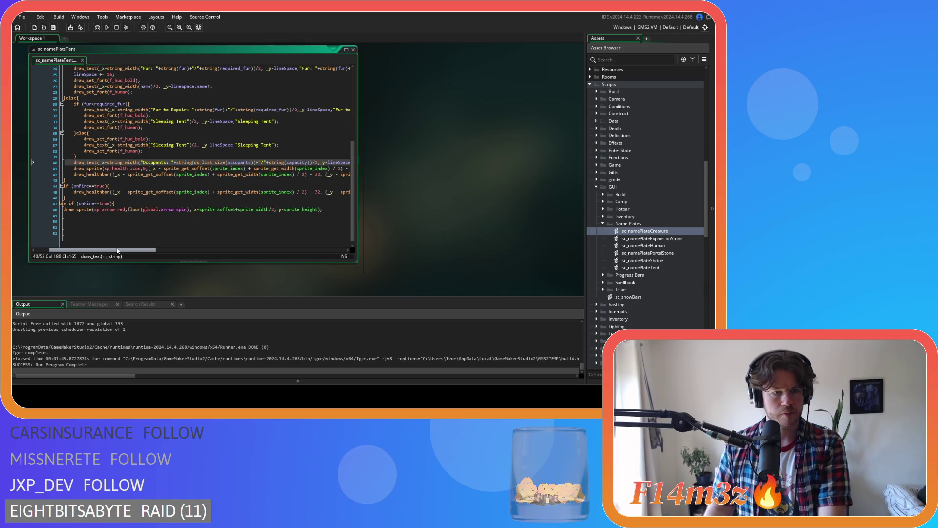
{"action": "left_click_drag", "start_coordinate": [117, 250], "coordinate": [115, 249]}
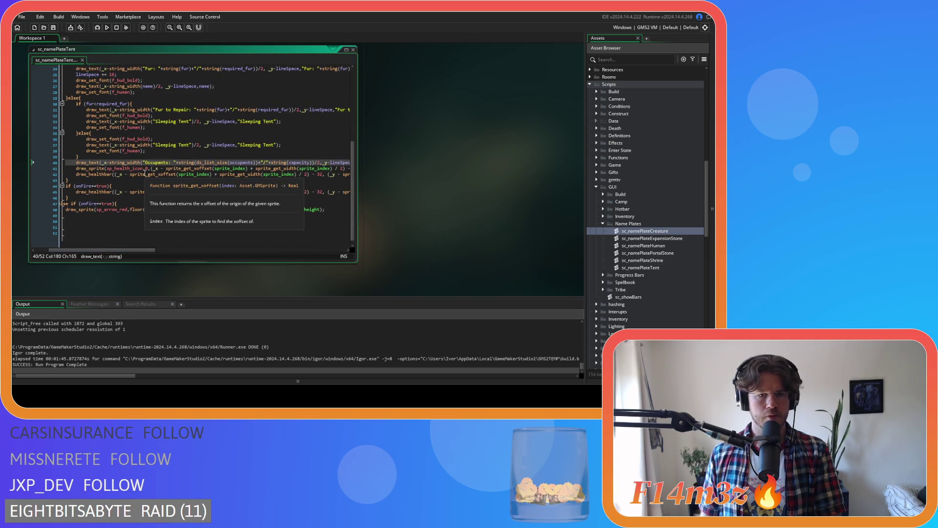
{"action": "left_click_drag", "start_coordinate": [343, 169], "coordinate": [119, 171]}
{"action": "key", "text": "BackSpace"}
Strip the leftover parenthesis and -40 offset so the health icon's x is just _x
{"action": "key", "text": "Left"}
{"action": "key", "text": "Left"}
{"action": "key", "text": "Left"}
{"action": "key", "text": "BackSpace"}
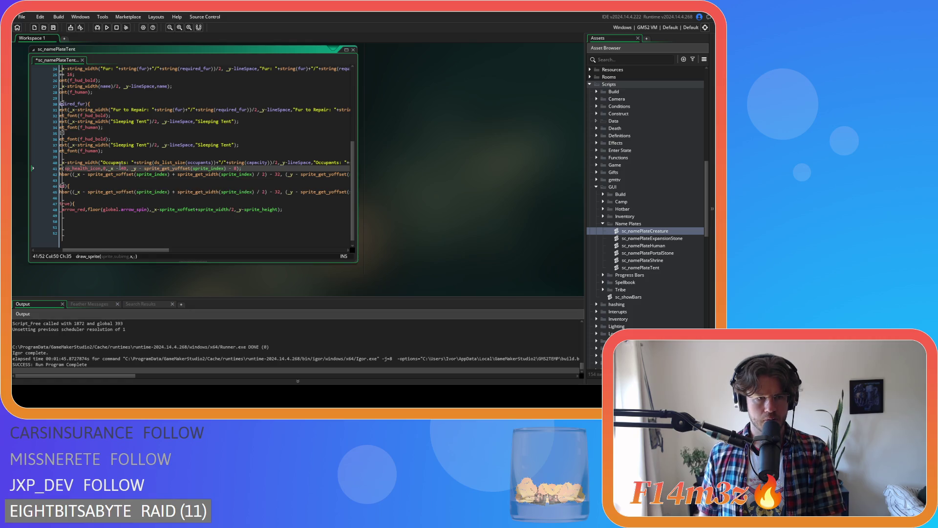
{"action": "key", "text": "BackSpace"}
{"action": "key", "text": "Delete"}
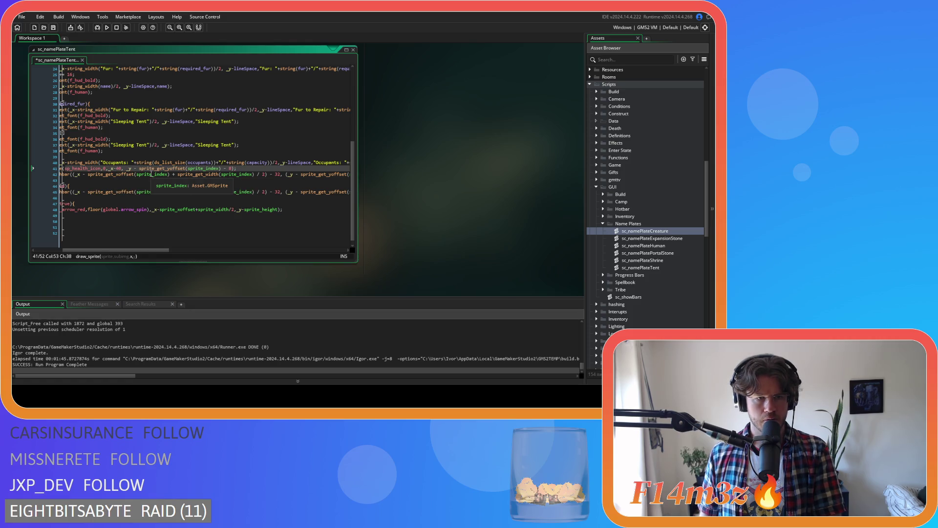
{"action": "key", "text": "Delete"}
{"action": "key", "text": "Delete"}
{"action": "key", "text": "BackSpace"}
{"action": "key", "text": "Right"}
{"action": "key", "text": "Delete"}
Replace the icon's sprite y-offset with lineSpace, giving draw_sprite(sp_health_icon,0,_x,_y-lineSpace)
{"action": "left_click_drag", "start_coordinate": [153, 249], "coordinate": [146, 251]}
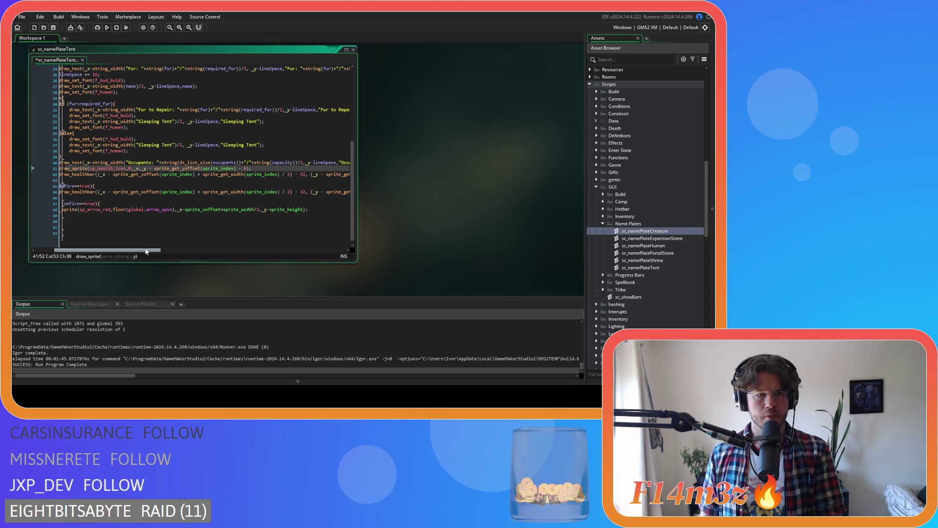
{"action": "left_click_drag", "start_coordinate": [145, 251], "coordinate": [150, 251]}
{"action": "key", "text": "Delete"}
{"action": "key", "text": "Right"}
{"action": "left_click_drag", "start_coordinate": [230, 169], "coordinate": [138, 168]}
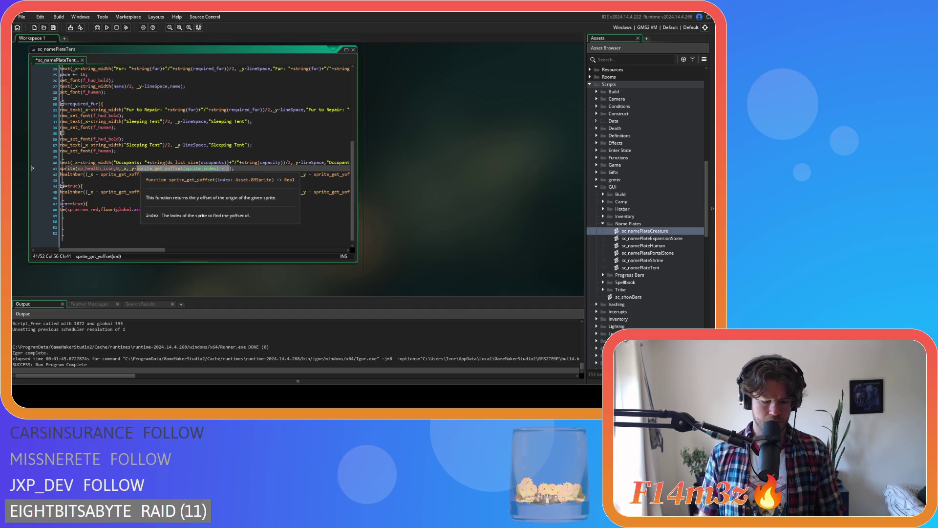
{"action": "type", "text": "lineSpace"}
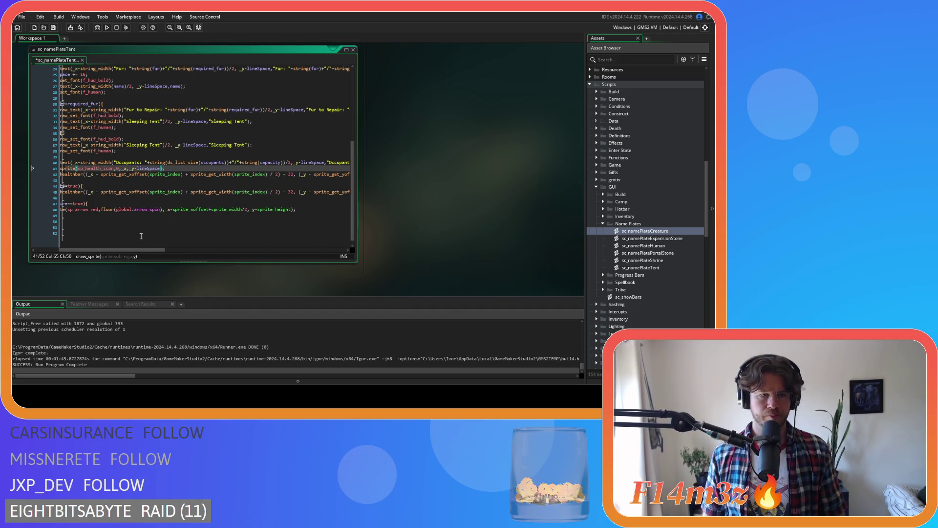
{"action": "left_click_drag", "start_coordinate": [150, 249], "coordinate": [140, 251]}
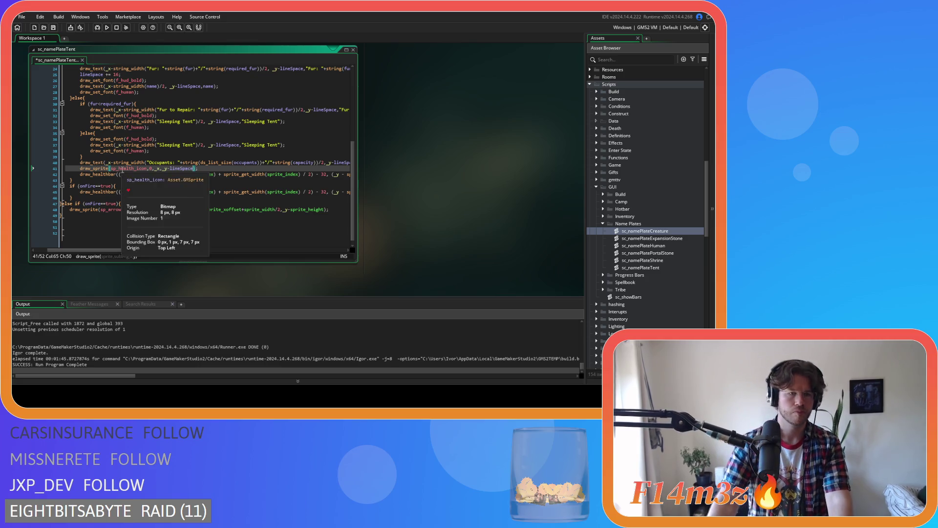
{"action": "left_click", "coordinate": [125, 174]}
{"action": "key", "text": "Delete"}
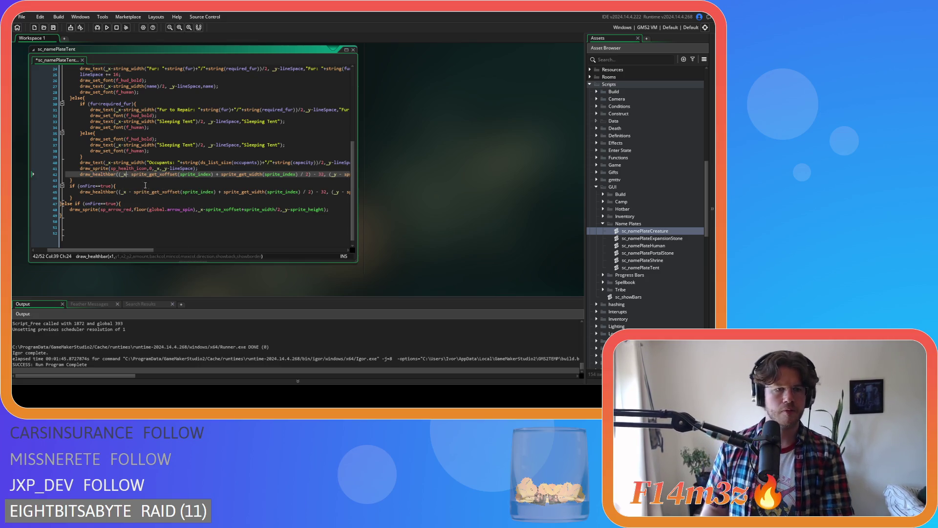
Delete the health bar's old x offset and set its top edge to _y-lineSpace
{"action": "left_click_drag", "start_coordinate": [122, 174], "coordinate": [323, 175]}
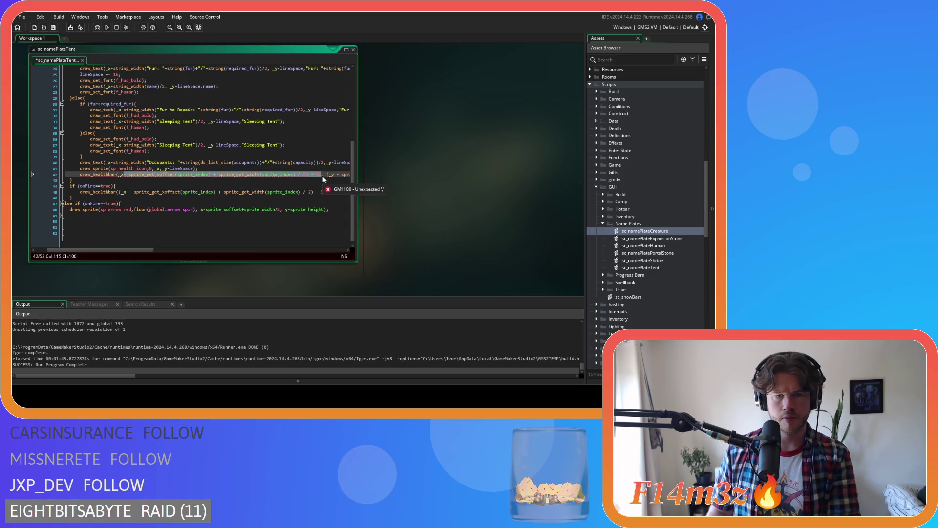
{"action": "key", "text": "Delete"}
{"action": "key", "text": "Right"}
{"action": "key", "text": "Delete"}
{"action": "key", "text": "Right"}
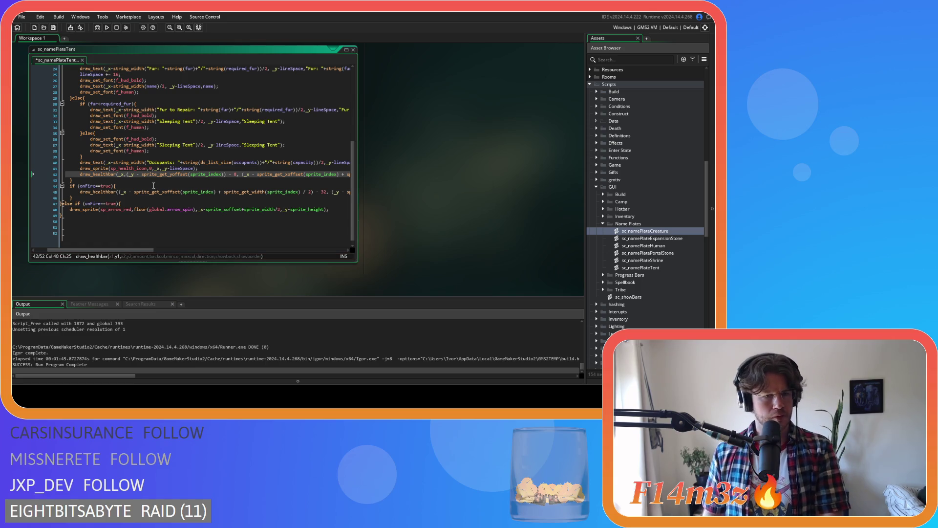
{"action": "key", "text": "Delete"}
{"action": "key", "text": "Right"}
{"action": "key", "text": "Right"}
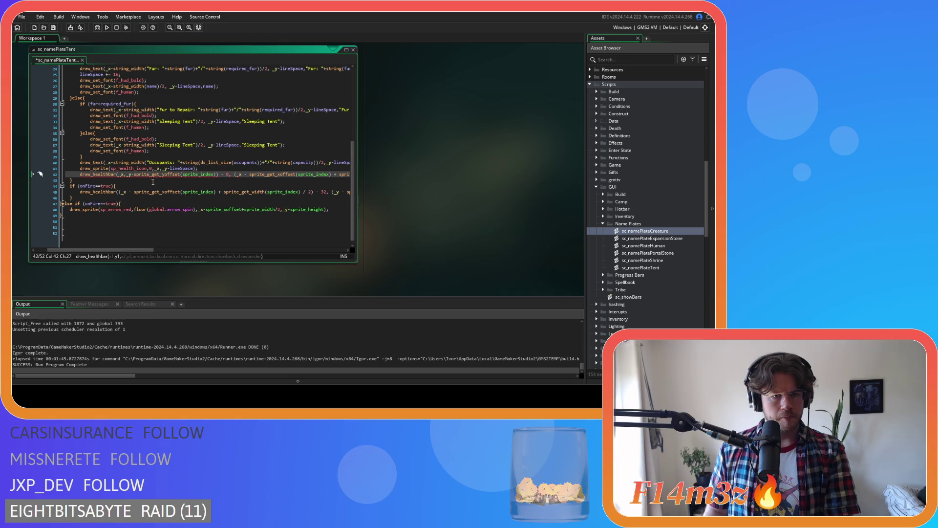
{"action": "left_click_drag", "start_coordinate": [230, 174], "coordinate": [135, 174]}
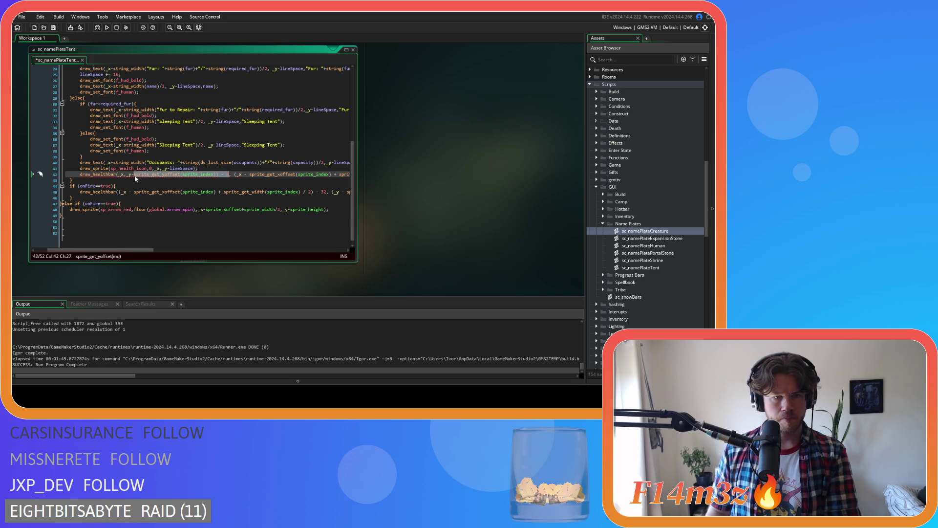
{"action": "type", "text": "lineSpace"}
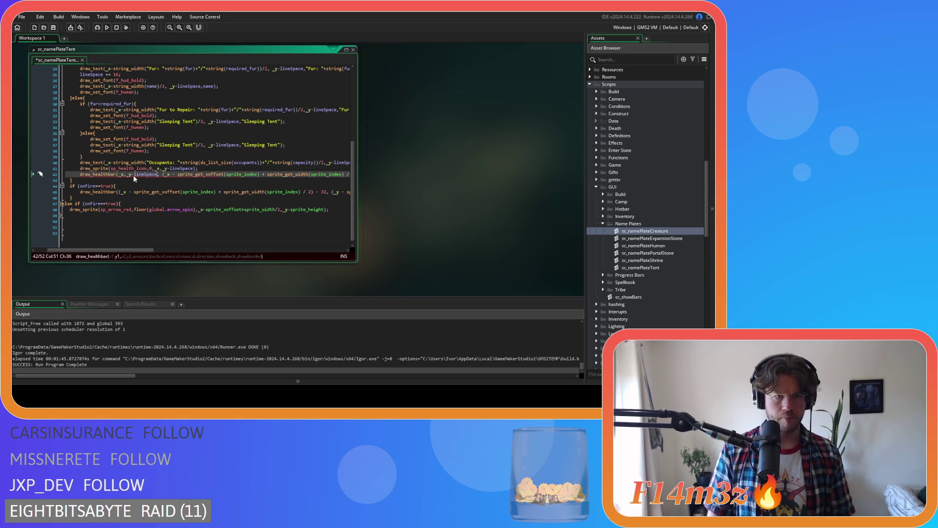
{"action": "key", "text": "Right"}
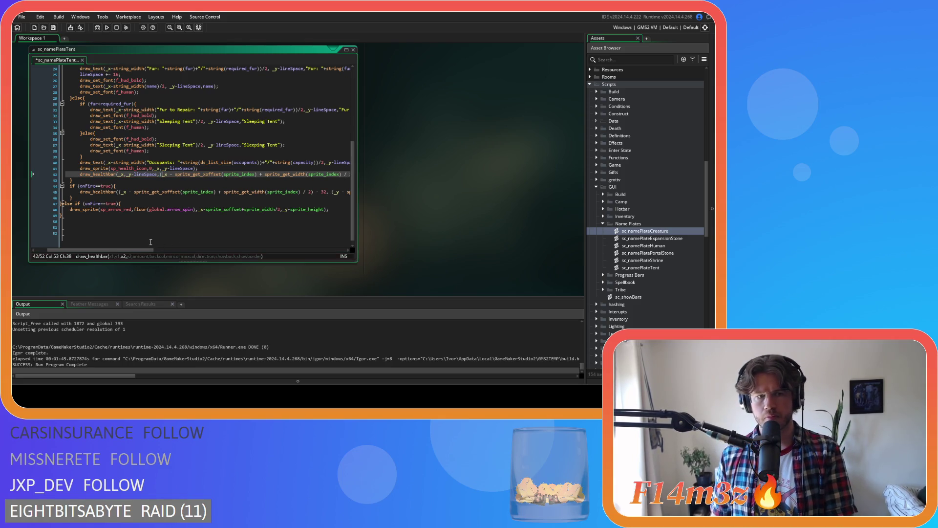
Make the health bar's first x _x-32 and select the old second x expression
{"action": "left_click_drag", "start_coordinate": [144, 251], "coordinate": [154, 250]}
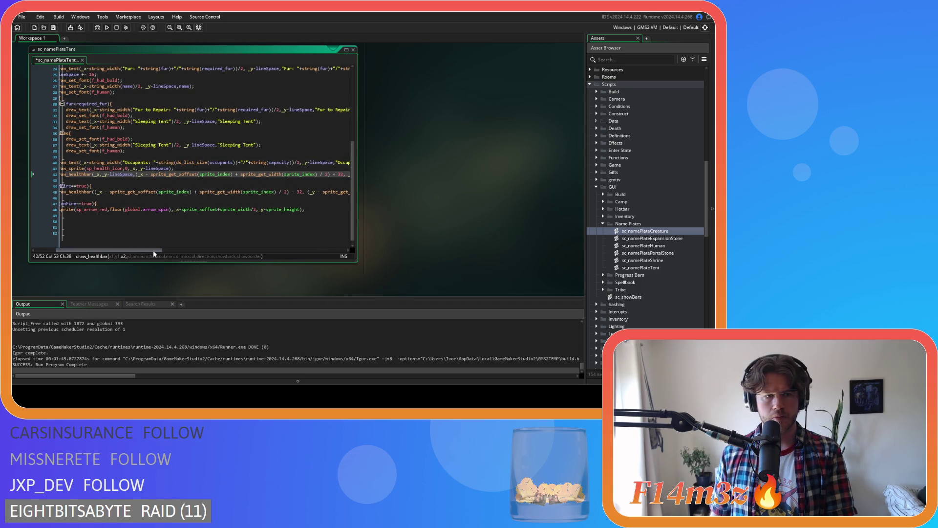
{"action": "key", "text": "BackSpace"}
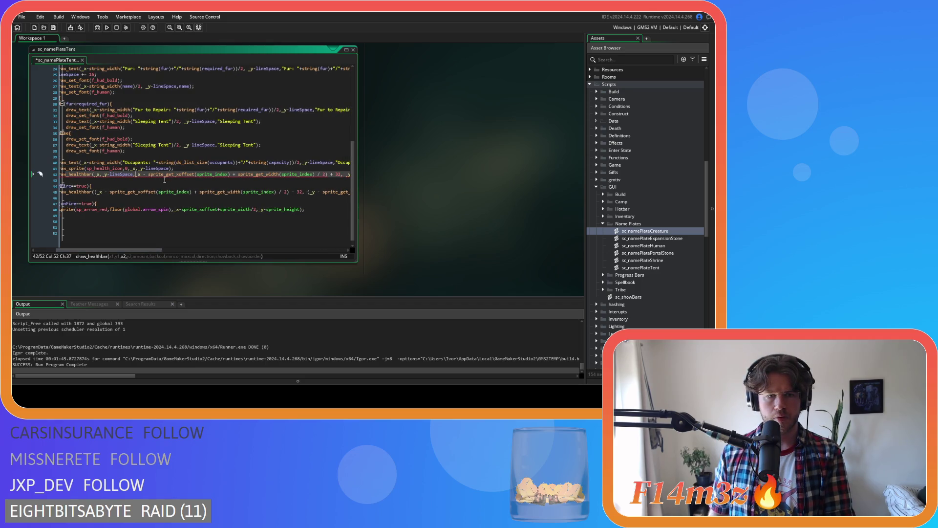
{"action": "left_click_drag", "start_coordinate": [153, 251], "coordinate": [147, 252]}
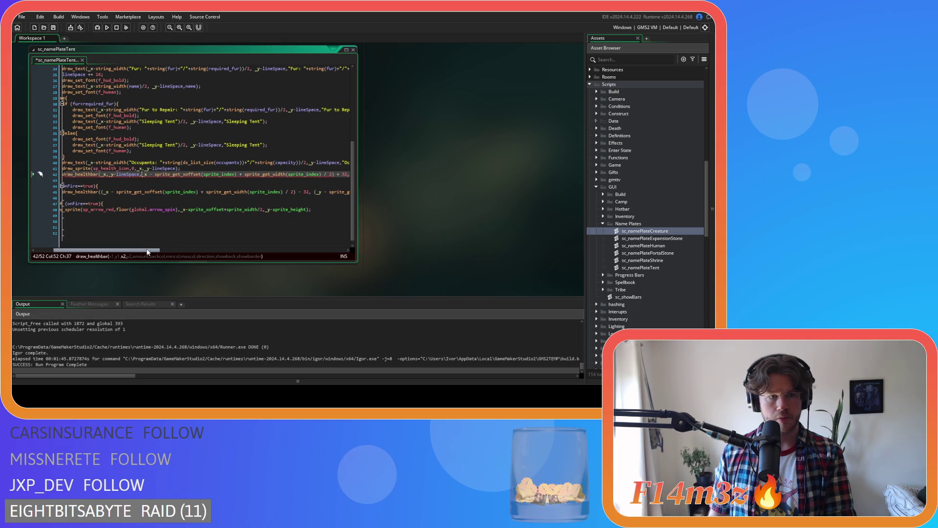
{"action": "key", "text": "Left"}
{"action": "key", "text": "Left"}
{"action": "key", "text": "Left"}
{"action": "type", "text": "-32"}
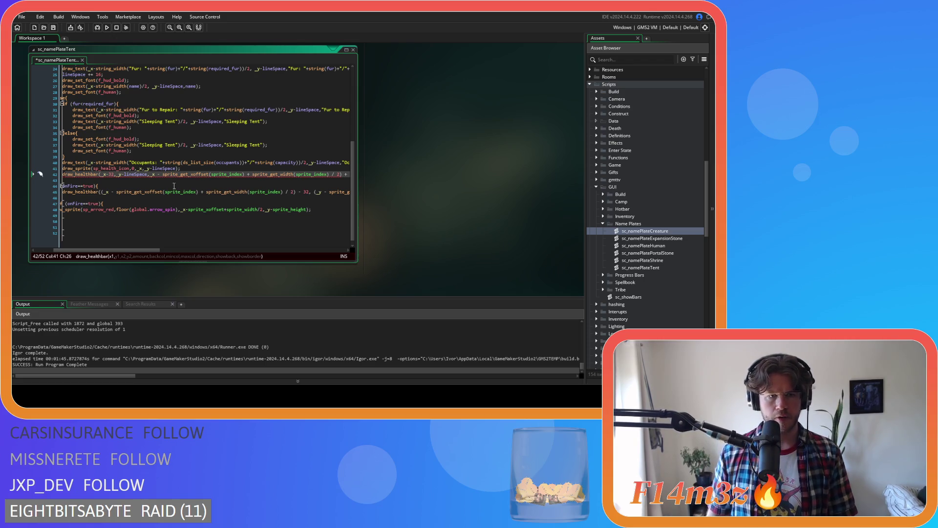
{"action": "left_click", "coordinate": [153, 174]}
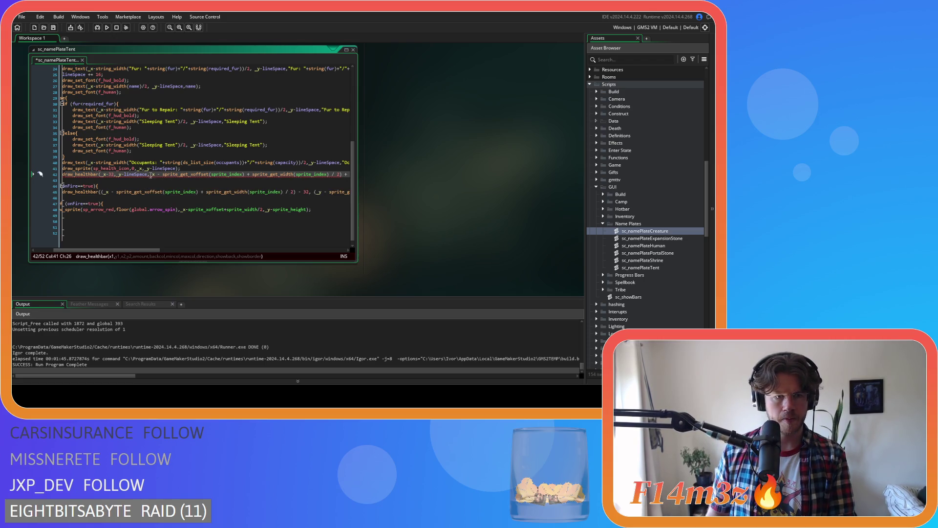
{"action": "left_click_drag", "start_coordinate": [154, 175], "coordinate": [339, 178]}
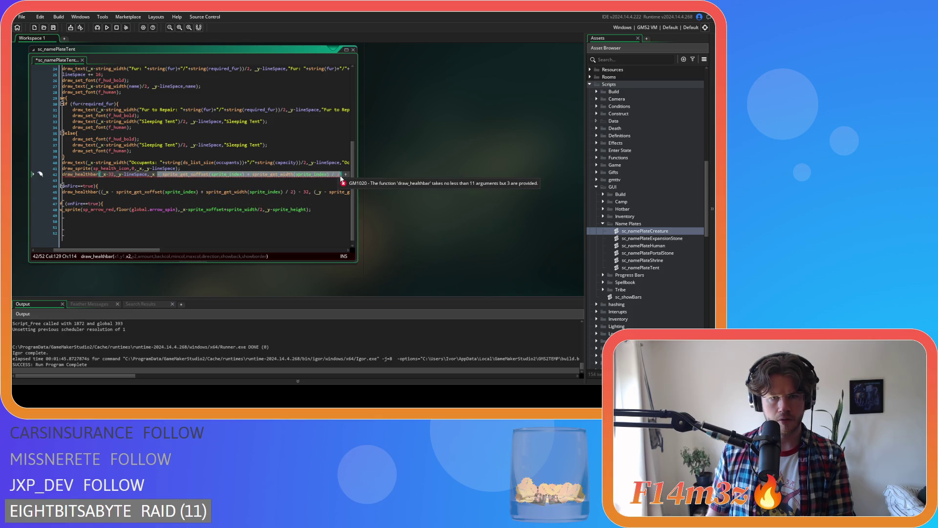
Set the health bar's second corner to _x+32,_y-lineSpace+8 and save
{"action": "key", "text": "Delete"}
{"action": "key", "text": "Delete"}
{"action": "key", "text": "Right"}
{"action": "key", "text": "Delete"}
{"action": "key", "text": "Down"}
{"action": "key", "text": "Down"}
{"action": "key", "text": "Home"}
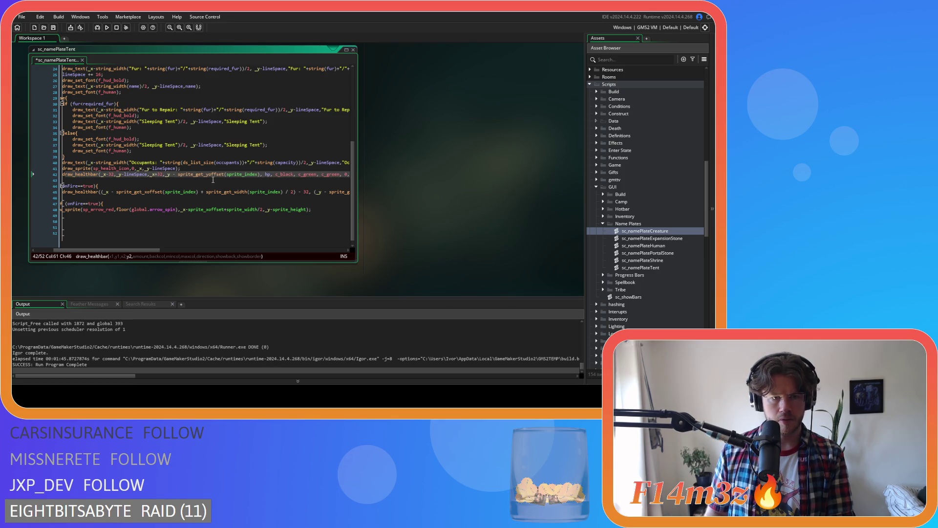
{"action": "left_click", "coordinate": [225, 174]}
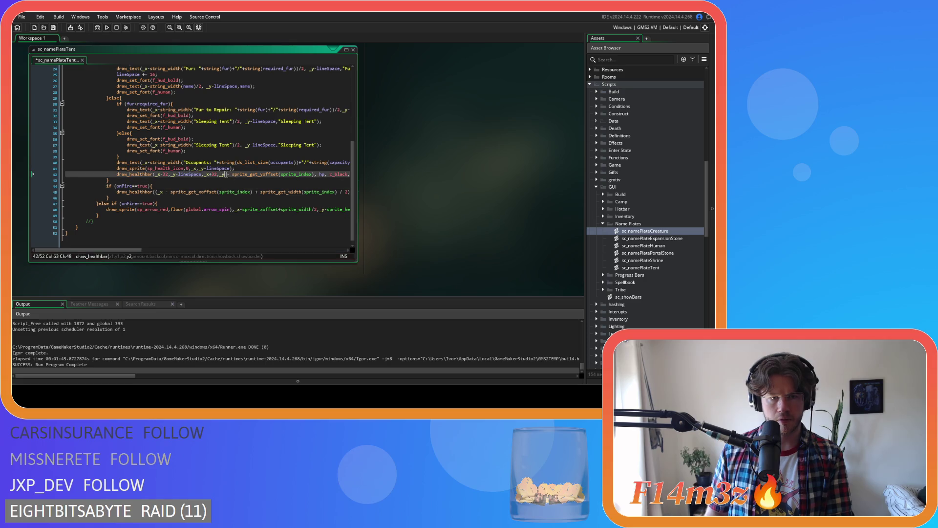
{"action": "key", "text": "Delete"}
{"action": "key", "text": "Right"}
{"action": "key", "text": "Delete"}
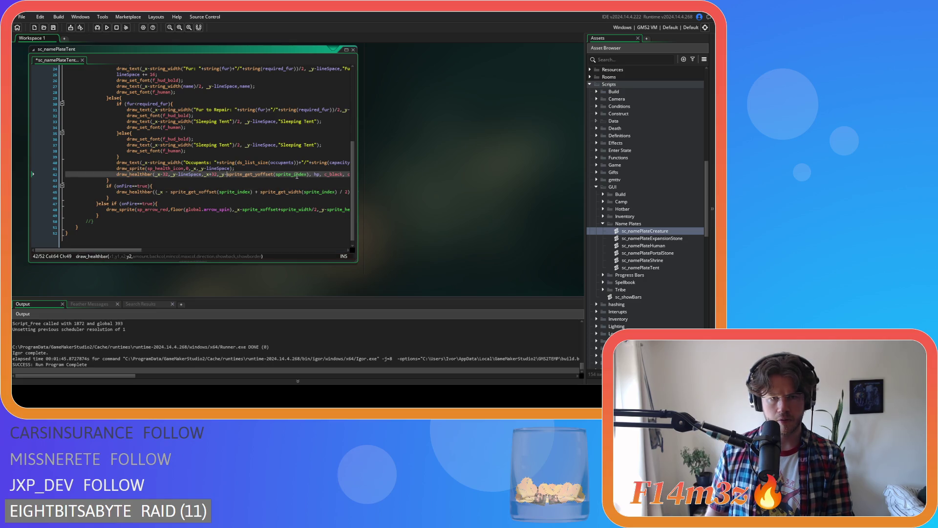
{"action": "left_click_drag", "start_coordinate": [309, 175], "coordinate": [228, 175]}
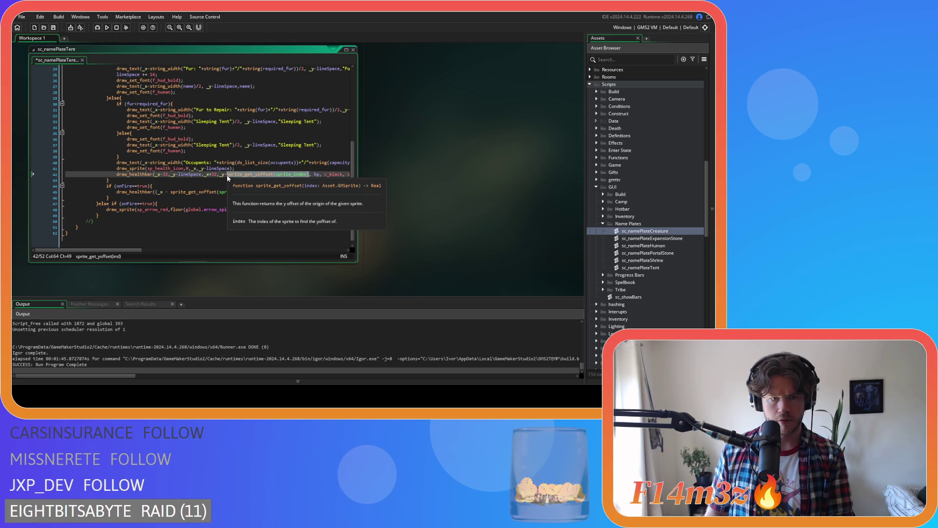
{"action": "type", "text": "lineSpace"}
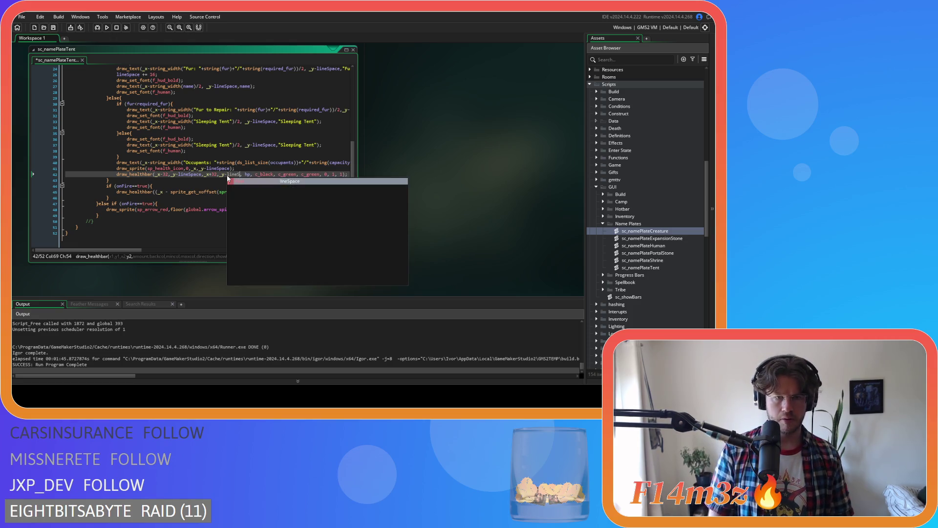
{"action": "type", "text": "+8"}
{"action": "key", "text": "ctrl+s"}
Remove the remaining spaces between the health bar's hp, colour and flag arguments, then save
{"action": "scroll", "scroll_direction": "up", "scroll_amount": 3}
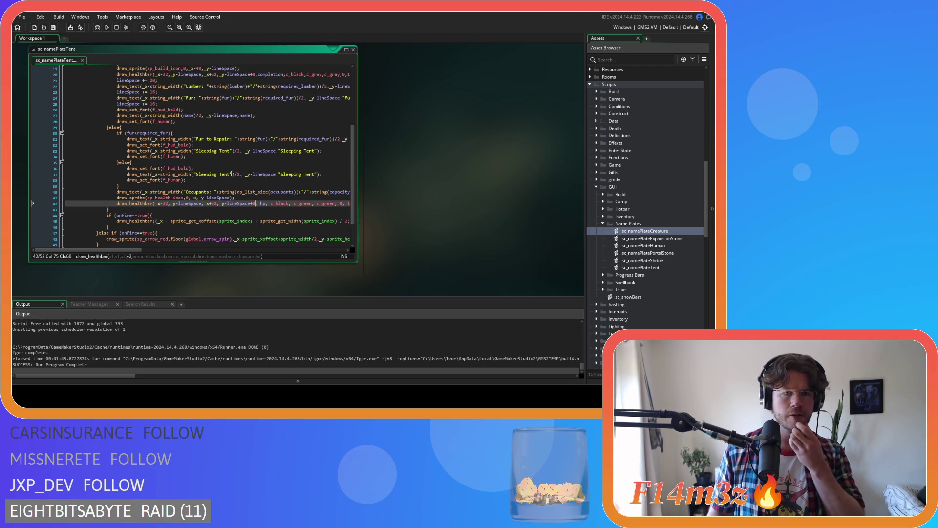
{"action": "scroll", "scroll_direction": "up", "scroll_amount": 3}
{"action": "scroll", "scroll_direction": "down", "scroll_amount": 3}
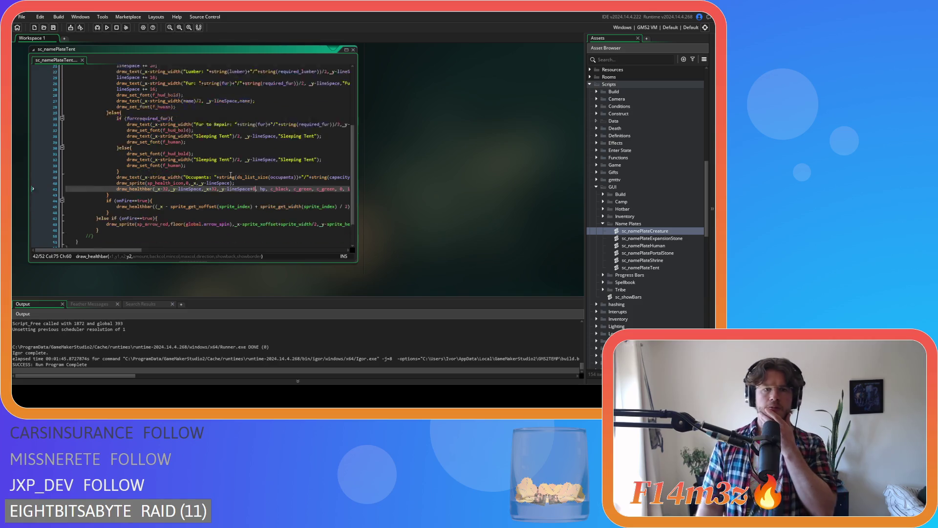
{"action": "scroll", "scroll_direction": "up", "scroll_amount": 3}
{"action": "key", "text": "Right"}
{"action": "key", "text": "Delete"}
{"action": "key", "text": "Right"}
{"action": "key", "text": "Right"}
{"action": "key", "text": "Right"}
{"action": "key", "text": "Delete"}
{"action": "key", "text": "Right"}
{"action": "key", "text": "Right"}
{"action": "key", "text": "Right"}
{"action": "key", "text": "Delete"}
{"action": "key", "text": "Right"}
{"action": "key", "text": "Right"}
{"action": "key", "text": "Right"}
{"action": "key", "text": "Delete"}
{"action": "key", "text": "Delete"}
{"action": "key", "text": "Right"}
{"action": "key", "text": "Right"}
{"action": "key", "text": "Right"}
{"action": "key", "text": "Delete"}
{"action": "key", "text": "Right"}
{"action": "key", "text": "Right"}
Tighten spacing in line 45's extinguish bar and delete its old x-offset expression
{"action": "key", "text": "Delete"}
{"action": "key", "text": "Right"}
{"action": "key", "text": "Right"}
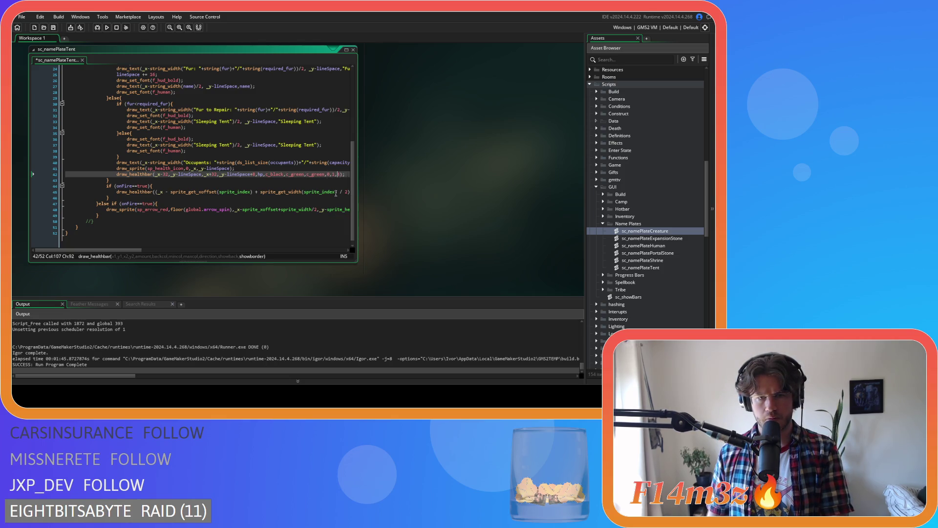
{"action": "key", "text": "ctrl+s"}
{"action": "key", "text": "Down"}
{"action": "key", "text": "Down"}
{"action": "key", "text": "Down"}
{"action": "key", "text": "Delete"}
{"action": "key", "text": "Right"}
{"action": "key", "text": "Delete"}
{"action": "left_click", "coordinate": [248, 192]}
{"action": "key", "text": "Delete"}
{"action": "left_click_drag", "start_coordinate": [340, 192], "coordinate": [124, 195]}
{"action": "key", "text": "Delete"}
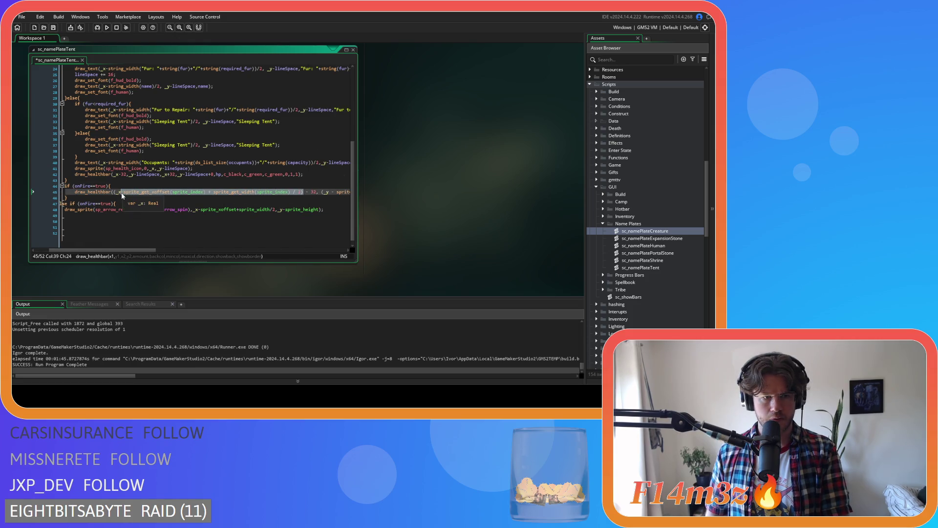
Rebuild the extinguish bar's first corner as _x-32,_y-lineSpace
{"action": "key", "text": "BackSpace"}
{"action": "key", "text": "Left"}
{"action": "key", "text": "Left"}
{"action": "key", "text": "Left"}
{"action": "key", "text": "Delete"}
{"action": "key", "text": "Delete"}
{"action": "key", "text": "Right"}
{"action": "key", "text": "Delete"}
{"action": "key", "text": "Right"}
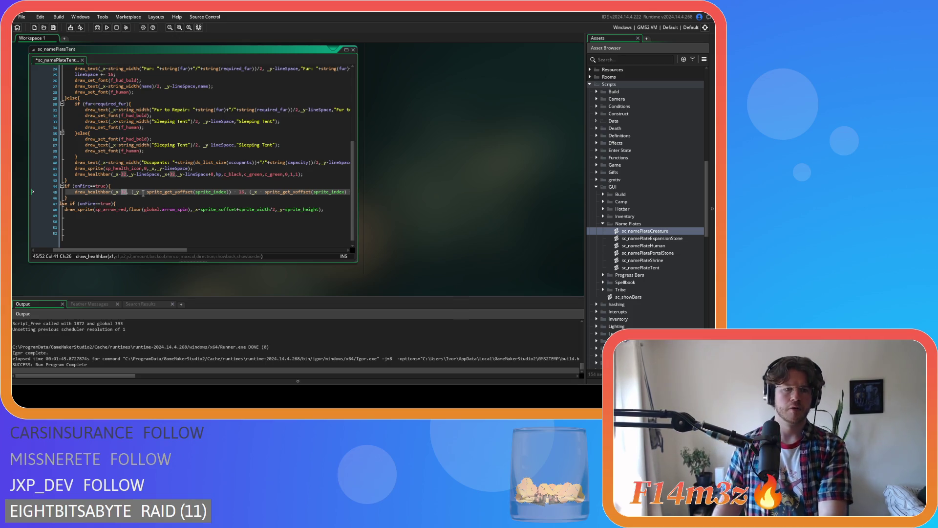
{"action": "type", "text": ","}
{"action": "key", "text": "Right"}
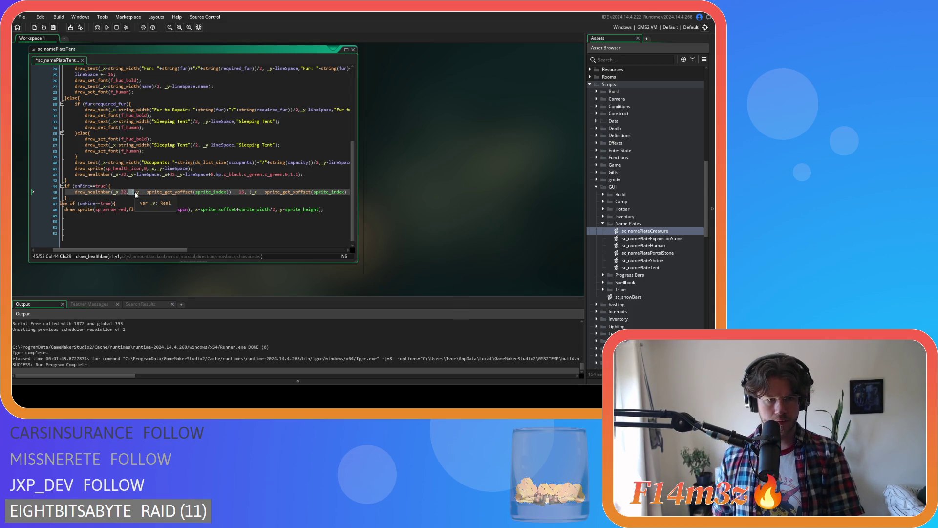
{"action": "key", "text": "BackSpace"}
{"action": "key", "text": "BackSpace"}
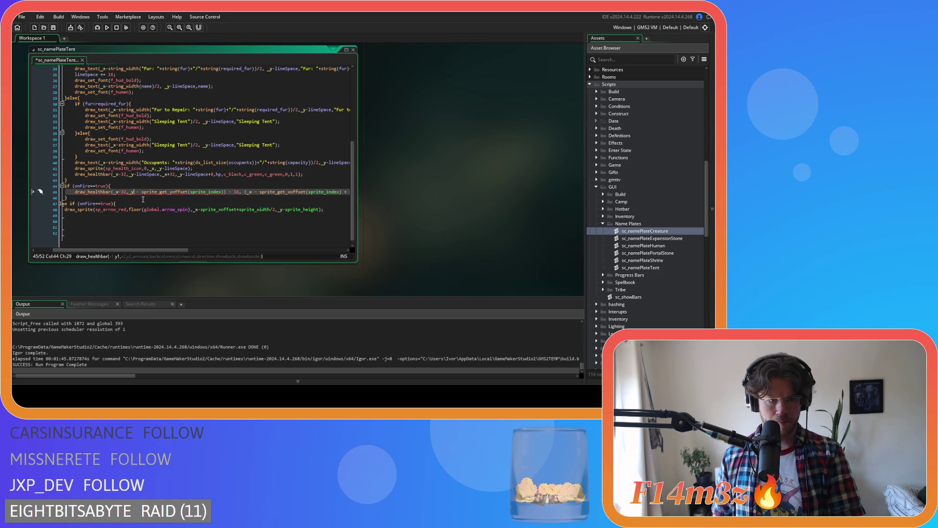
{"action": "left_click_drag", "start_coordinate": [239, 192], "coordinate": [137, 193]}
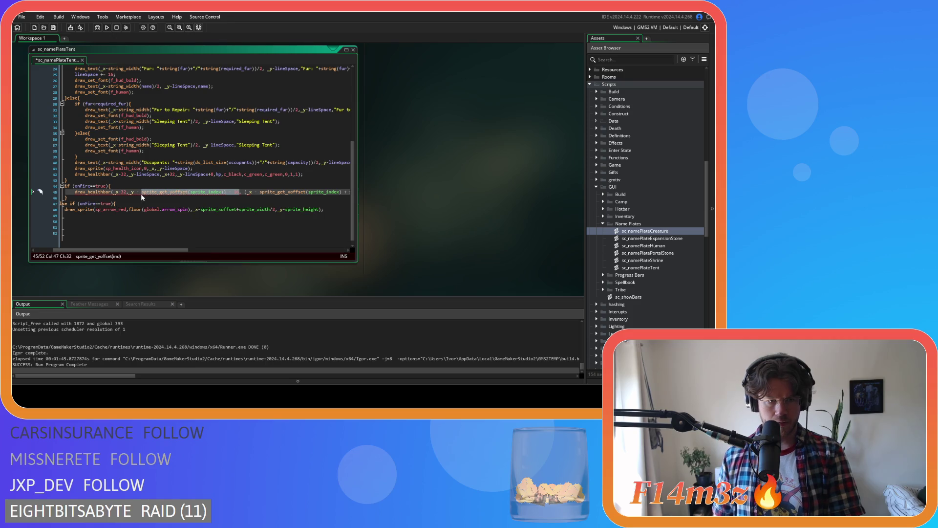
{"action": "key", "text": "BackSpace"}
{"action": "type", "text": "lineSpace"}
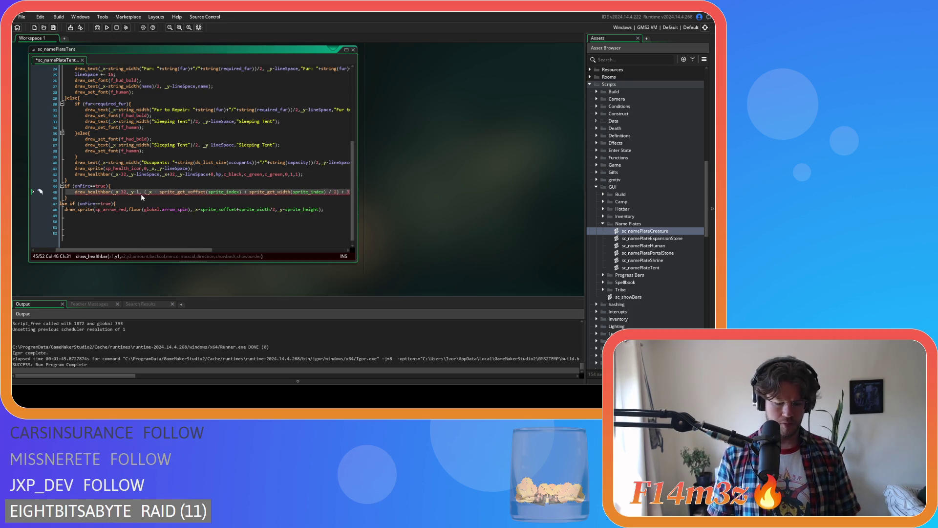
{"action": "key", "text": "Right"}
{"action": "key", "text": "Delete"}
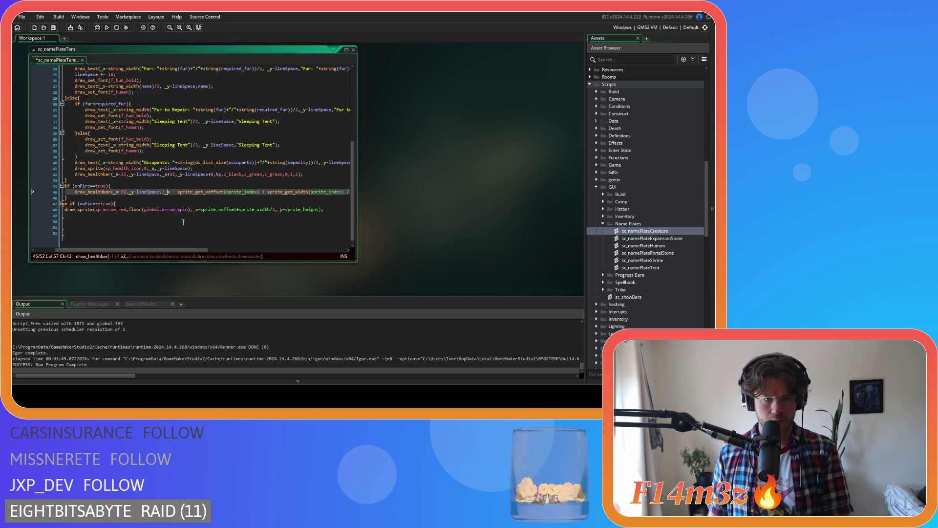
Set the extinguish bar's second corner to _x+32,_y-lineSpace+8 and save
{"action": "key", "text": "Left"}
{"action": "left_click_drag", "start_coordinate": [170, 195], "coordinate": [342, 198]}
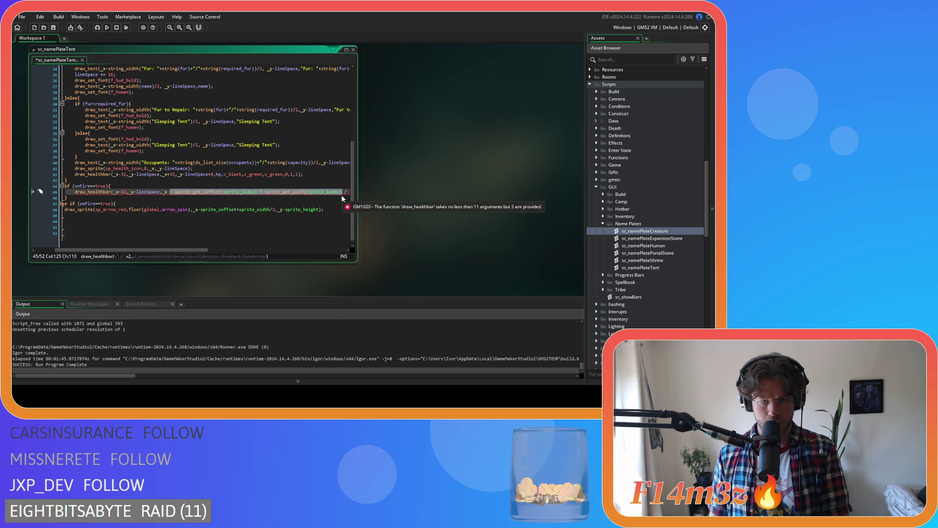
{"action": "key", "text": "Delete"}
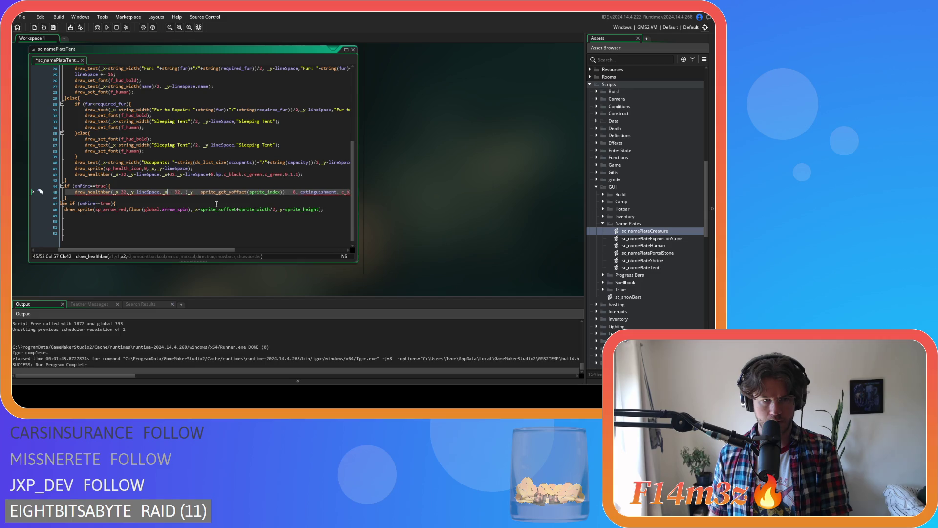
{"action": "key", "text": "Delete"}
{"action": "key", "text": "Right"}
{"action": "key", "text": "Delete"}
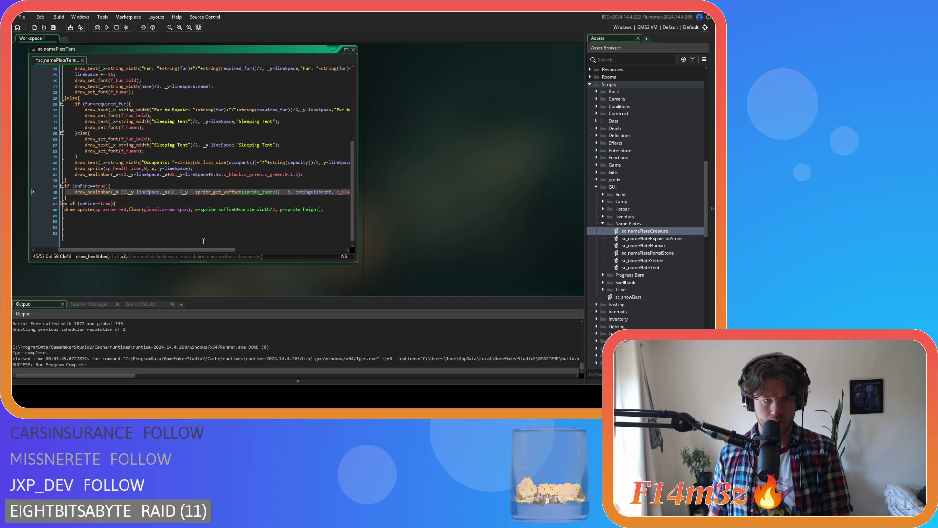
{"action": "key", "text": "Right"}
{"action": "key", "text": "Delete"}
{"action": "key", "text": "Right"}
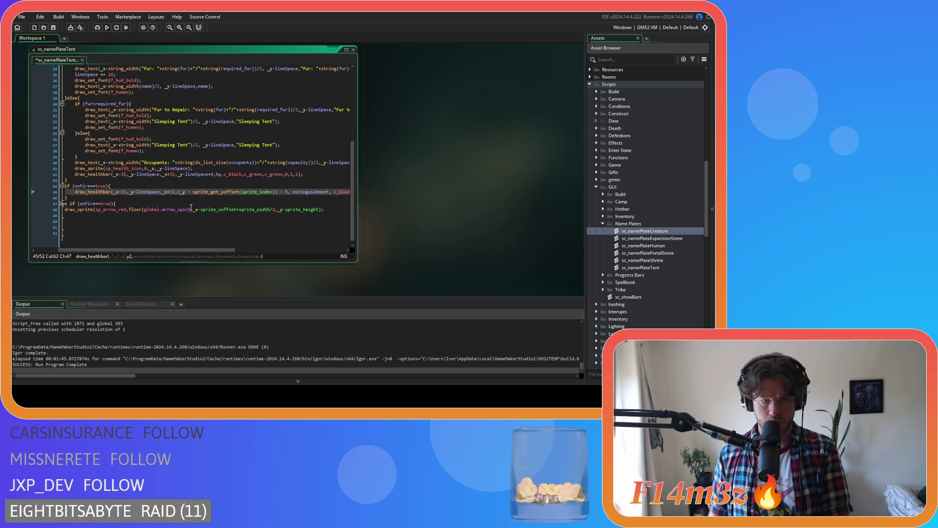
{"action": "key", "text": "Delete"}
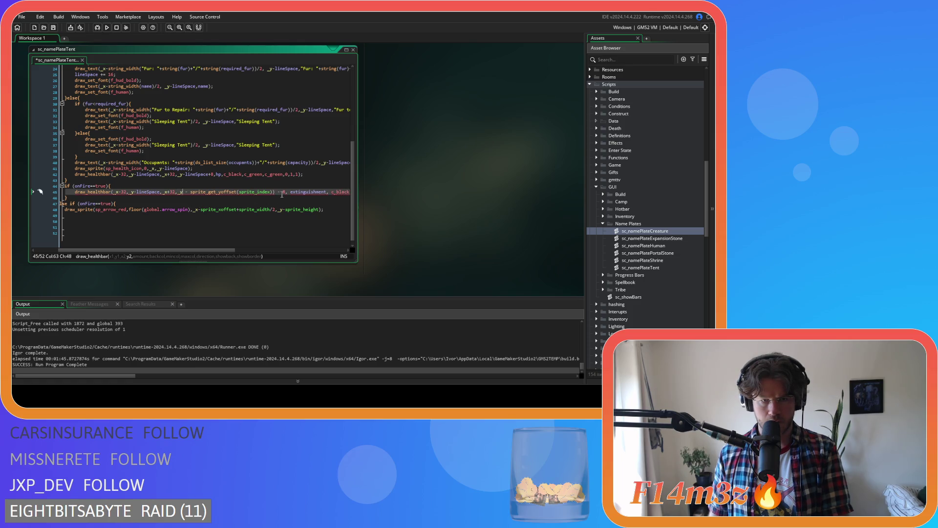
{"action": "left_click_drag", "start_coordinate": [275, 192], "coordinate": [187, 195]}
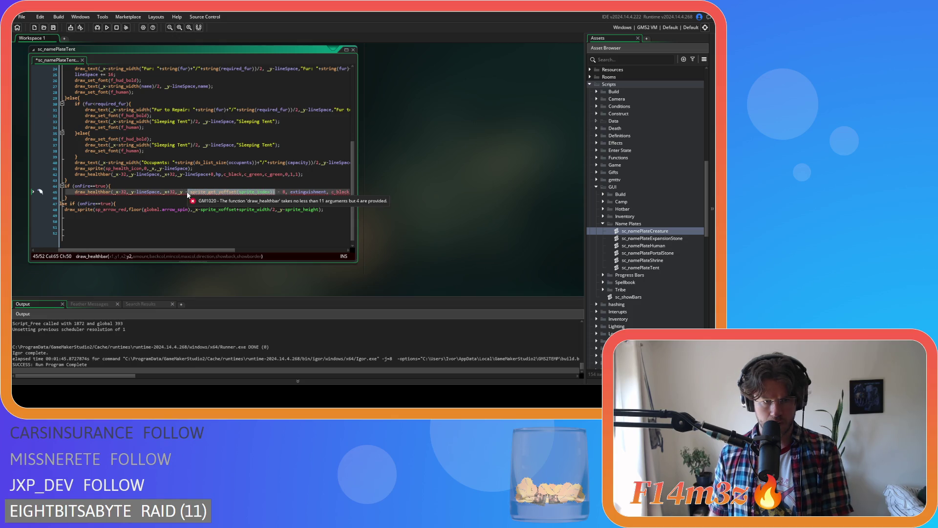
{"action": "key", "text": "Delete"}
{"action": "key", "text": "BackSpace"}
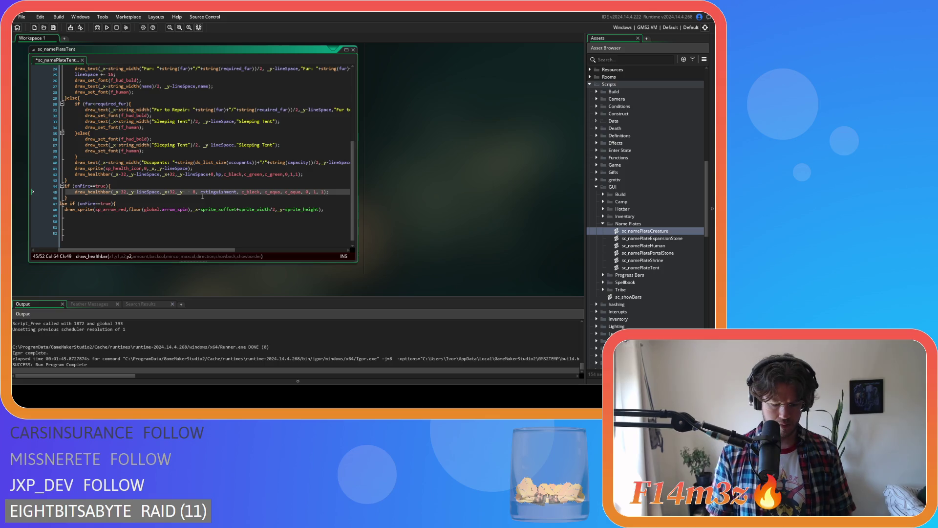
{"action": "type", "text": "lineSpace"}
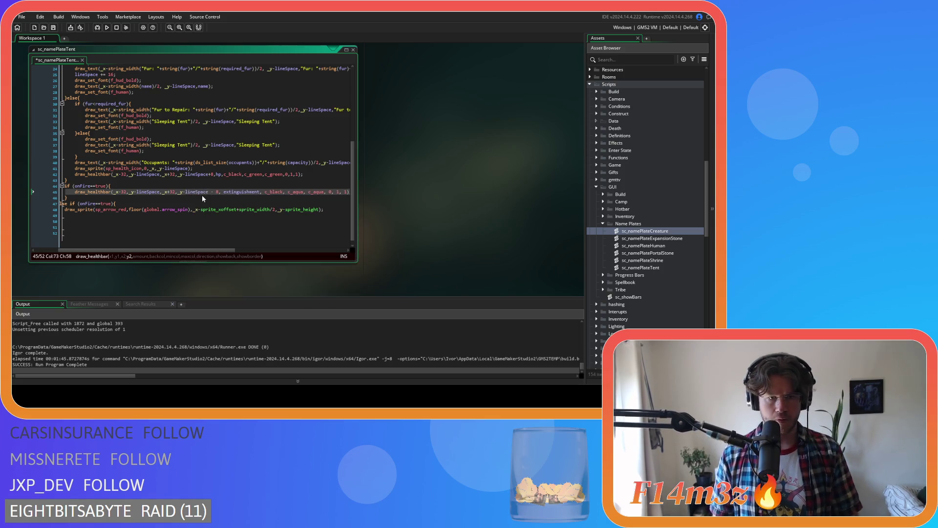
{"action": "key", "text": "Delete"}
{"action": "key", "text": "Delete"}
{"action": "key", "text": "Delete"}
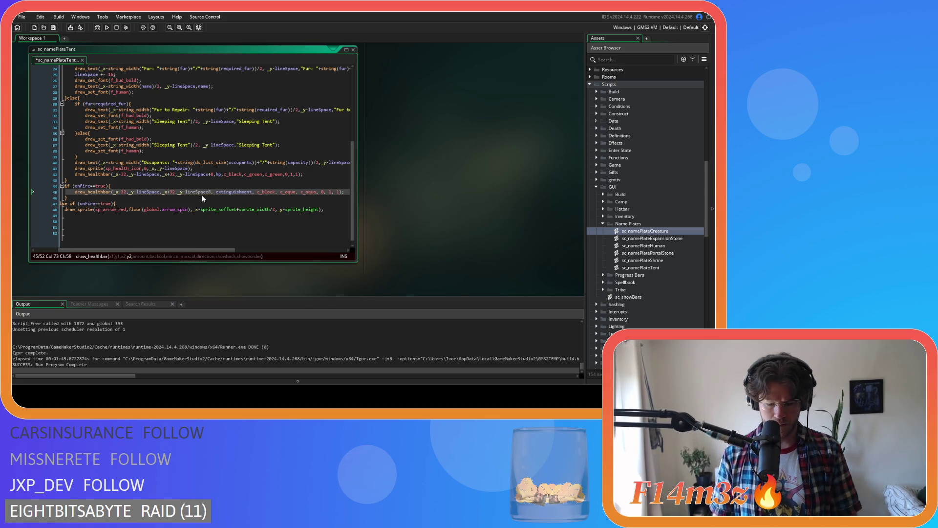
{"action": "type", "text": "+"}
{"action": "key", "text": "Right"}
{"action": "key", "text": "ctrl+s"}
Strip the spaces from the extinguishment, c_aqua and flag arguments, then save
{"action": "key", "text": "Right"}
{"action": "key", "text": "Delete"}
{"action": "key", "text": "ctrl+Right"}
{"action": "key", "text": "Right"}
{"action": "key", "text": "Delete"}
{"action": "key", "text": "ctrl+Right"}
{"action": "key", "text": "Right"}
{"action": "key", "text": "Delete"}
{"action": "key", "text": "ctrl+Right"}
{"action": "key", "text": "Right"}
{"action": "key", "text": "Delete"}
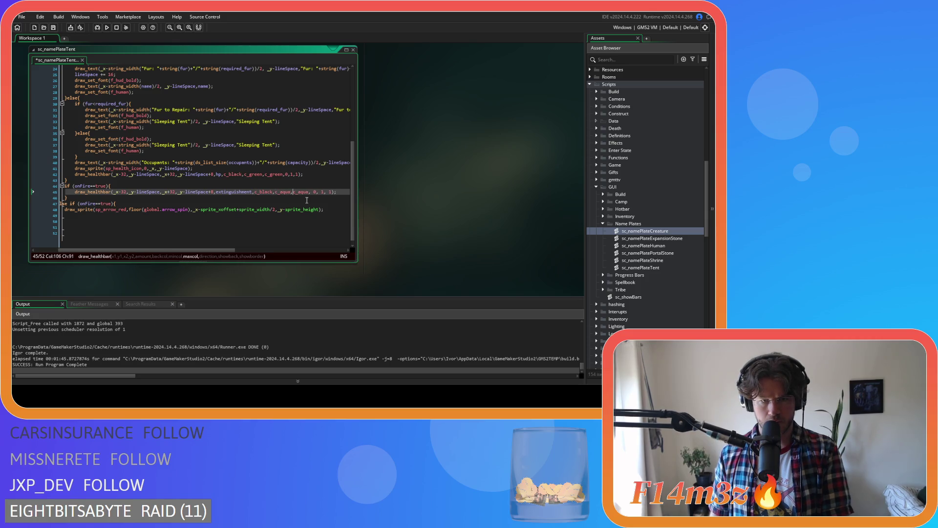
{"action": "key", "text": "ctrl+Right"}
{"action": "key", "text": "Right"}
{"action": "key", "text": "Delete"}
{"action": "key", "text": "ctrl+Right"}
{"action": "key", "text": "Right"}
{"action": "key", "text": "Delete"}
{"action": "key", "text": "ctrl+Right"}
{"action": "key", "text": "Right"}
{"action": "key", "text": "Delete"}
{"action": "key", "text": "End"}
{"action": "key", "text": "ctrl+s"}
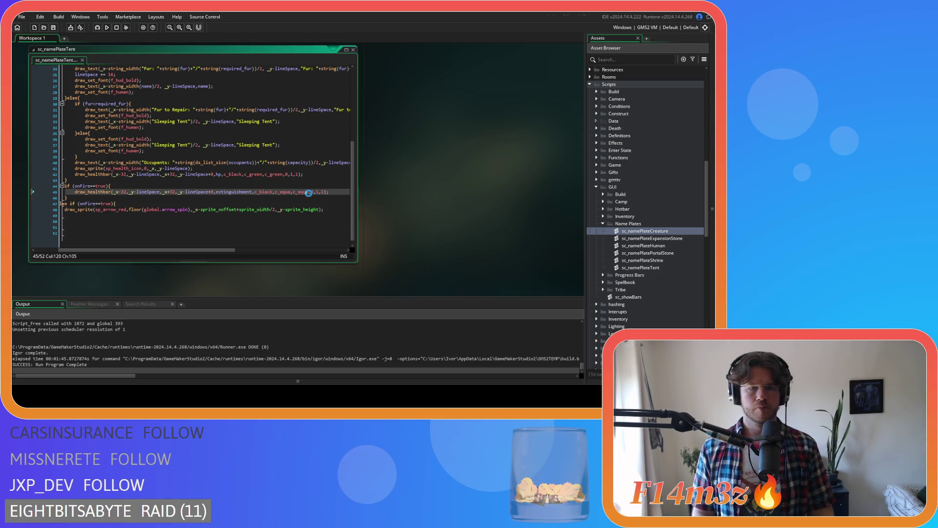
{"action": "left_click_drag", "start_coordinate": [221, 250], "coordinate": [221, 250]}
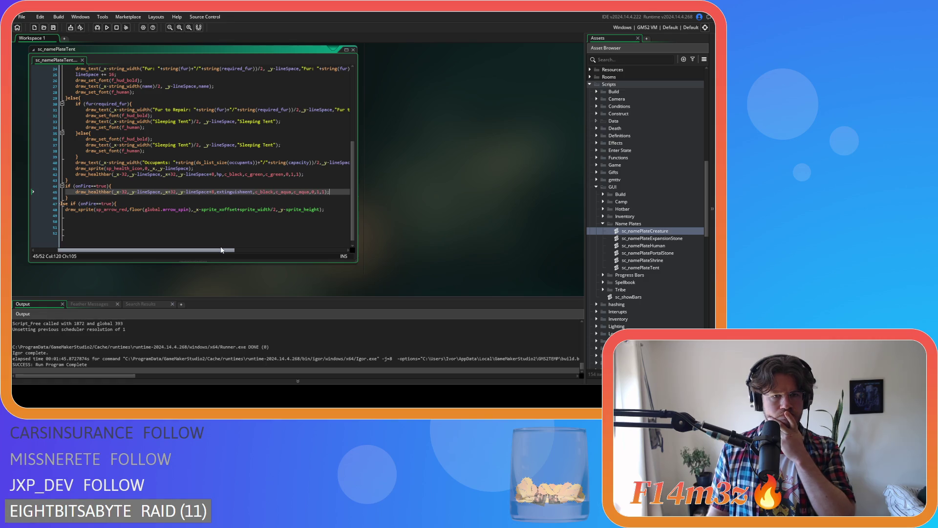
Remove -sprite_xoffset+sprite_width/2 from the fire arrow's draw_sprite x argument and save
{"action": "left_click_drag", "start_coordinate": [277, 209], "coordinate": [234, 209]}
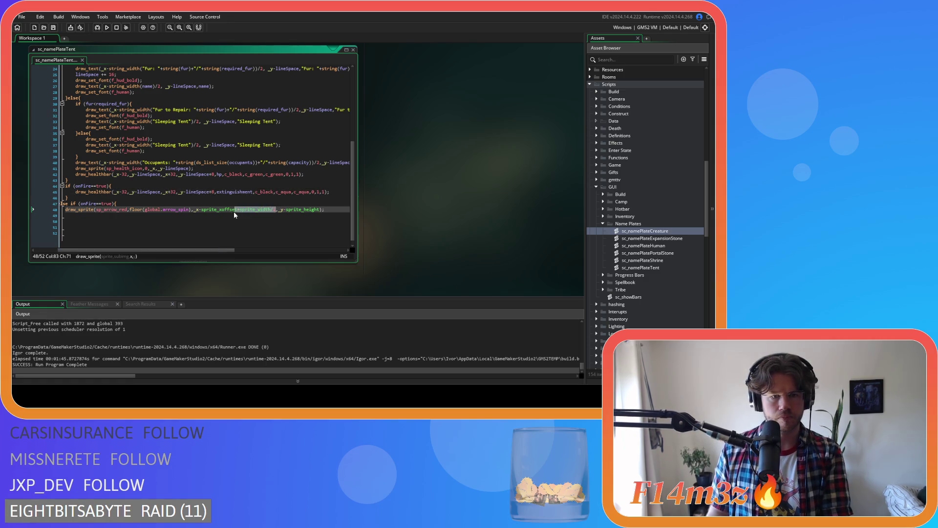
{"action": "key", "text": "BackSpace"}
{"action": "key", "text": "BackSpace"}
{"action": "key", "text": "BackSpace"}
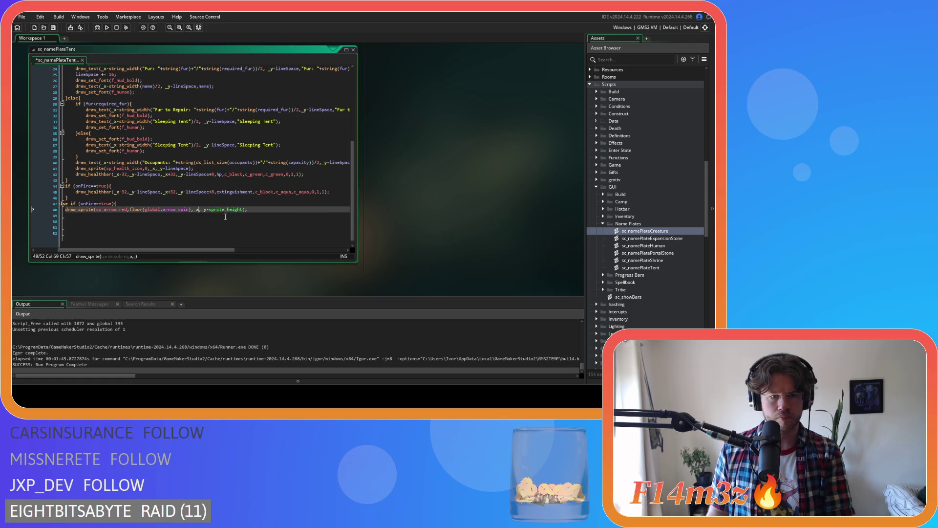
{"action": "key", "text": "ctrl+s"}
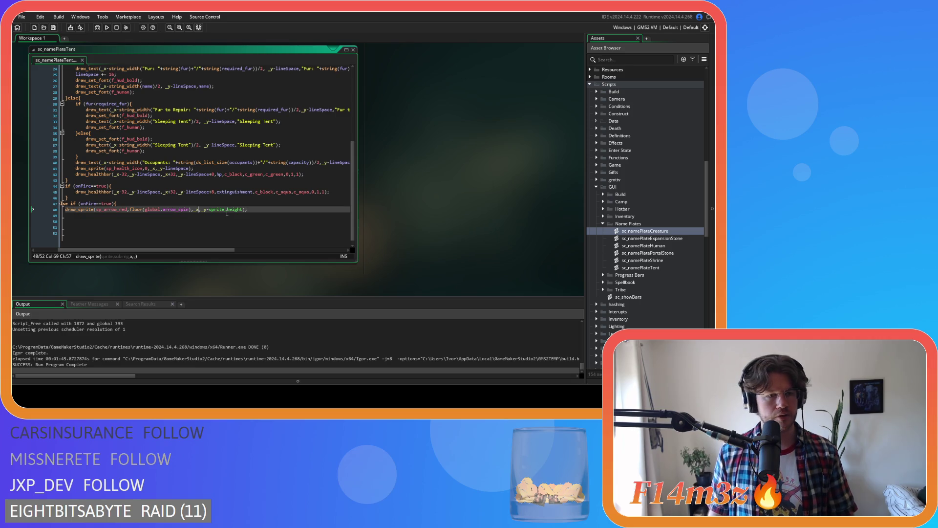
Review the edited arrow line and scroll back to the top of the script
{"action": "left_click_drag", "start_coordinate": [181, 250], "coordinate": [157, 251]}
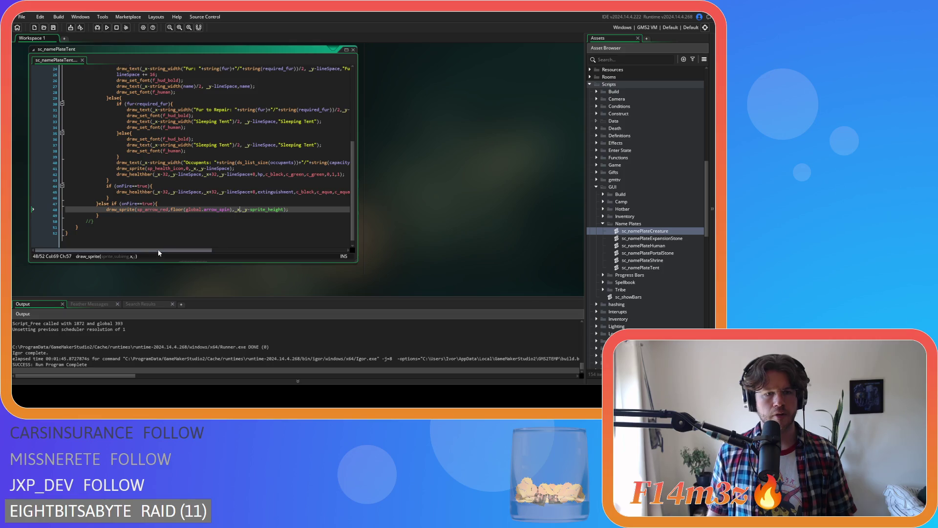
{"action": "left_click", "coordinate": [302, 209]}
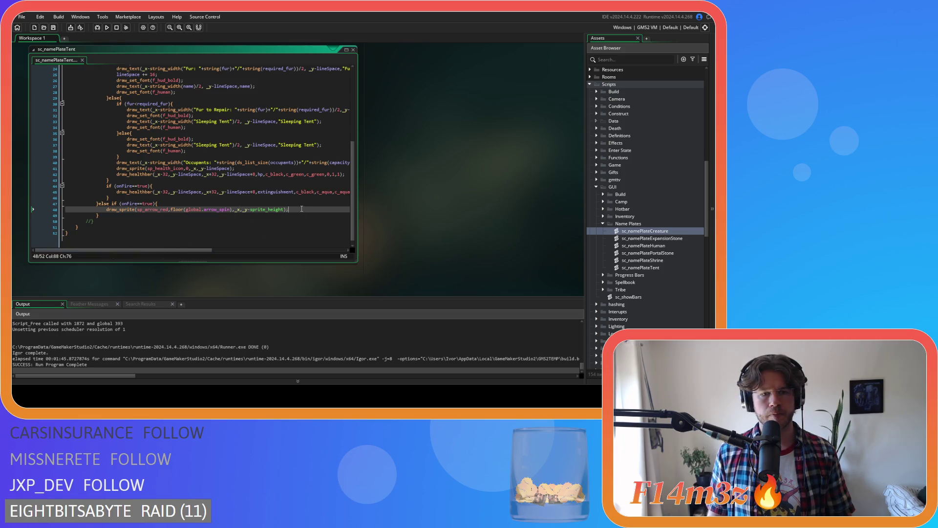
{"action": "scroll", "scroll_direction": "up", "scroll_amount": 3}
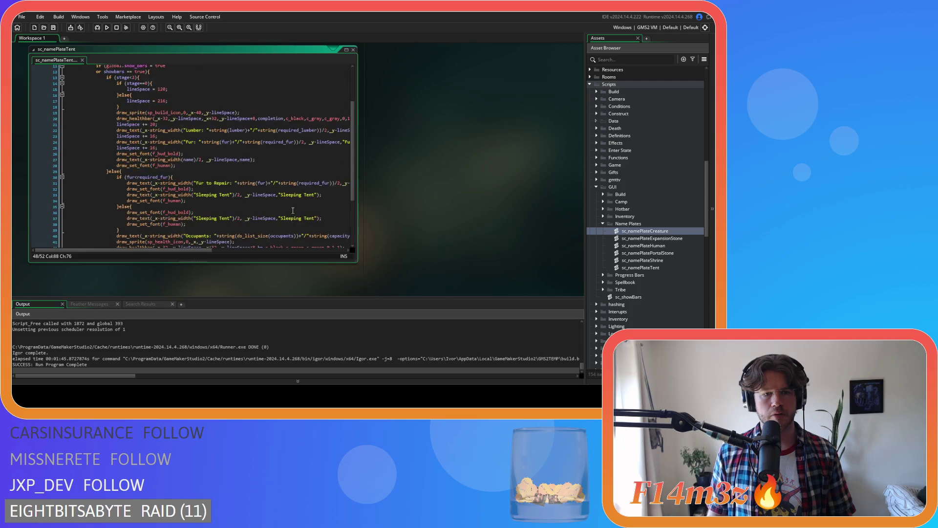
{"action": "scroll", "scroll_direction": "up", "scroll_amount": 3}
{"action": "scroll", "scroll_direction": "down", "scroll_amount": 3}
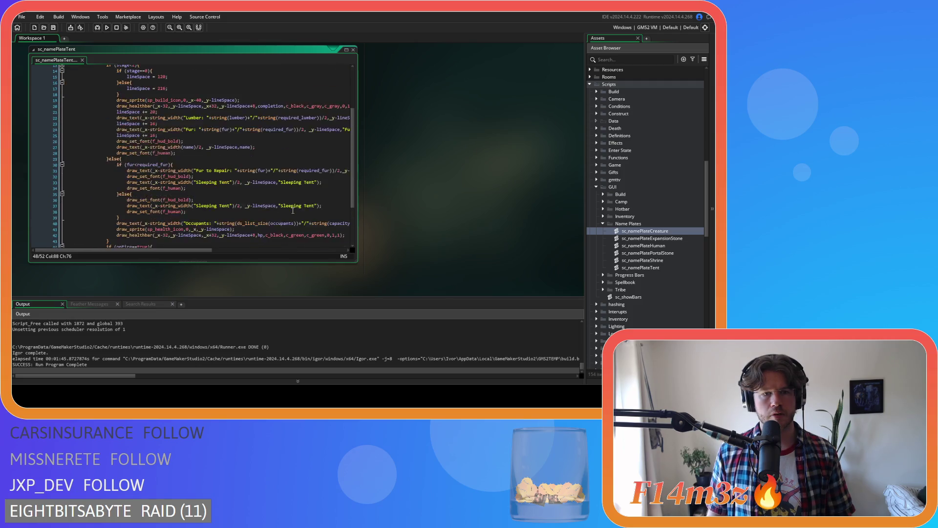
{"action": "scroll", "scroll_direction": "down", "scroll_amount": 3}
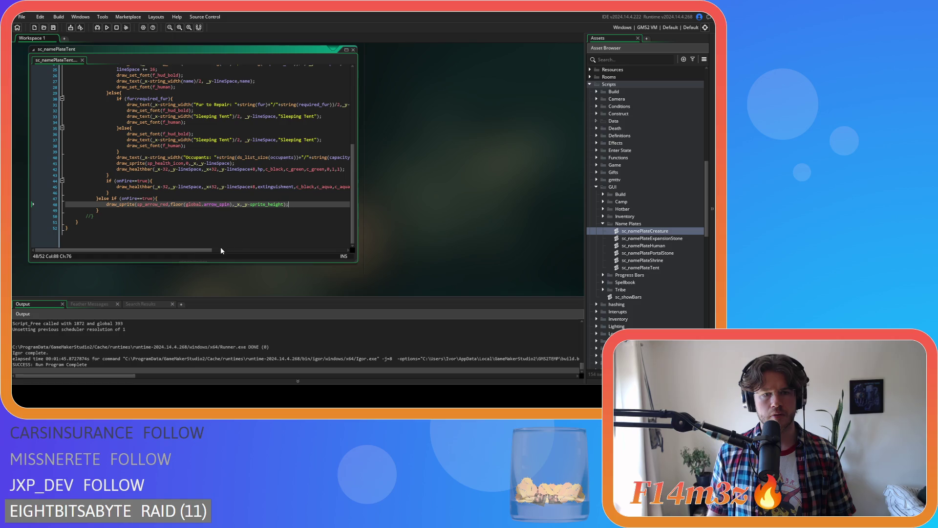
{"action": "scroll", "scroll_direction": "up", "scroll_amount": 3}
{"action": "scroll", "scroll_direction": "up", "scroll_amount": 3}
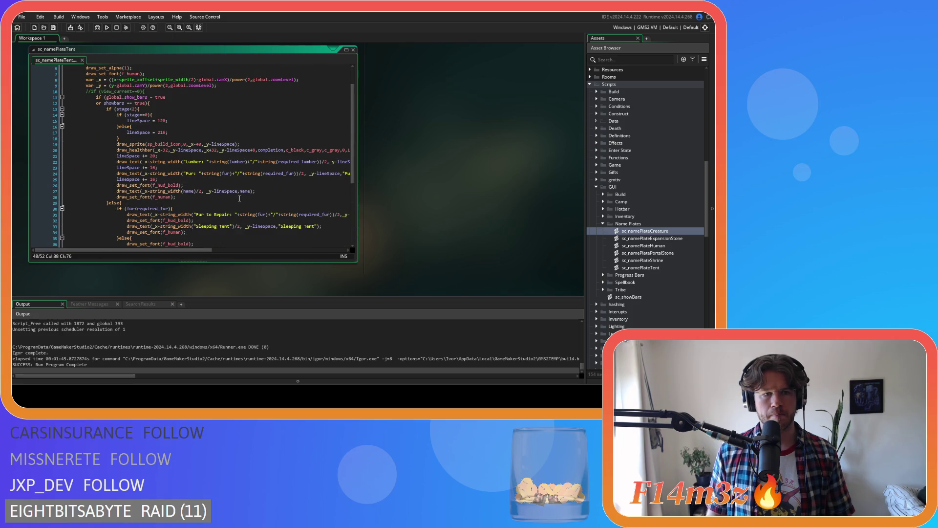
Remove the spaces around == in the line 11 showbars condition and save
{"action": "left_click", "coordinate": [148, 96]}
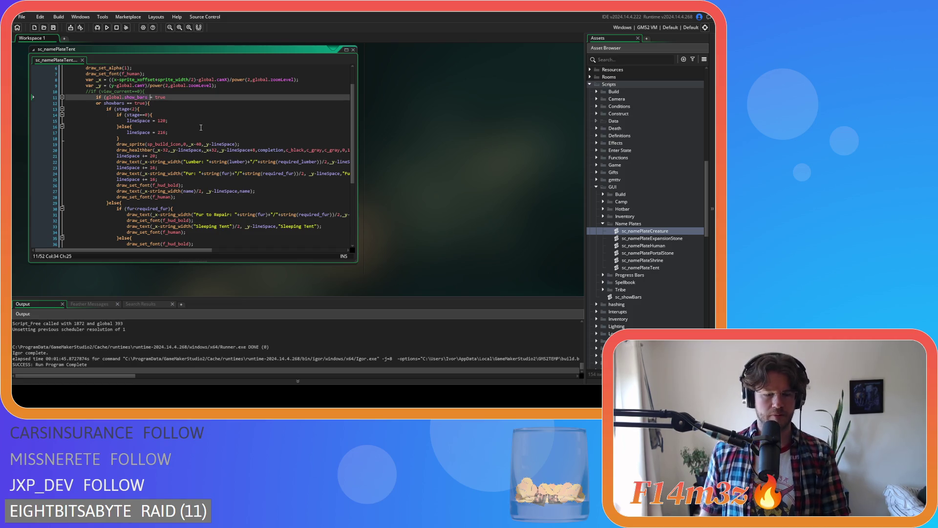
{"action": "type", "text": "="}
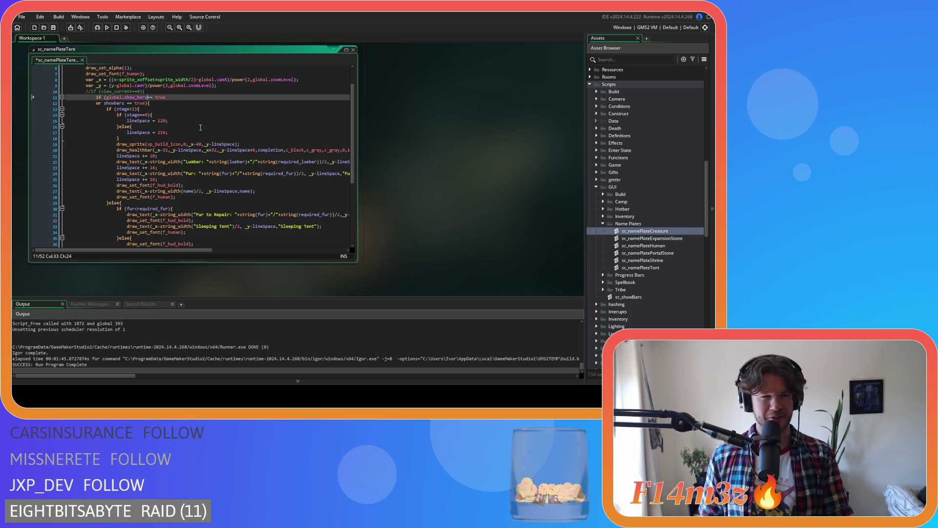
{"action": "key", "text": "ctrl+s"}
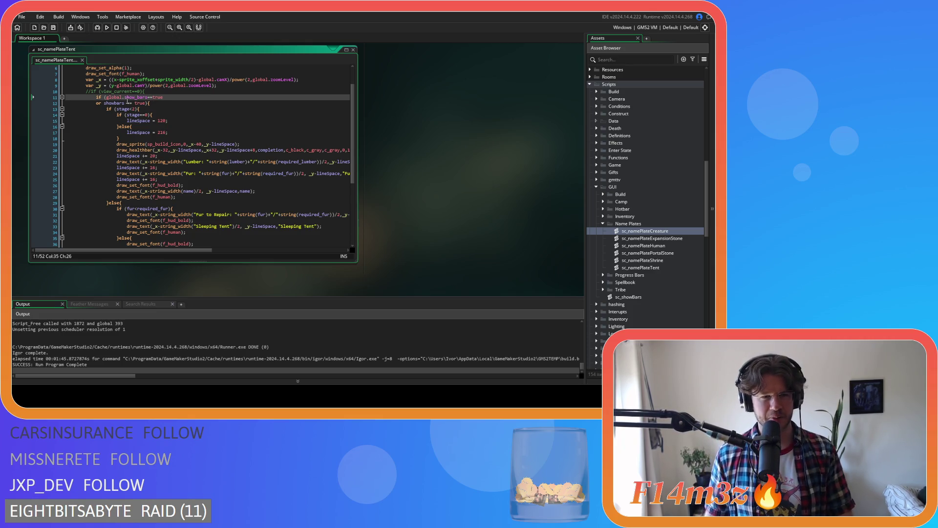
{"action": "left_click", "coordinate": [125, 103]}
{"action": "key", "text": "Delete"}
{"action": "key", "text": "Right"}
{"action": "key", "text": "Right"}
{"action": "key", "text": "Delete"}
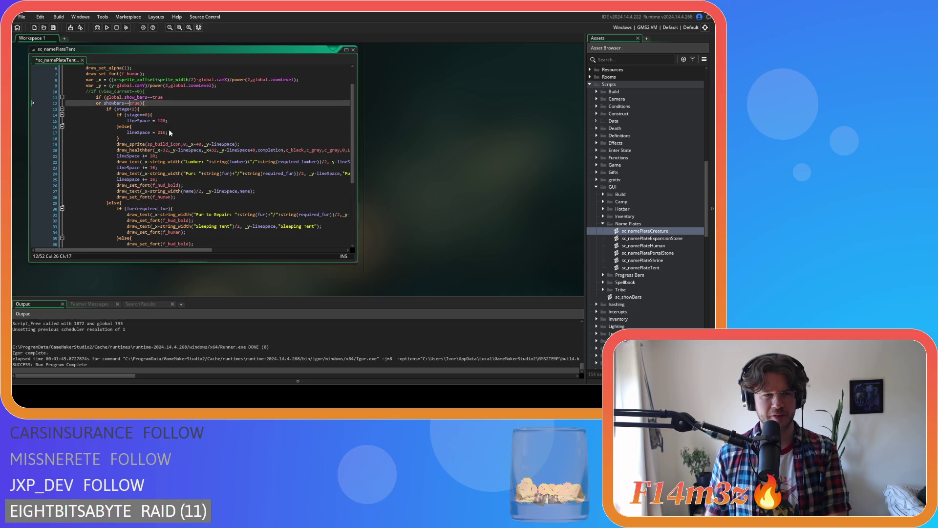
{"action": "left_click", "coordinate": [211, 109]}
Build and run the game with F5 to test the changes
{"action": "scroll", "scroll_direction": "down", "scroll_amount": 3}
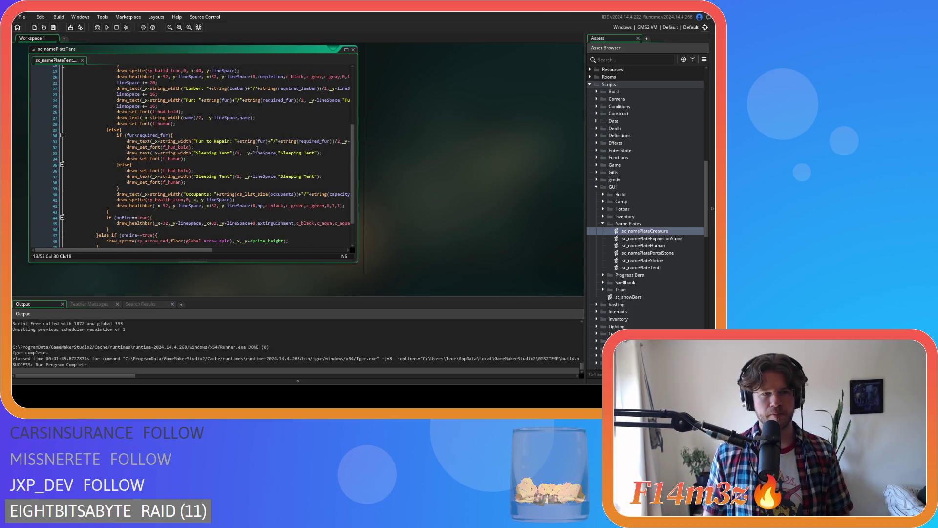
{"action": "scroll", "scroll_direction": "down", "scroll_amount": 3}
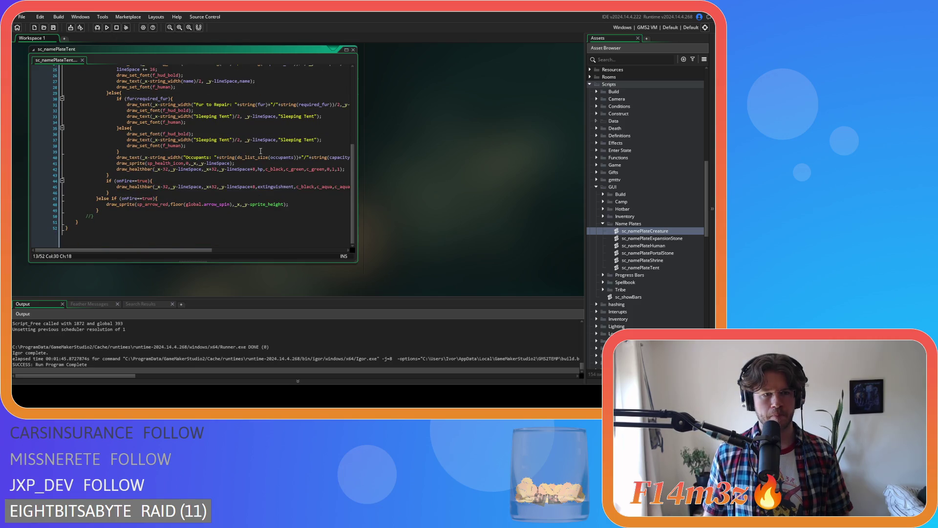
{"action": "key", "text": "F5"}
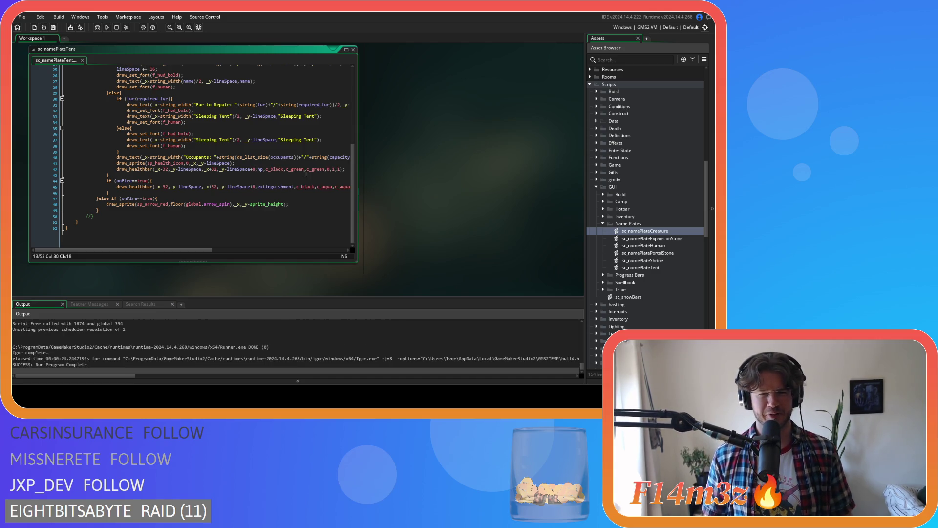
{"action": "scroll", "scroll_direction": "up", "scroll_amount": 3}
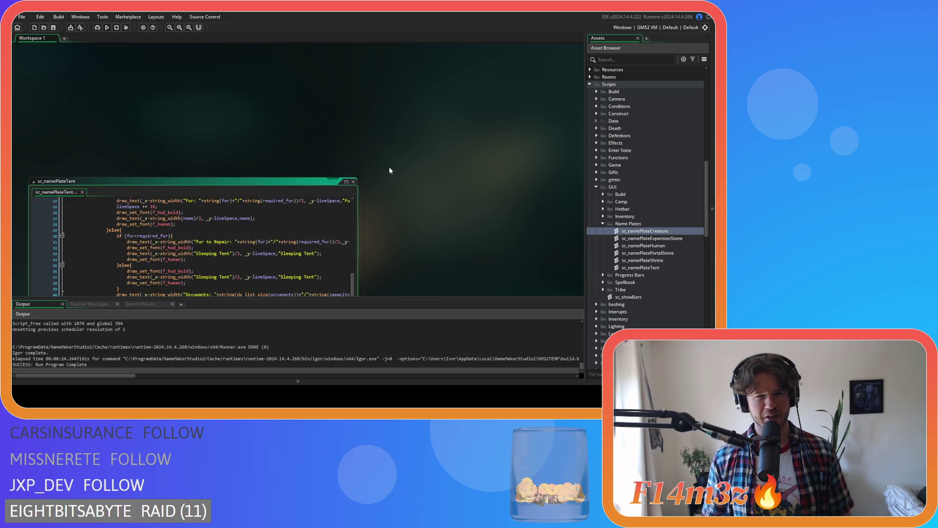
Open ob_gui's Draw GUI code from the Game objects folder and select the //tents comment
{"action": "scroll", "scroll_direction": "down", "scroll_amount": 3}
{"action": "scroll", "scroll_direction": "up", "scroll_amount": 3}
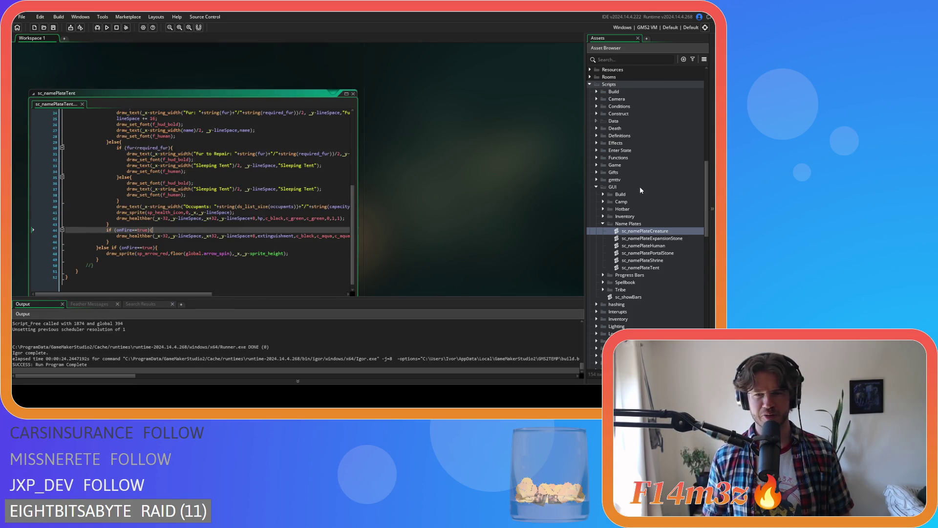
{"action": "scroll", "scroll_direction": "up", "scroll_amount": 3}
{"action": "scroll", "scroll_direction": "down", "scroll_amount": 3}
{"action": "left_click", "coordinate": [596, 231]}
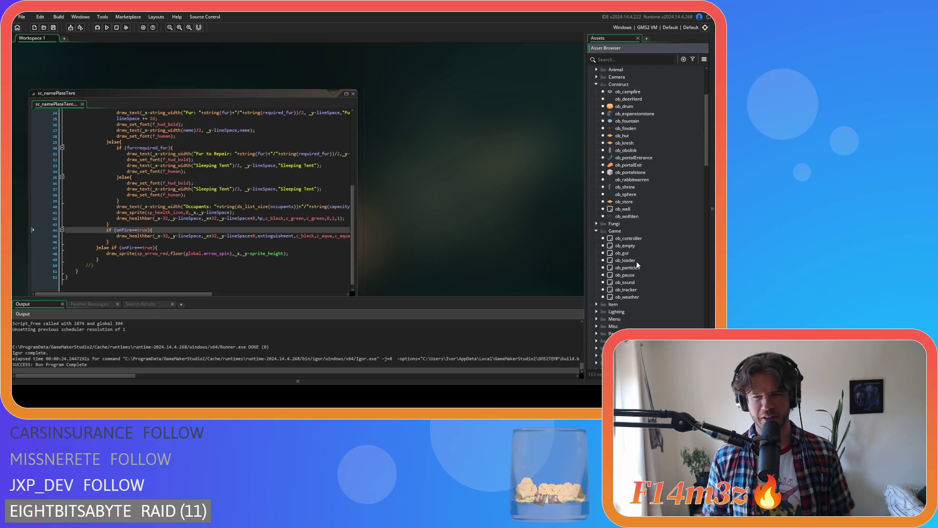
{"action": "double_click", "coordinate": [622, 253]}
{"action": "left_click", "coordinate": [309, 177]}
{"action": "left_click", "coordinate": [313, 158]}
Write with(ob_hut){ namePlateTent(id); } in place of the comment and save
{"action": "type", "text": "with"}
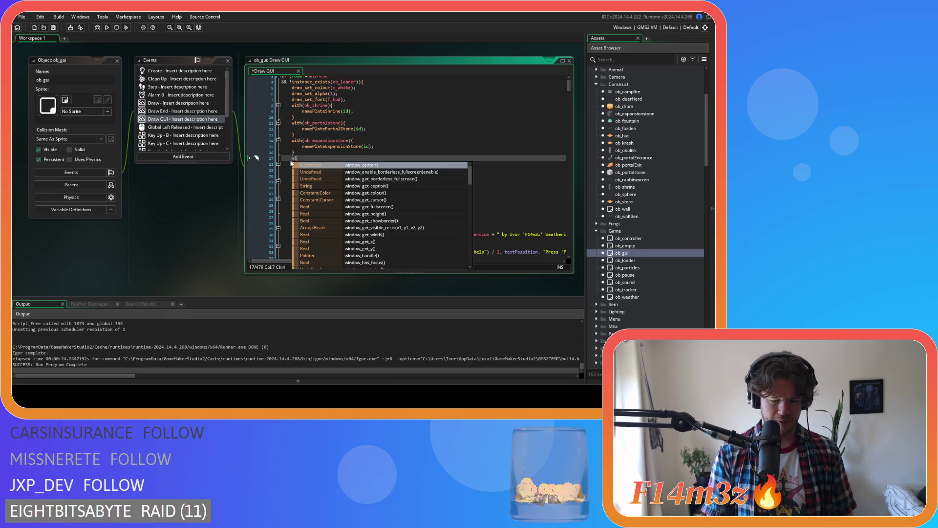
{"action": "type", "text": "("}
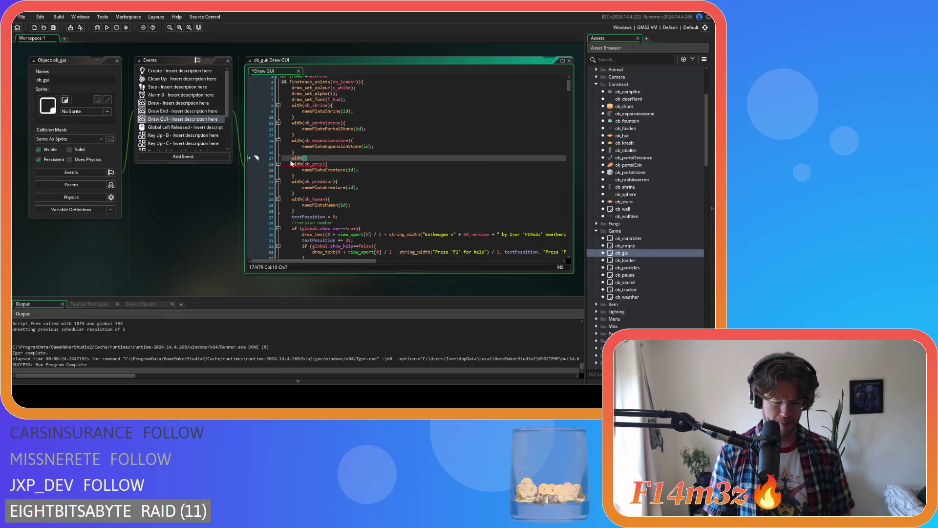
{"action": "type", "text": "ob_tent"}
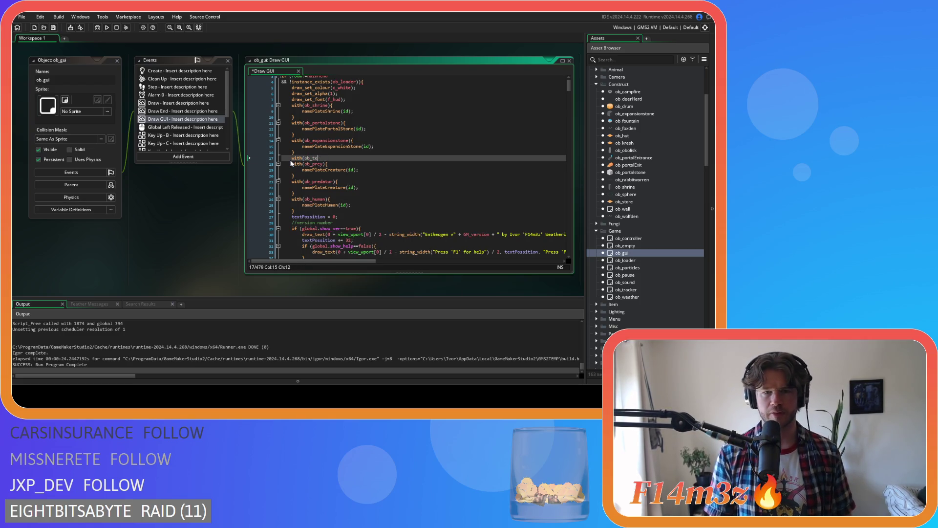
{"action": "key", "text": "BackSpace"}
{"action": "key", "text": "BackSpace"}
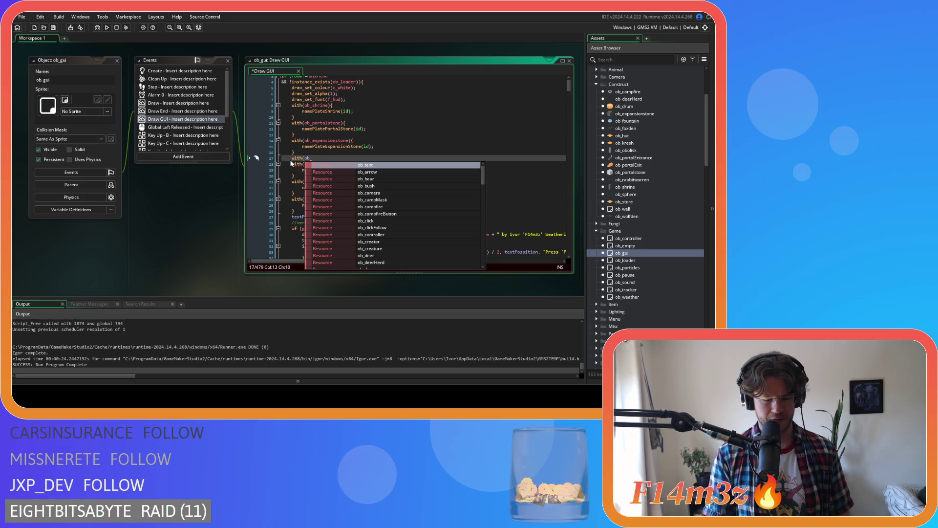
{"action": "type", "text": "hut){"}
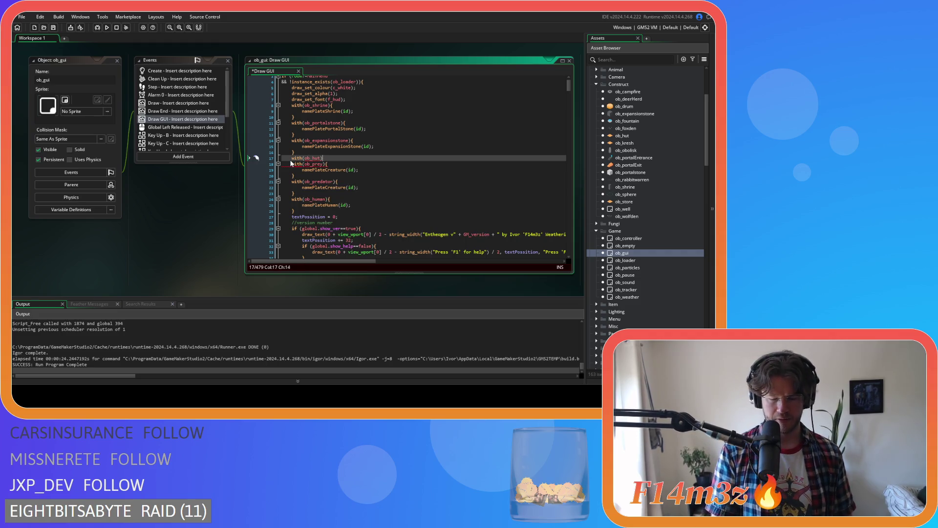
{"action": "key", "text": "Return"}
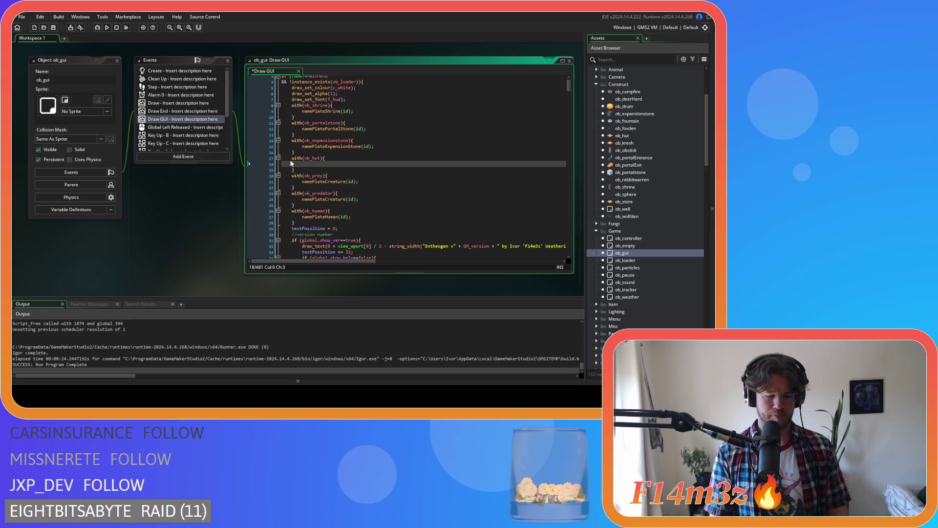
{"action": "type", "text": "namePla"}
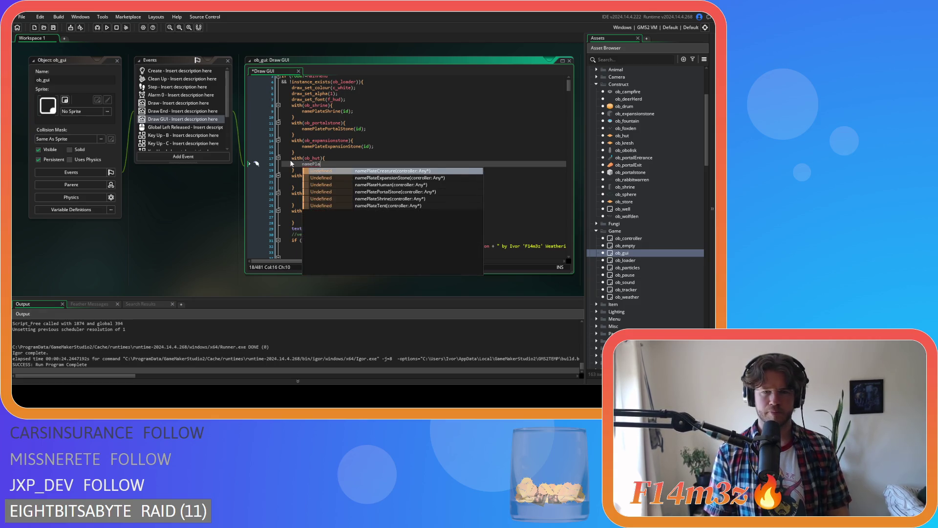
{"action": "key", "text": "Down"}
{"action": "key", "text": "Down"}
{"action": "key", "text": "Down"}
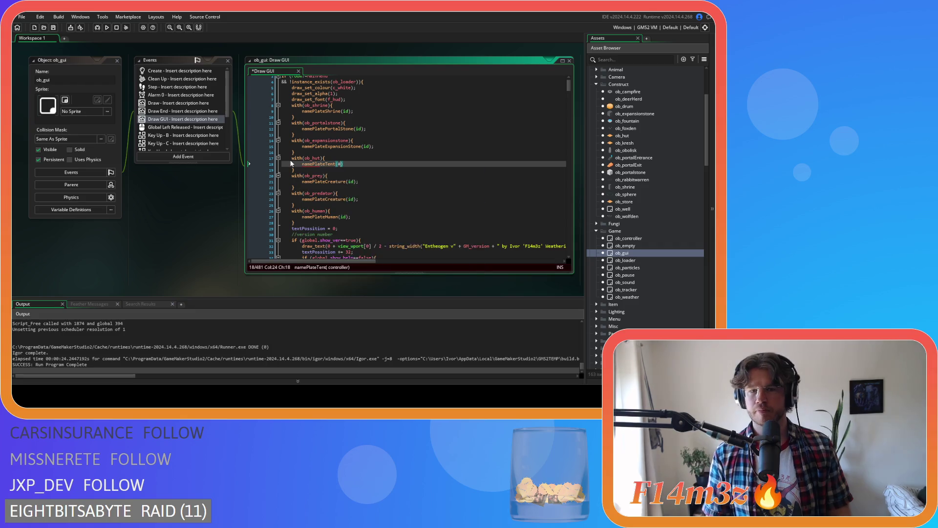
{"action": "key", "text": "Return"}
{"action": "key", "text": "BackSpace"}
{"action": "type", "text": "id)"}
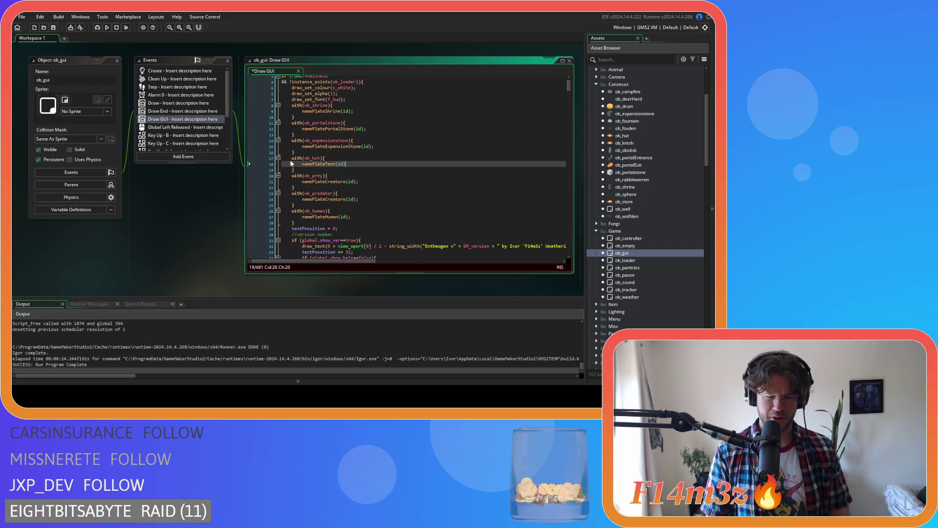
{"action": "key", "text": "ctrl+s"}
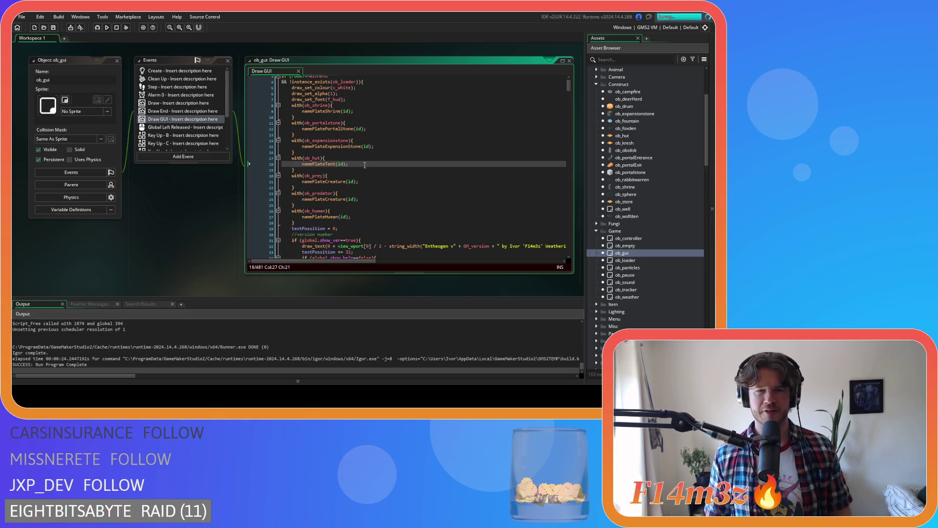
Build and run the game to test the tent name plates
{"action": "left_click", "coordinate": [122, 80]}
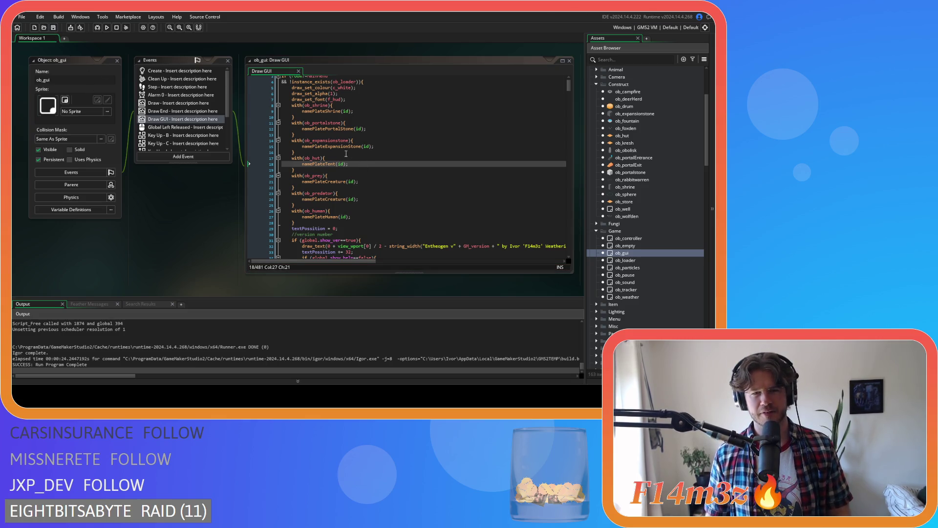
{"action": "left_click", "coordinate": [357, 166]}
{"action": "key", "text": "F5"}
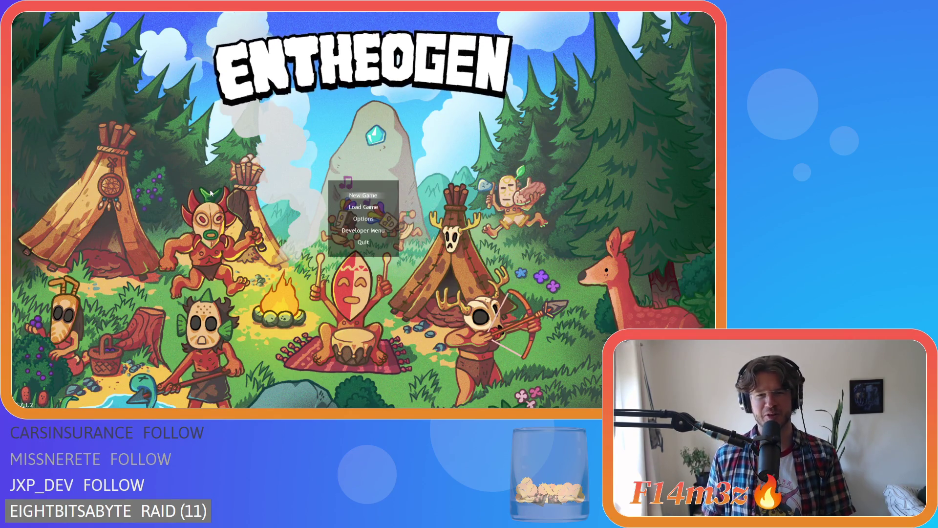
Load the saved game and pan and zoom around the settlement
{"action": "key", "text": "Down"}
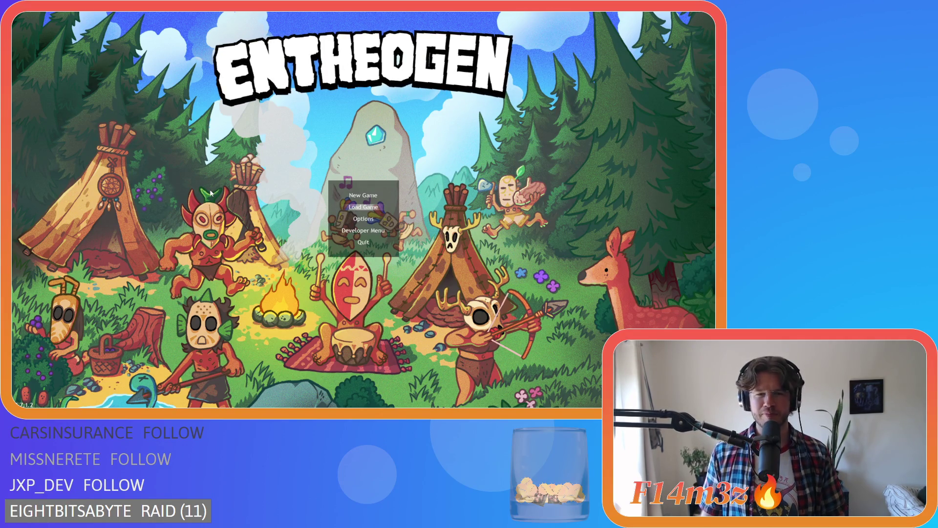
{"action": "key", "text": "Return"}
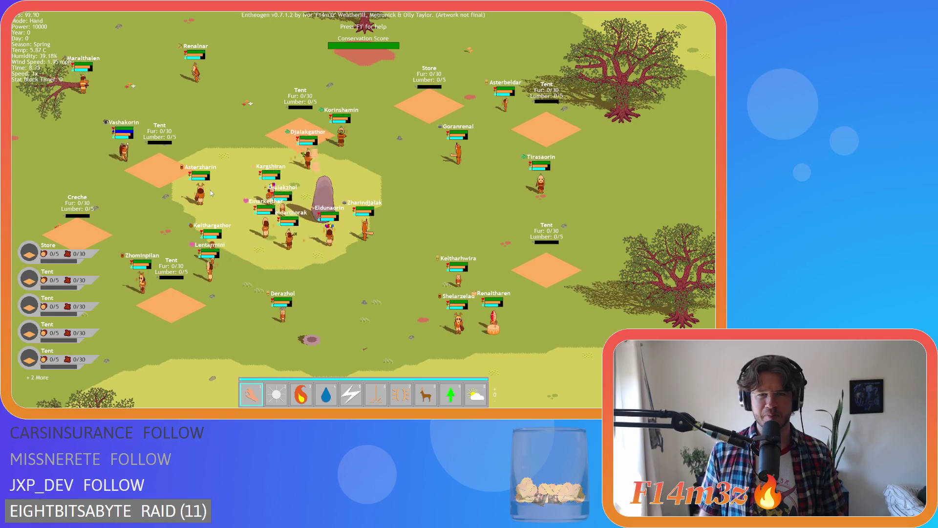
{"action": "scroll", "scroll_direction": "down", "scroll_amount": 3}
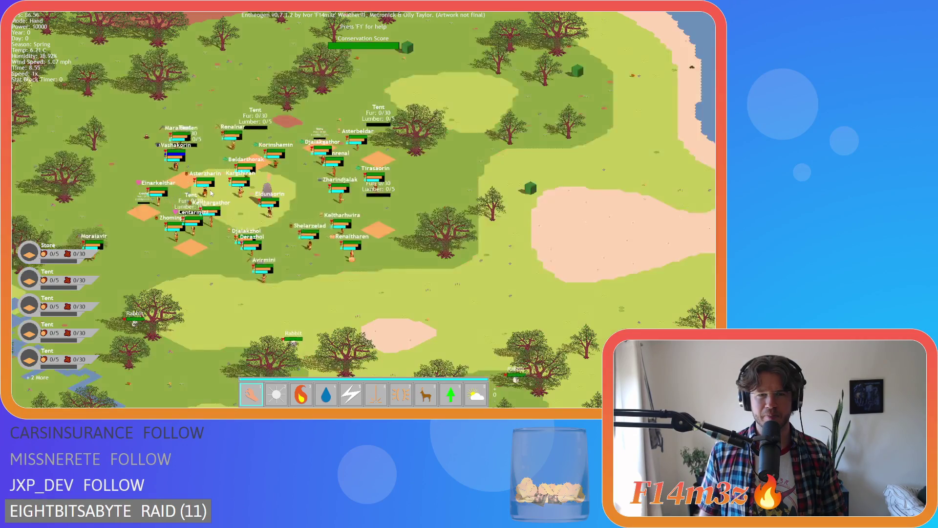
{"action": "scroll", "scroll_direction": "up", "scroll_amount": 3}
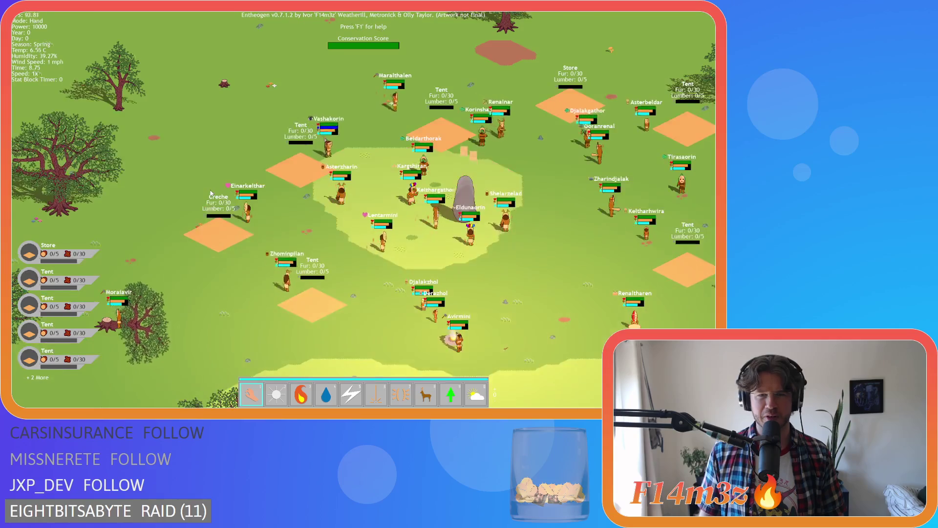
{"action": "key", "text": "d"}
{"action": "scroll", "scroll_direction": "up", "scroll_amount": 3}
{"action": "scroll", "scroll_direction": "down", "scroll_amount": 3}
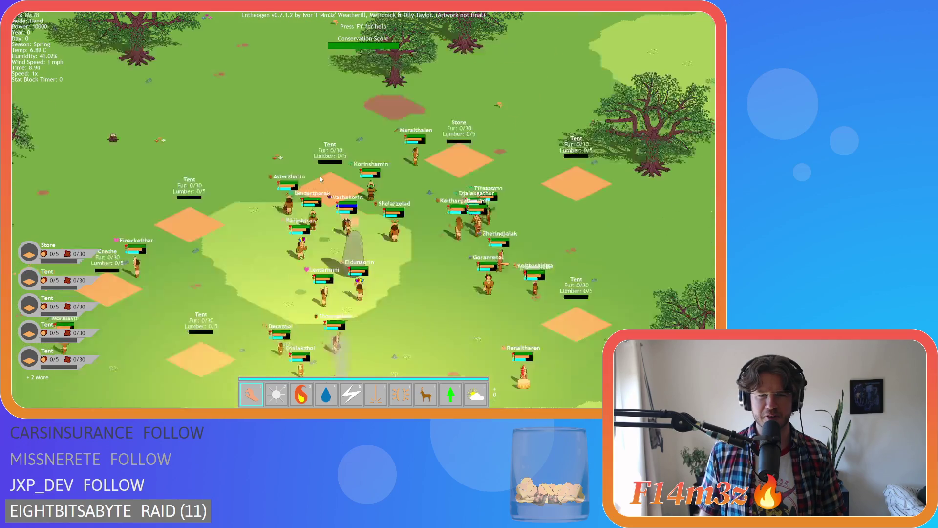
{"action": "scroll", "scroll_direction": "up", "scroll_amount": 3}
{"action": "scroll", "scroll_direction": "down", "scroll_amount": 3}
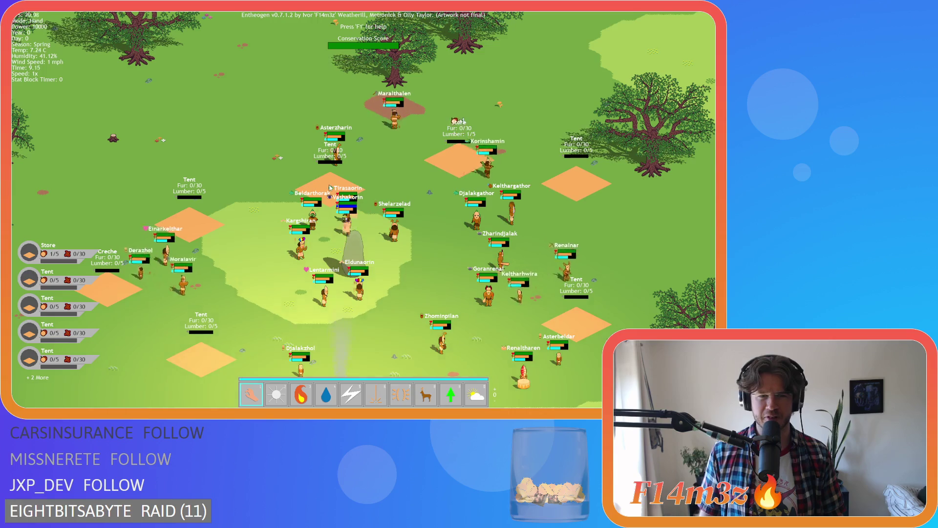
{"action": "scroll", "scroll_direction": "up", "scroll_amount": 3}
{"action": "scroll", "scroll_direction": "down", "scroll_amount": 3}
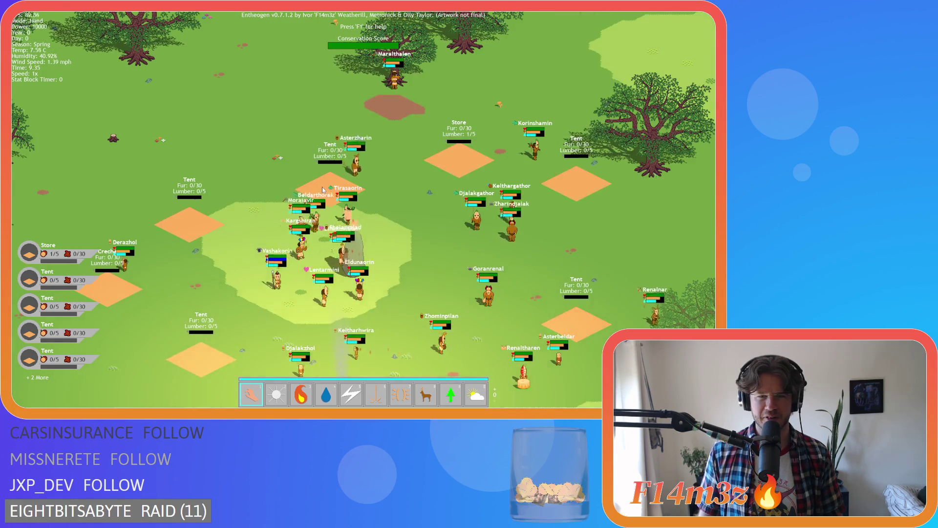
{"action": "scroll", "scroll_direction": "down", "scroll_amount": 3}
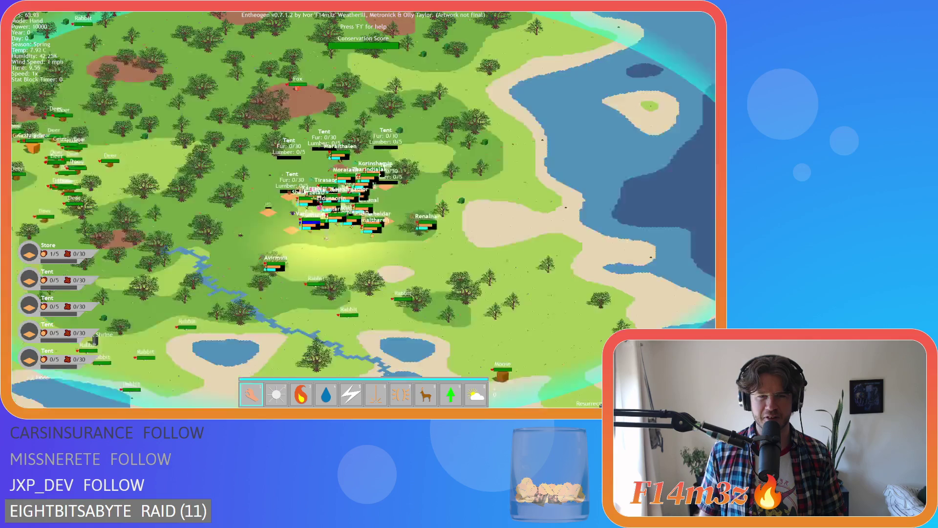
{"action": "scroll", "scroll_direction": "down", "scroll_amount": 3}
{"action": "scroll", "scroll_direction": "up", "scroll_amount": 3}
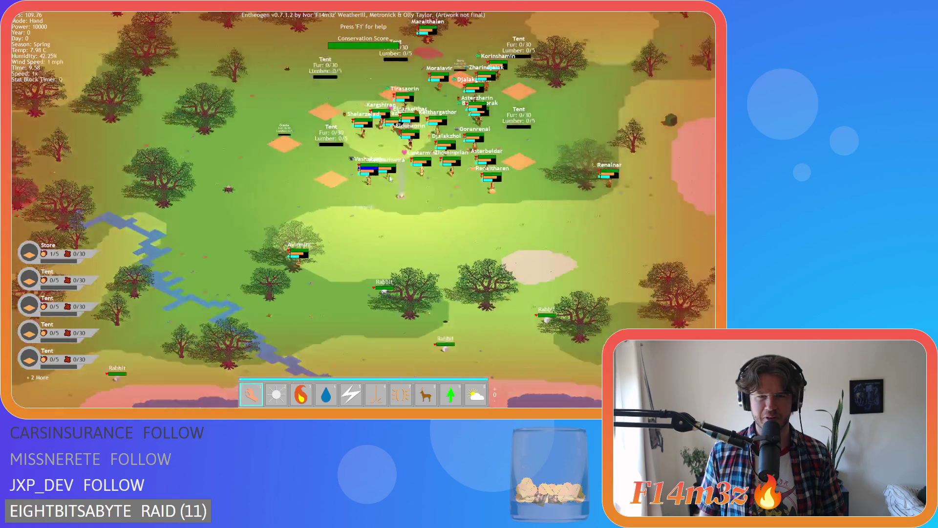
{"action": "scroll", "scroll_direction": "up", "scroll_amount": 3}
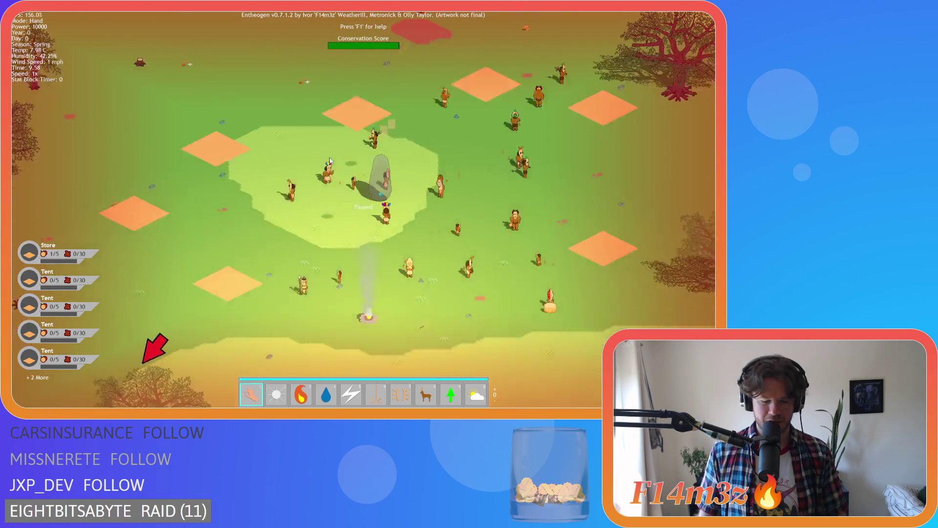
Show name plates over villagers and buildings with Alt and zoom to check them
{"action": "key", "text": "alt"}
{"action": "scroll", "scroll_direction": "down", "scroll_amount": 3}
{"action": "scroll", "scroll_direction": "up", "scroll_amount": 3}
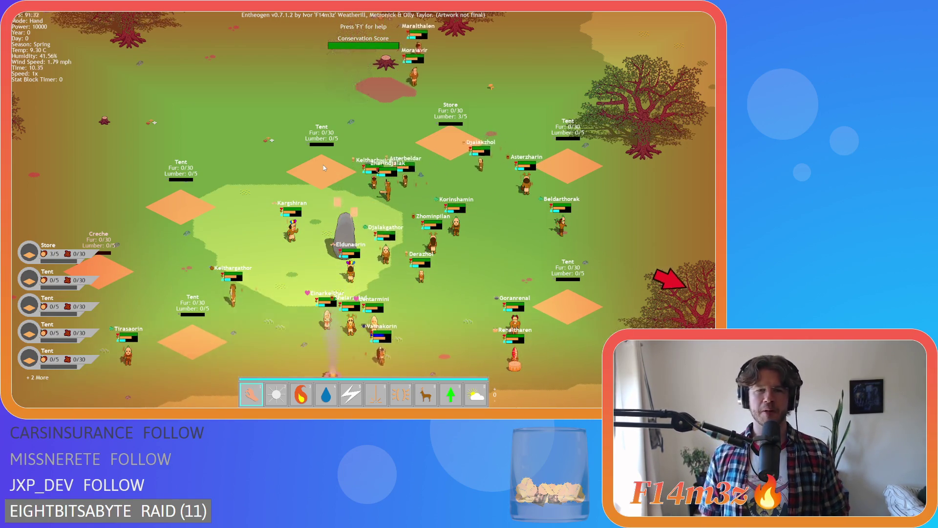
{"action": "scroll", "scroll_direction": "down", "scroll_amount": 3}
{"action": "scroll", "scroll_direction": "up", "scroll_amount": 3}
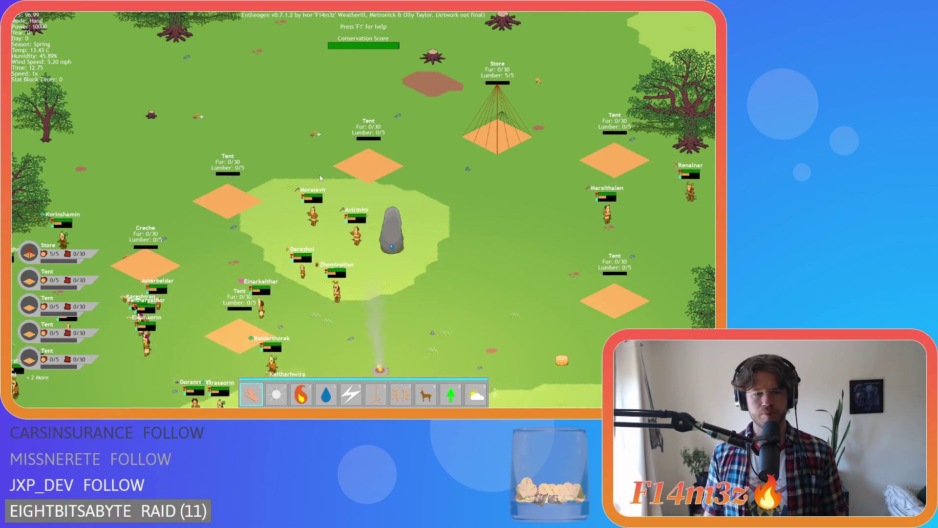
Pan and zoom across the camp checking the plates, then quit the game
{"action": "key", "text": "a"}
{"action": "key", "text": "s"}
{"action": "key", "text": "d"}
{"action": "key", "text": "w"}
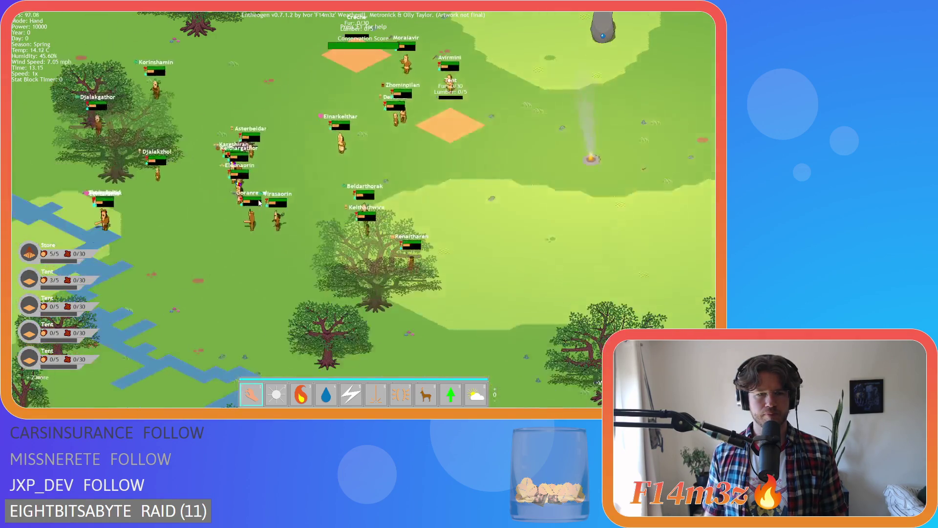
{"action": "scroll", "scroll_direction": "up", "scroll_amount": 3}
{"action": "scroll", "scroll_direction": "down", "scroll_amount": 3}
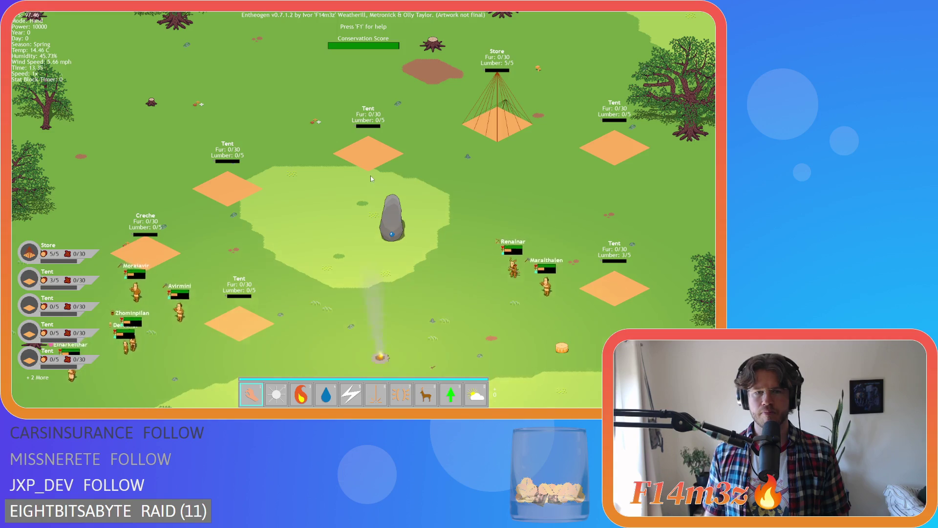
{"action": "scroll", "scroll_direction": "up", "scroll_amount": 3}
{"action": "scroll", "scroll_direction": "down", "scroll_amount": 3}
{"action": "scroll", "scroll_direction": "up", "scroll_amount": 3}
{"action": "scroll", "scroll_direction": "down", "scroll_amount": 3}
{"action": "scroll", "scroll_direction": "up", "scroll_amount": 3}
{"action": "scroll", "scroll_direction": "down", "scroll_amount": 3}
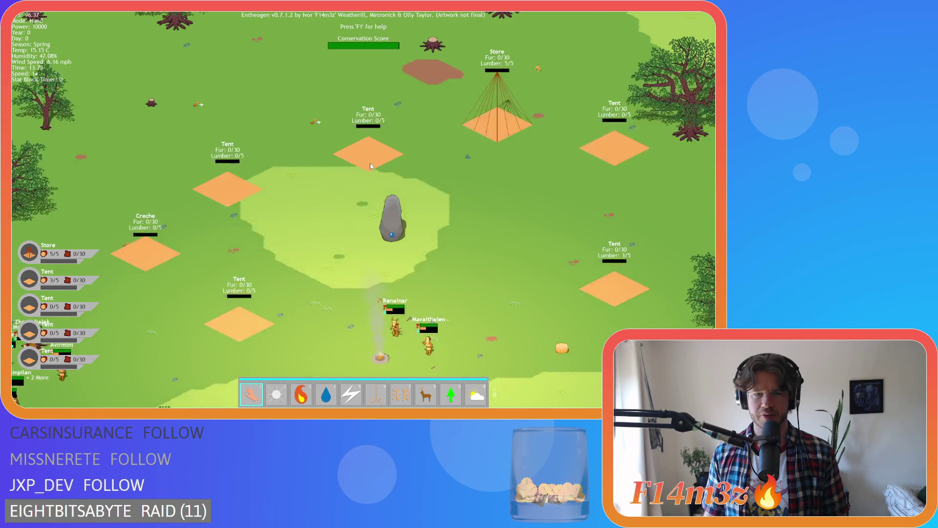
{"action": "scroll", "scroll_direction": "up", "scroll_amount": 3}
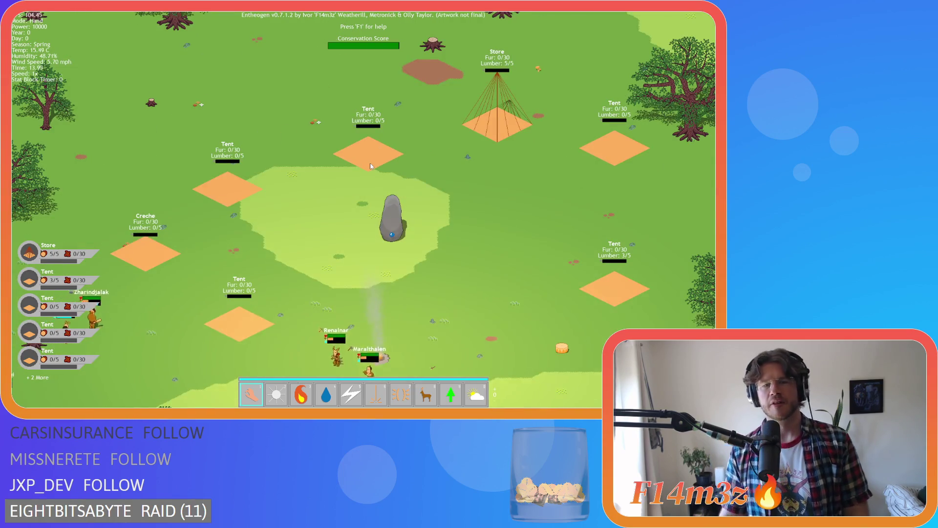
{"action": "key", "text": "Escape"}
{"action": "key", "text": "y"}
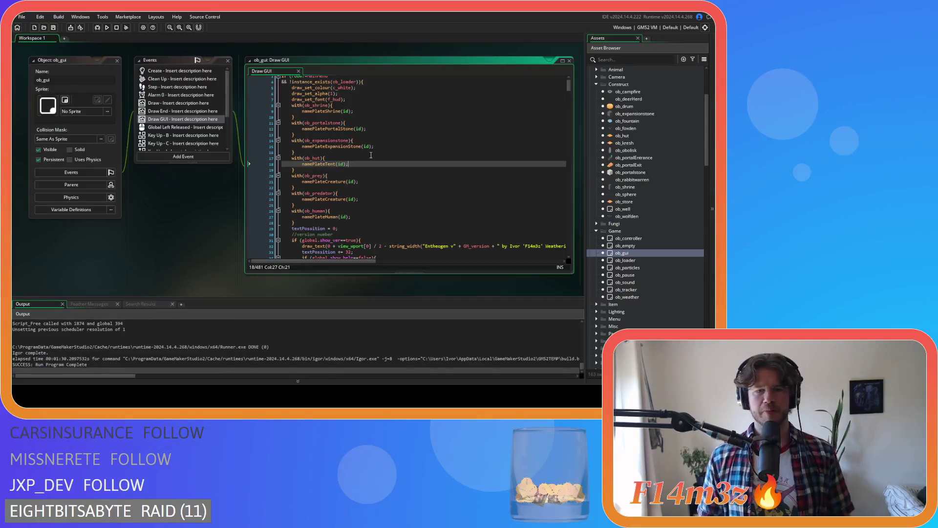
Cycle the open editors, reopen sc_namePlateTent, and go to its lineSpace = 120 line
{"action": "key", "text": "ctrl+Tab"}
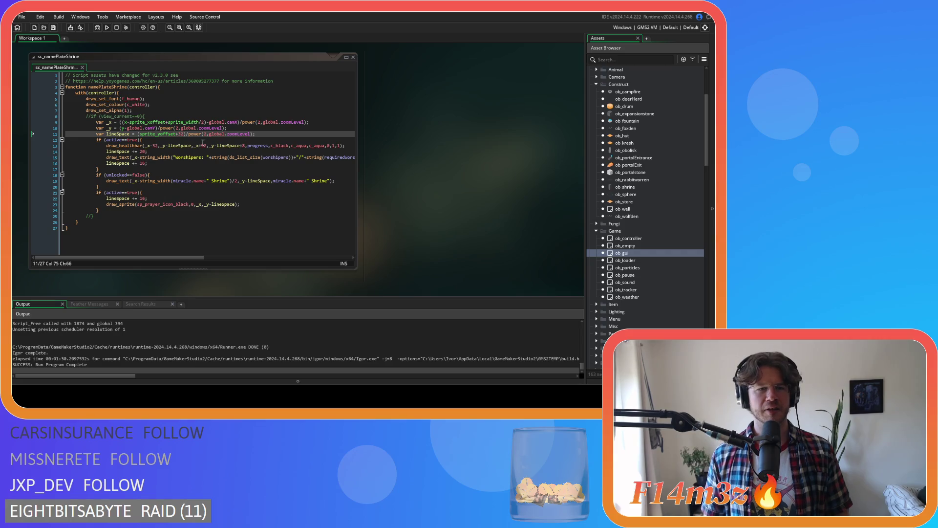
{"action": "key", "text": "ctrl+Tab"}
{"action": "key", "text": "ctrl+Tab"}
{"action": "key", "text": "ctrl+Tab"}
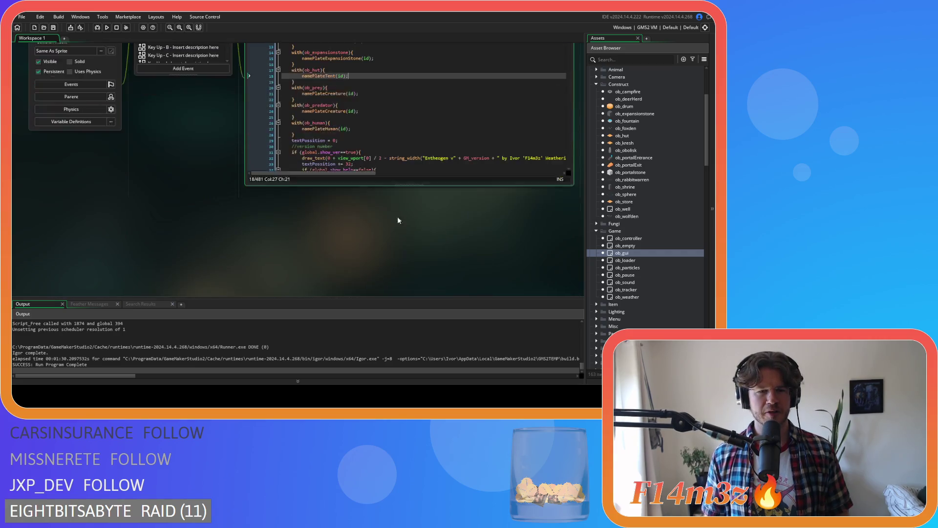
{"action": "key", "text": "ctrl+Tab"}
{"action": "key", "text": "ctrl+Tab"}
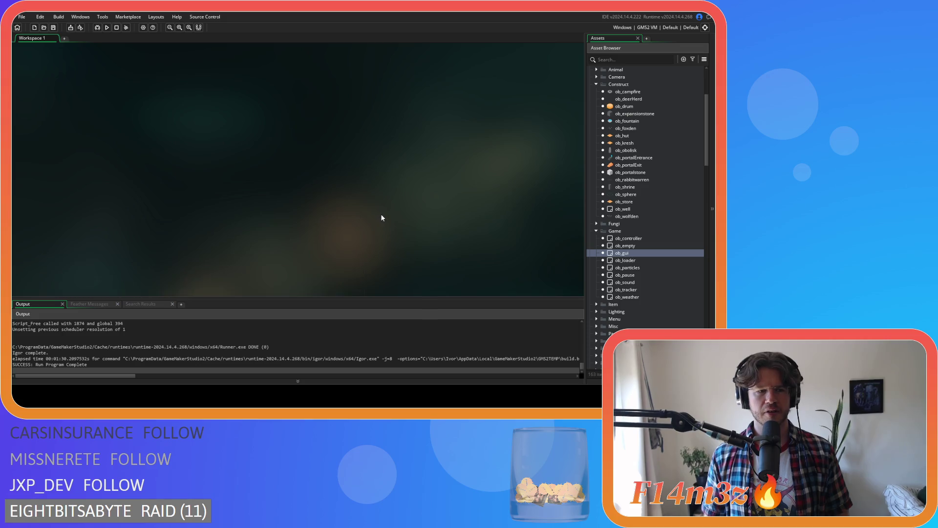
{"action": "key", "text": "ctrl+Tab"}
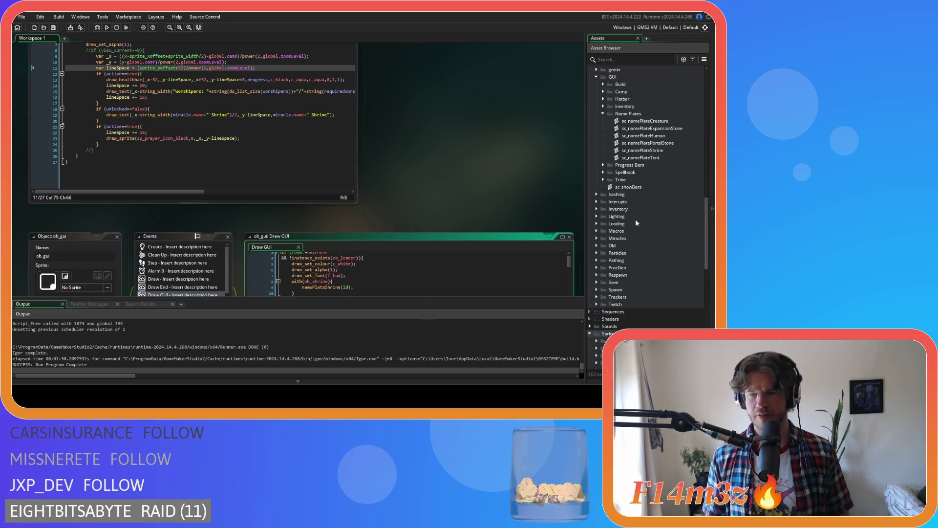
{"action": "double_click", "coordinate": [640, 158]}
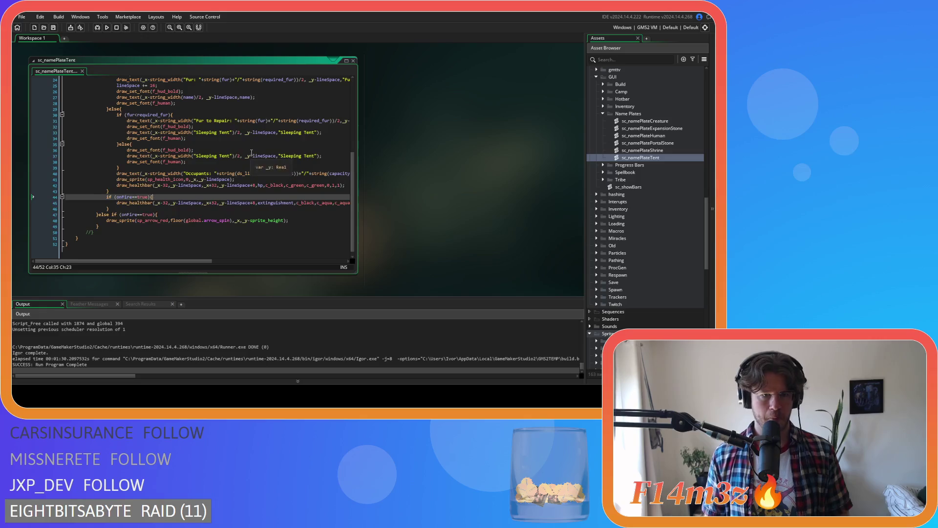
{"action": "scroll", "scroll_direction": "up", "scroll_amount": 3}
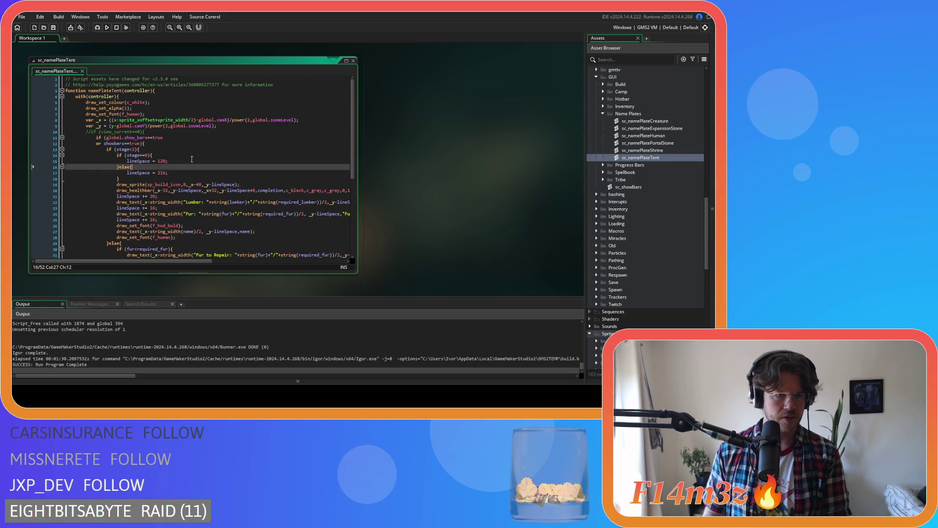
{"action": "left_click", "coordinate": [208, 162]}
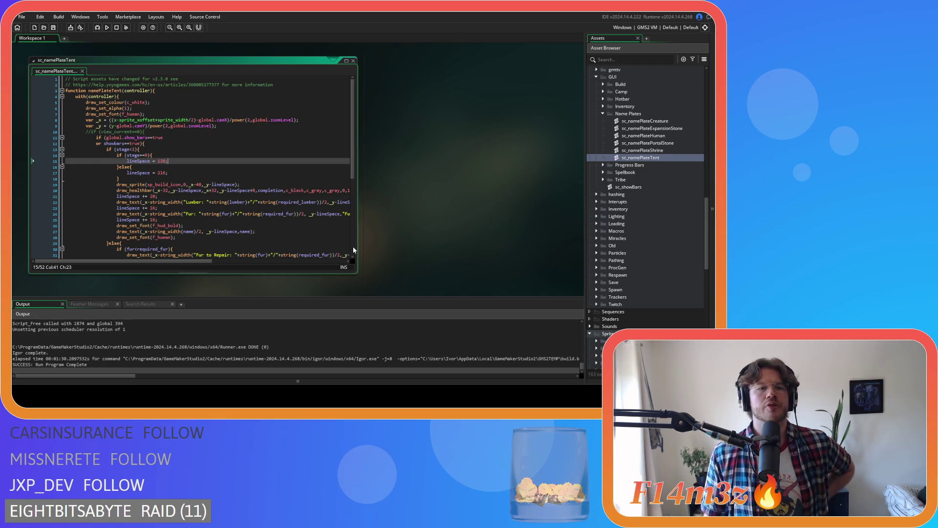
{"action": "scroll", "scroll_direction": "up", "scroll_amount": 3}
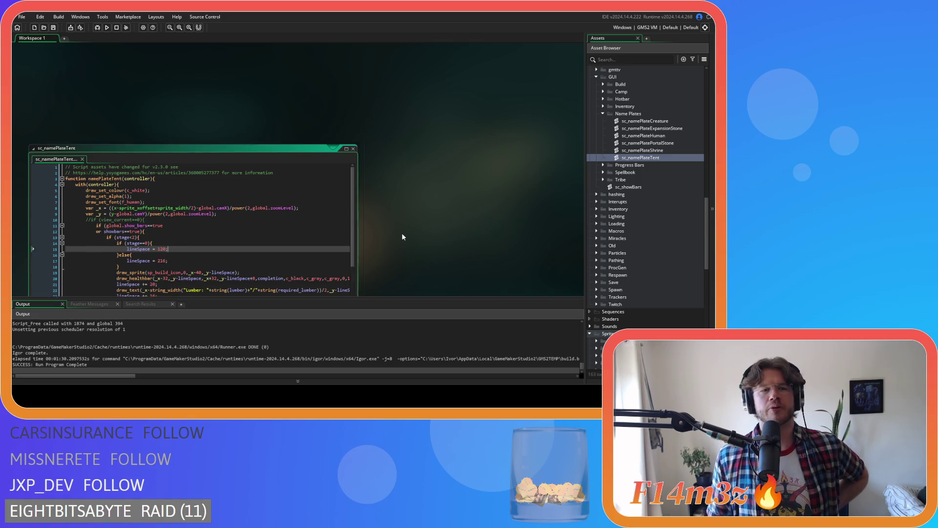
{"action": "scroll", "scroll_direction": "down", "scroll_amount": 3}
{"action": "scroll", "scroll_direction": "up", "scroll_amount": 3}
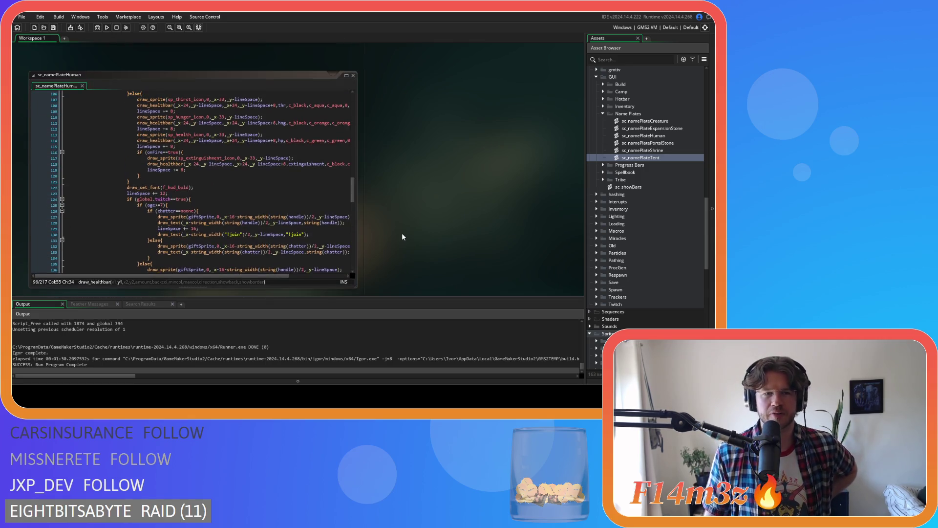
{"action": "scroll", "scroll_direction": "down", "scroll_amount": 3}
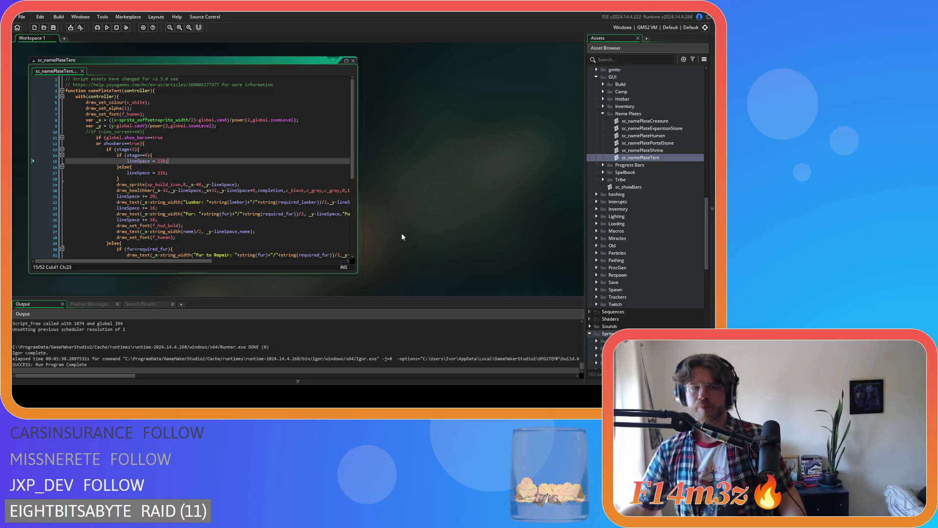
{"action": "scroll", "scroll_direction": "up", "scroll_amount": 3}
{"action": "scroll", "scroll_direction": "down", "scroll_amount": 3}
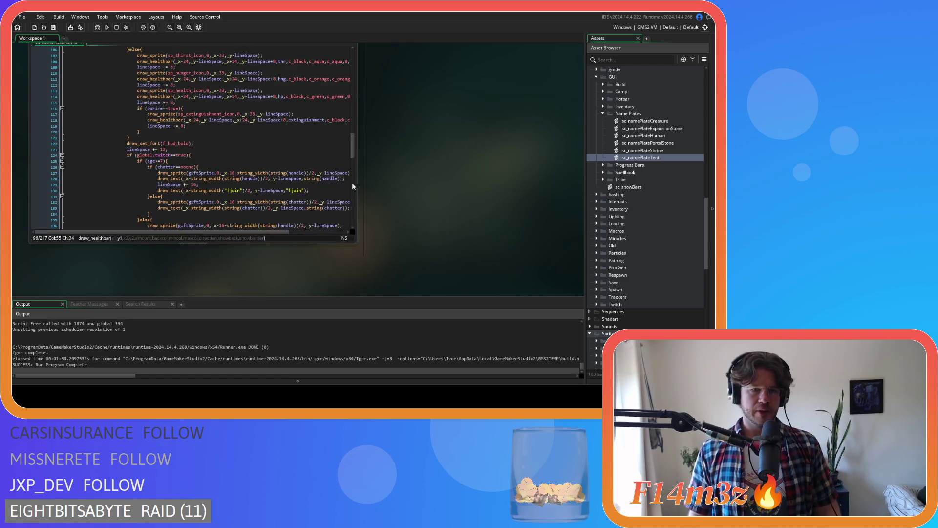
{"action": "scroll", "scroll_direction": "up", "scroll_amount": 3}
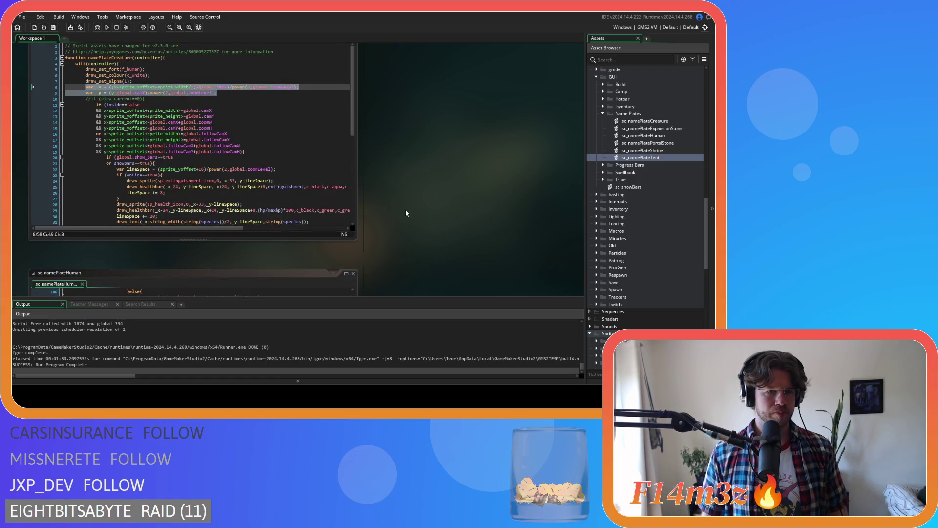
{"action": "scroll", "scroll_direction": "up", "scroll_amount": 3}
{"action": "left_click", "coordinate": [271, 168]}
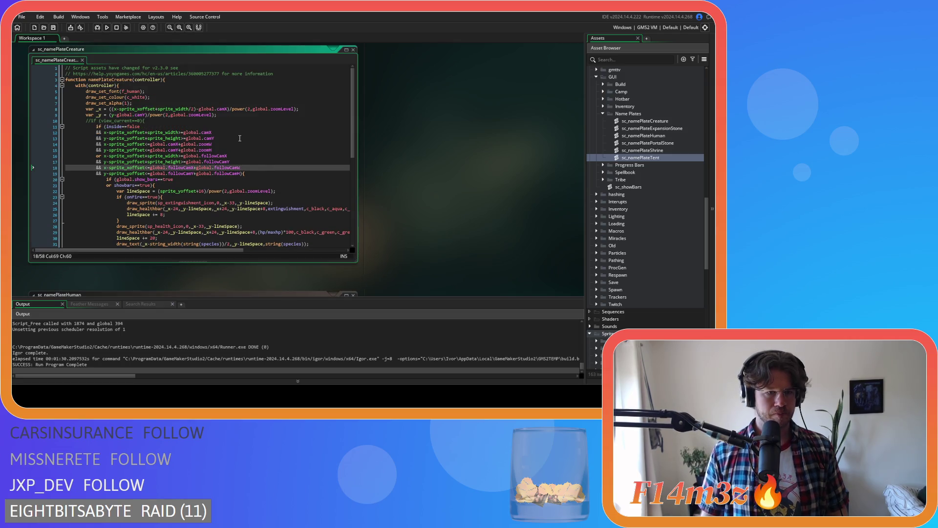
{"action": "scroll", "scroll_direction": "down", "scroll_amount": 3}
{"action": "left_click_drag", "start_coordinate": [276, 167], "coordinate": [129, 172]}
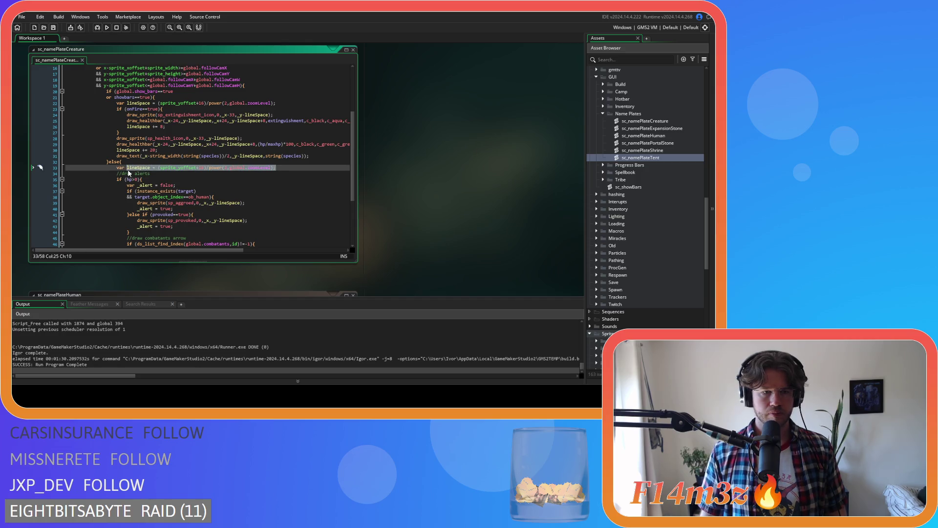
{"action": "scroll", "scroll_direction": "down", "scroll_amount": 3}
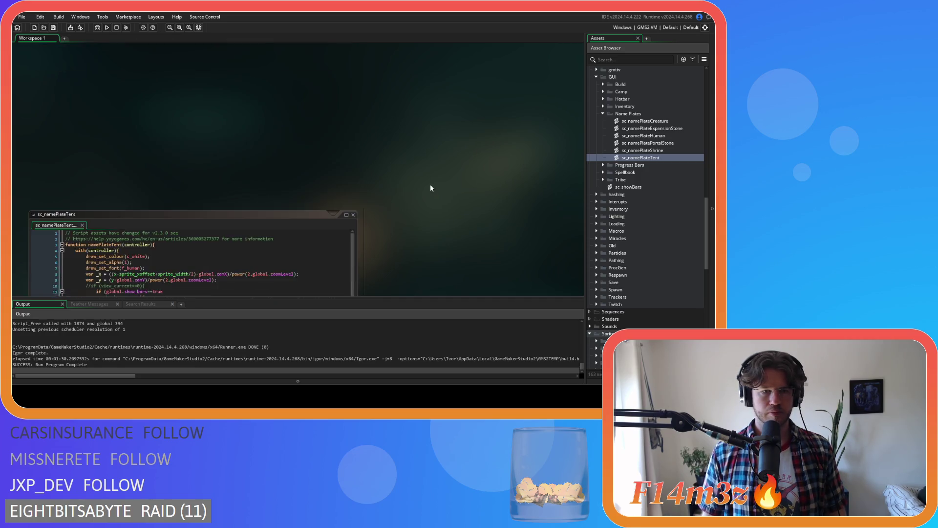
{"action": "scroll", "scroll_direction": "down", "scroll_amount": 3}
{"action": "left_click", "coordinate": [170, 161]}
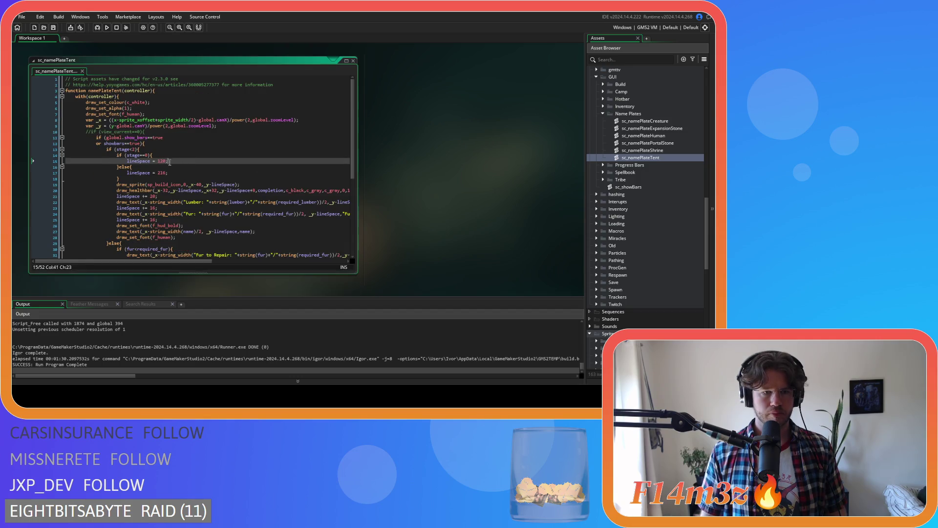
Replace the if(stage==0) lineSpace block with the copied power(2,global.zoomLevel) line and run
{"action": "left_click", "coordinate": [133, 178]}
{"action": "key", "text": "shift+Up"}
{"action": "key", "text": "shift+Up"}
{"action": "key", "text": "shift+Up"}
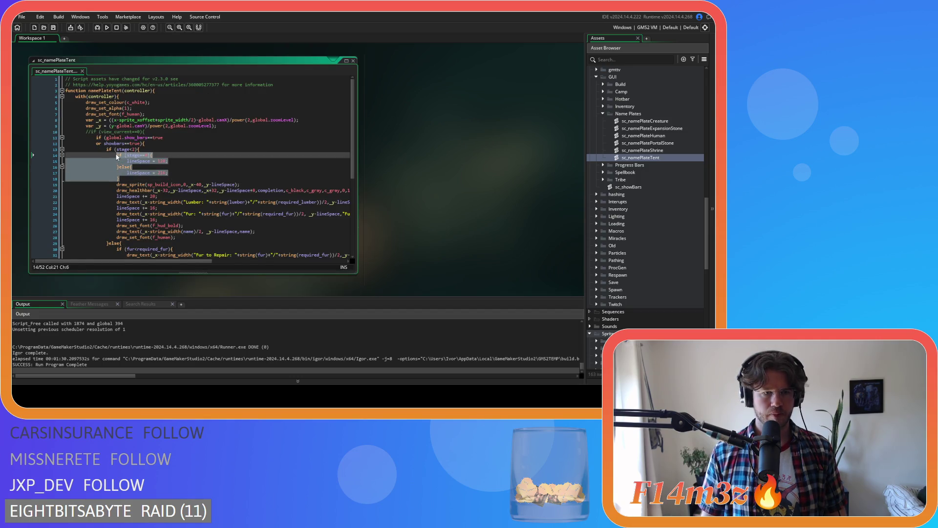
{"action": "key", "text": "ctrl+v"}
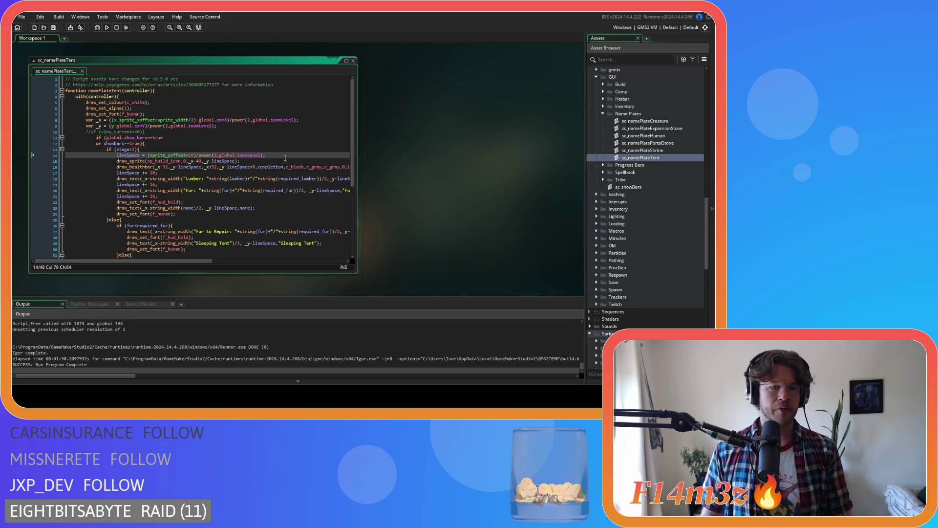
{"action": "key", "text": "F5"}
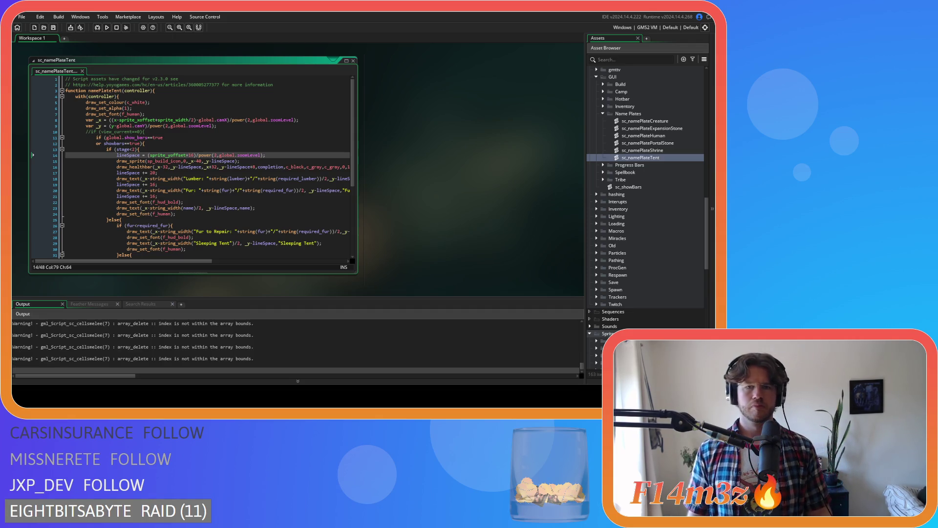
Zoom in and out repeatedly to check the tent plate spacing at each zoom level
{"action": "scroll", "scroll_direction": "down", "scroll_amount": 3}
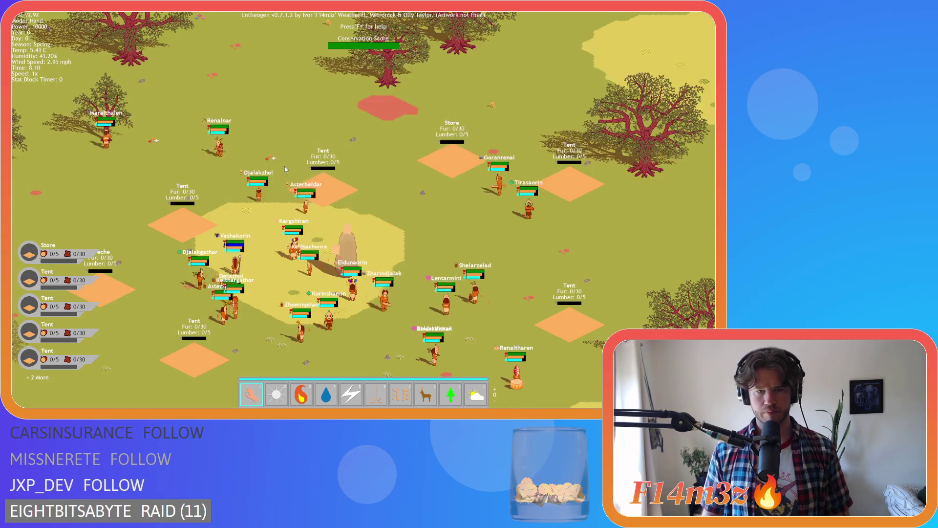
{"action": "scroll", "scroll_direction": "up", "scroll_amount": 3}
{"action": "scroll", "scroll_direction": "down", "scroll_amount": 3}
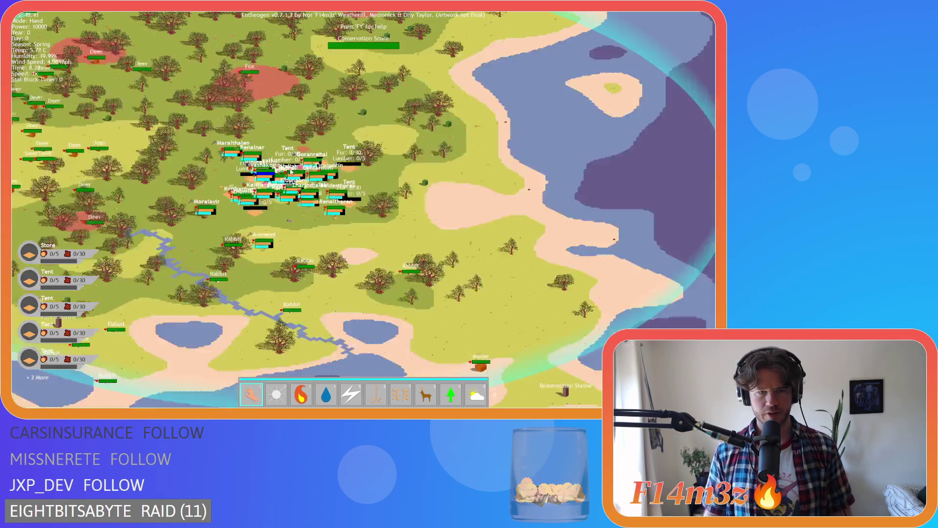
{"action": "scroll", "scroll_direction": "up", "scroll_amount": 3}
{"action": "scroll", "scroll_direction": "down", "scroll_amount": 3}
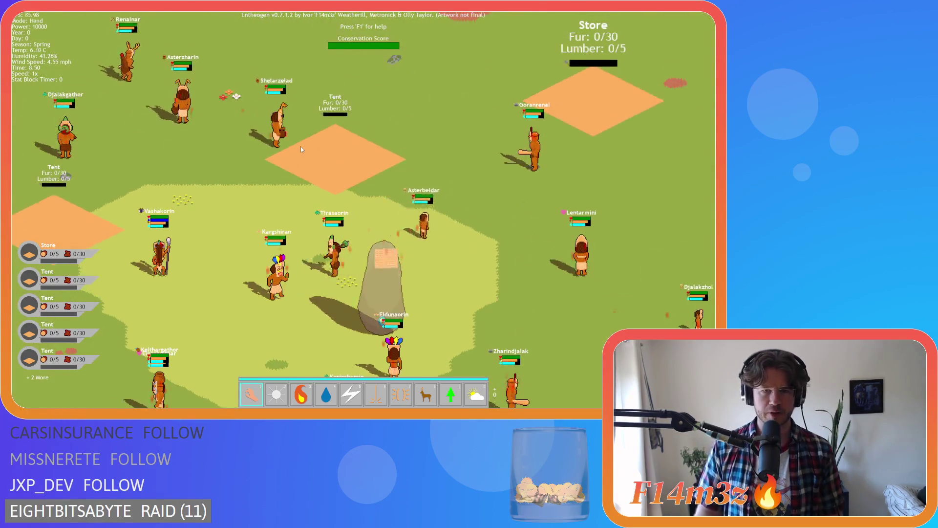
{"action": "scroll", "scroll_direction": "up", "scroll_amount": 3}
{"action": "scroll", "scroll_direction": "down", "scroll_amount": 3}
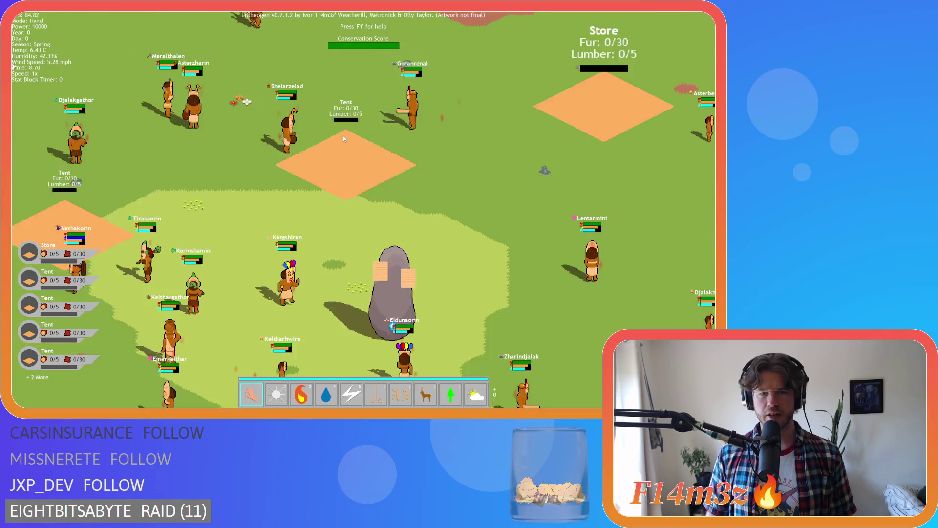
{"action": "scroll", "scroll_direction": "down", "scroll_amount": 3}
{"action": "scroll", "scroll_direction": "up", "scroll_amount": 3}
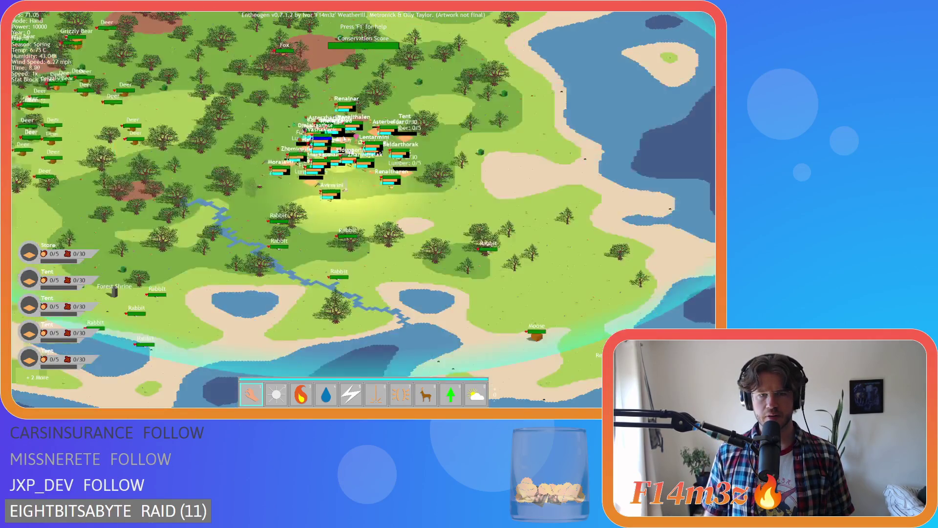
{"action": "scroll", "scroll_direction": "down", "scroll_amount": 3}
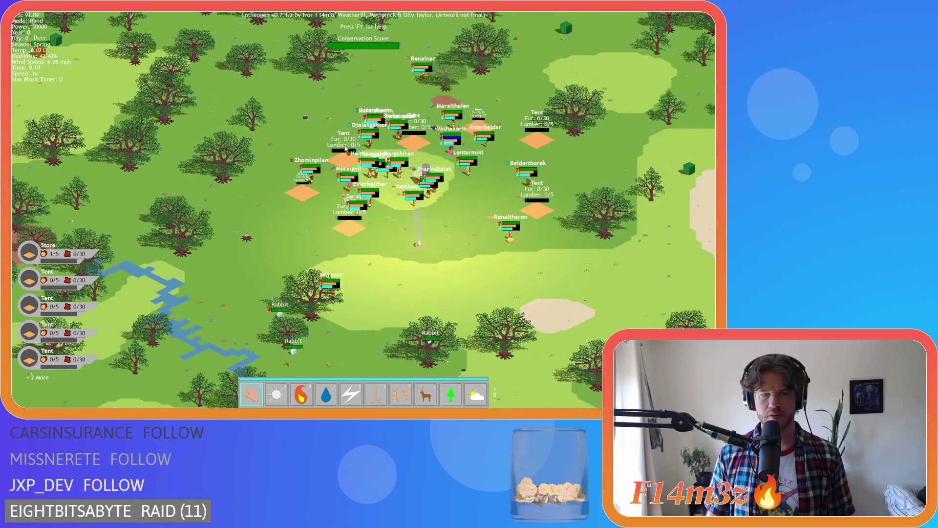
{"action": "scroll", "scroll_direction": "down", "scroll_amount": 3}
{"action": "scroll", "scroll_direction": "up", "scroll_amount": 3}
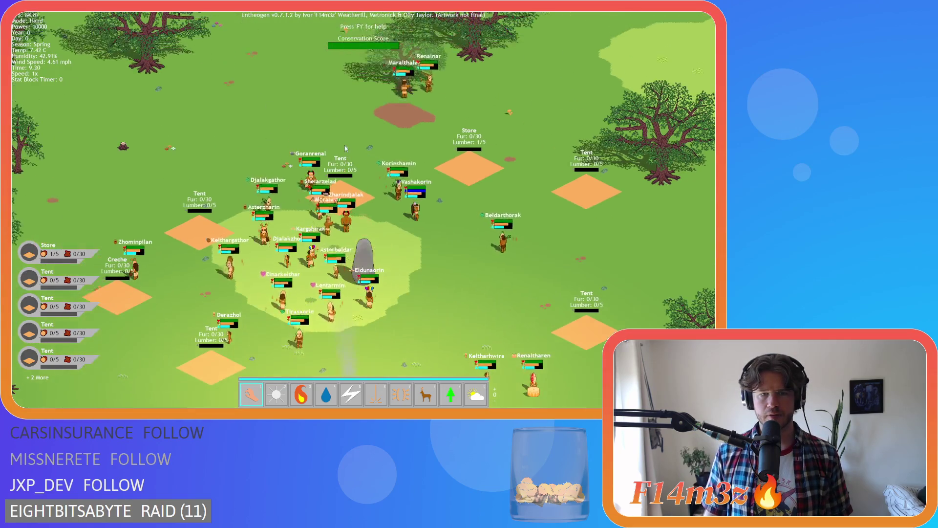
Pan the view between the camp and woodland, and toggle the tribe overview
{"action": "key", "text": "s"}
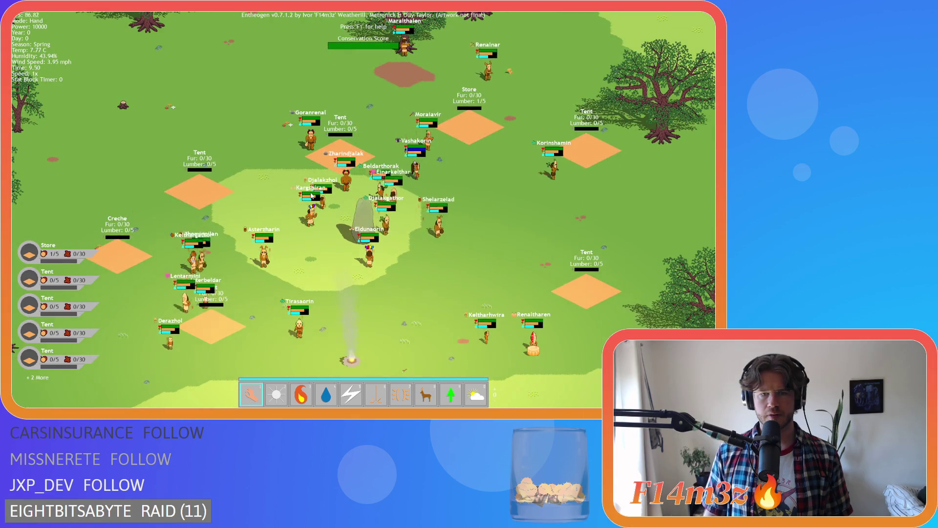
{"action": "key", "text": "space"}
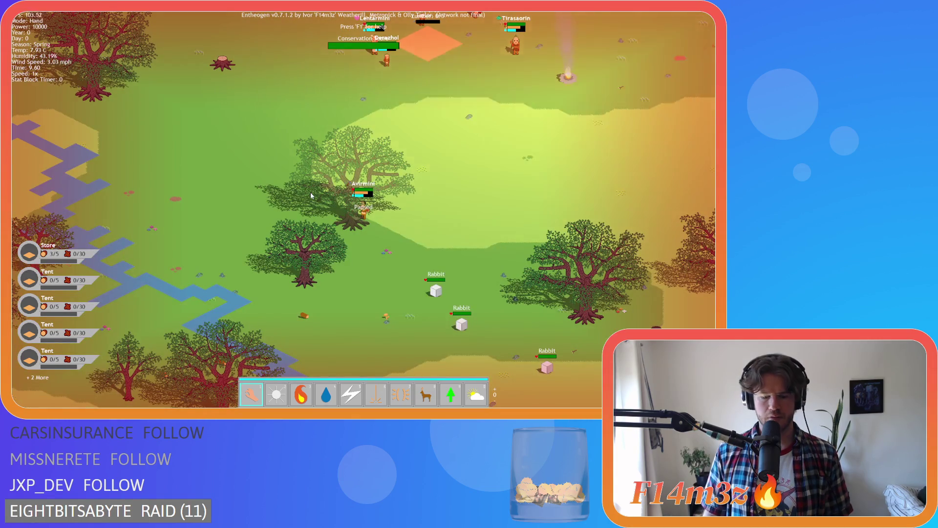
{"action": "key", "text": "w"}
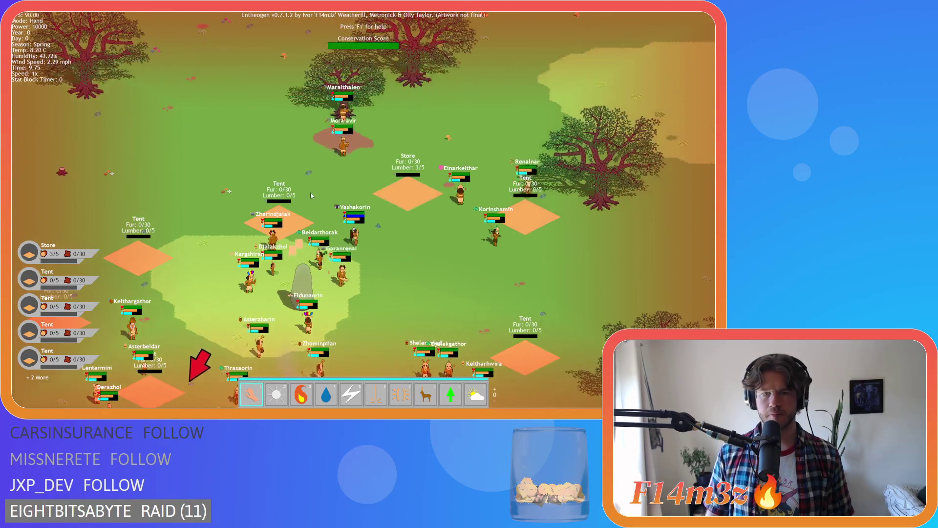
{"action": "key", "text": "space"}
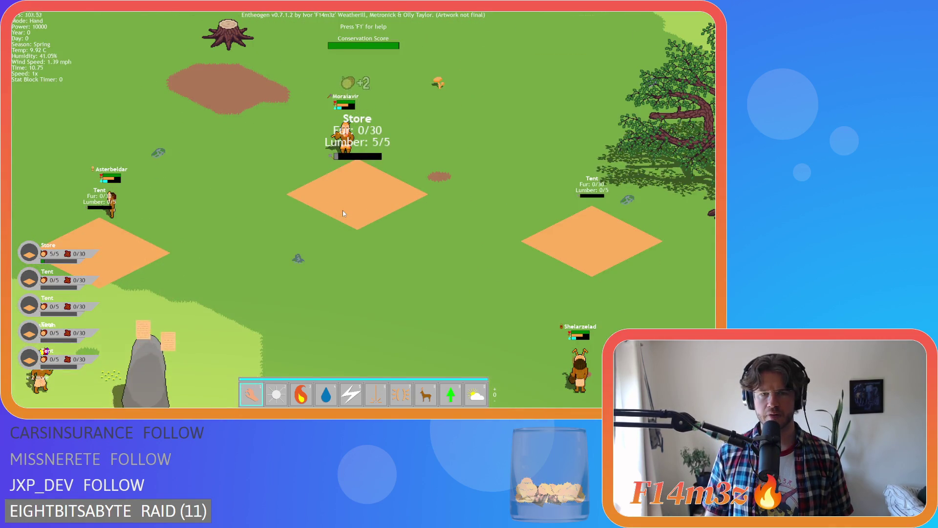
{"action": "key", "text": "F1"}
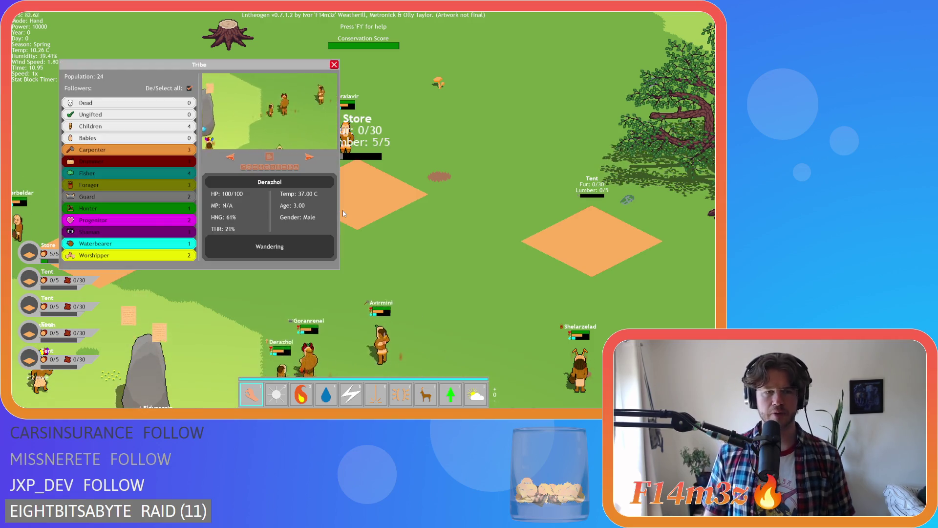
{"action": "key", "text": "F1"}
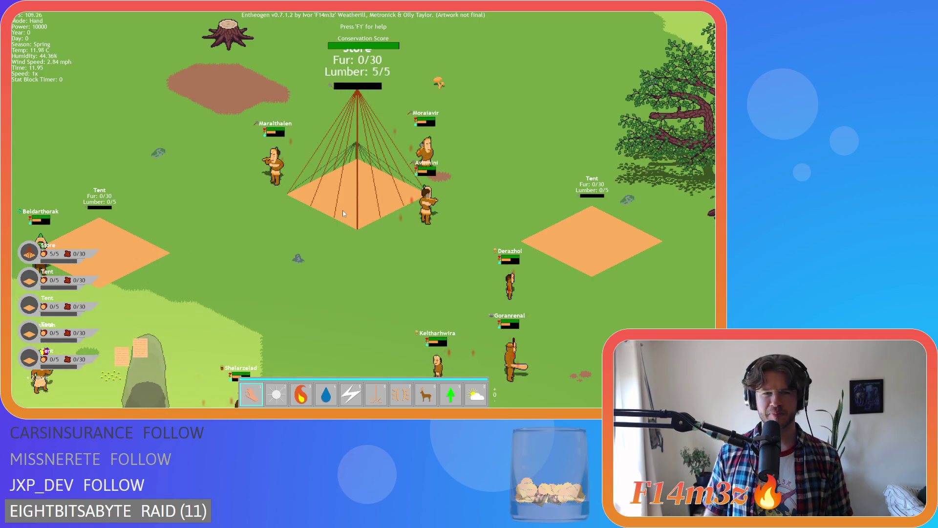
Move the view over the Store and zoom to check its Fur and Lumber plate
{"action": "key", "text": "Up"}
{"action": "key", "text": "Left"}
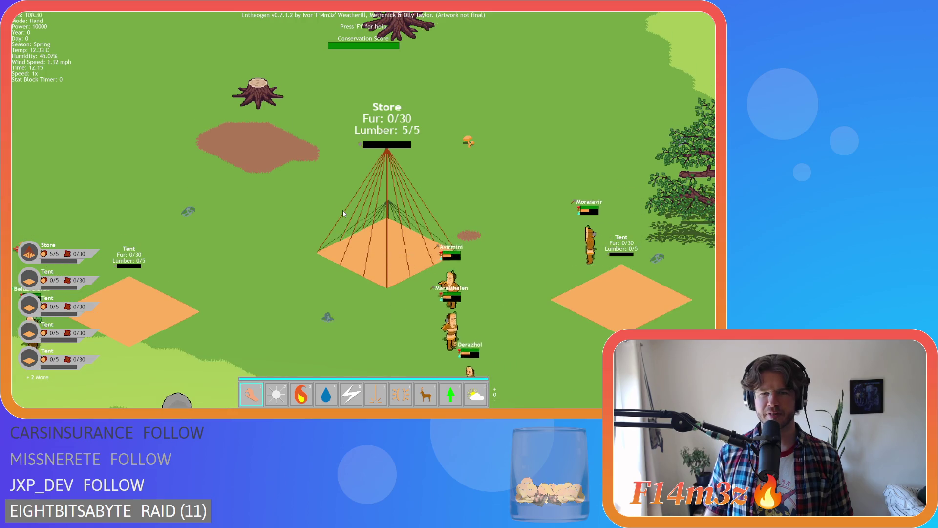
{"action": "key", "text": "Right"}
{"action": "scroll", "scroll_direction": "down", "scroll_amount": 3}
{"action": "scroll", "scroll_direction": "up", "scroll_amount": 3}
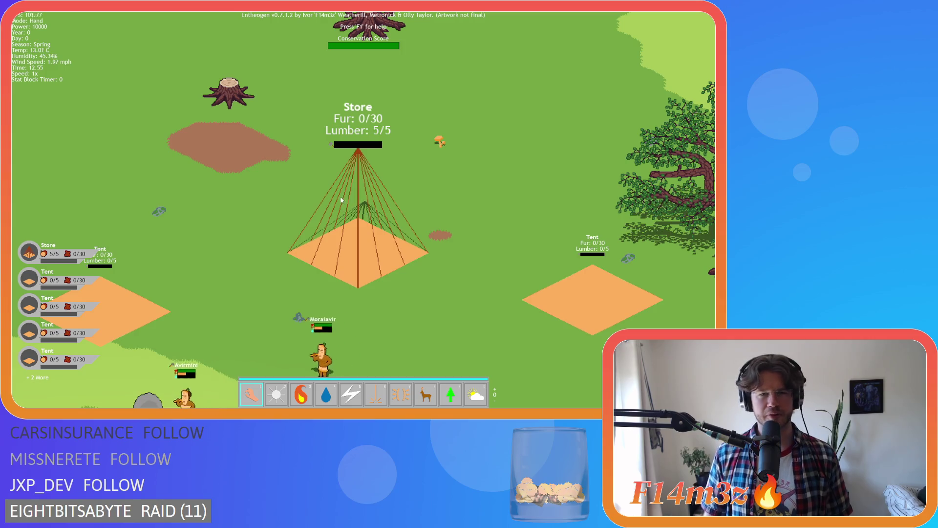
{"action": "scroll", "scroll_direction": "down", "scroll_amount": 3}
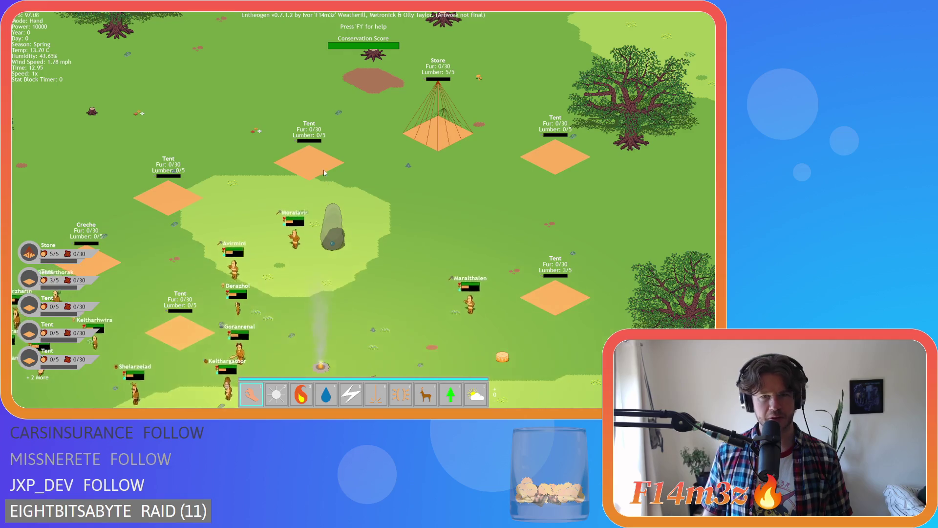
Zoom and pan around the camp to survey the lower-left tents
{"action": "scroll", "scroll_direction": "up", "scroll_amount": 3}
{"action": "scroll", "scroll_direction": "down", "scroll_amount": 3}
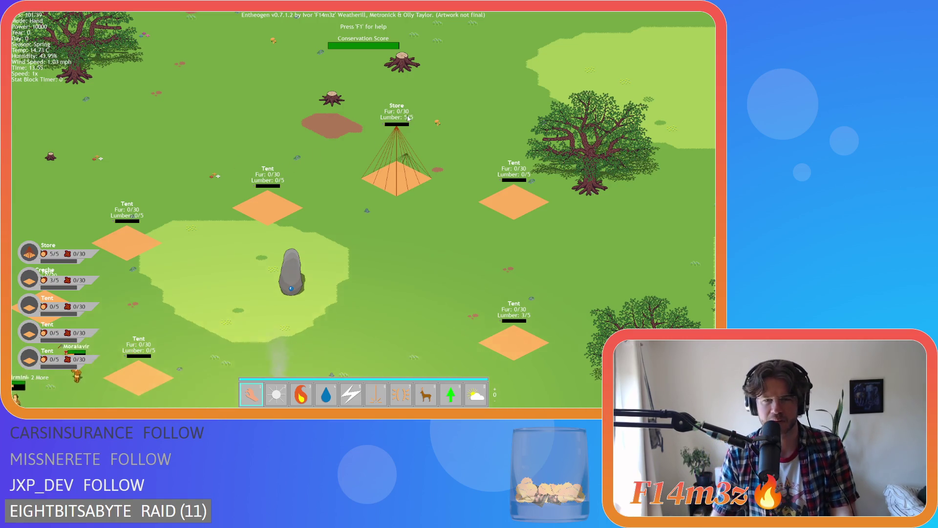
{"action": "scroll", "scroll_direction": "up", "scroll_amount": 3}
{"action": "scroll", "scroll_direction": "down", "scroll_amount": 3}
{"action": "scroll", "scroll_direction": "up", "scroll_amount": 3}
{"action": "scroll", "scroll_direction": "down", "scroll_amount": 3}
{"action": "scroll", "scroll_direction": "down", "scroll_amount": 3}
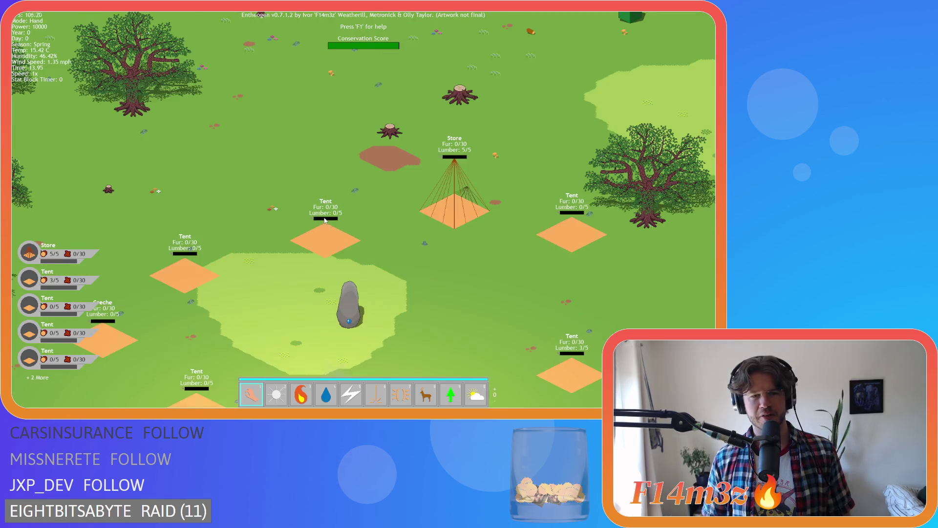
{"action": "key", "text": "d"}
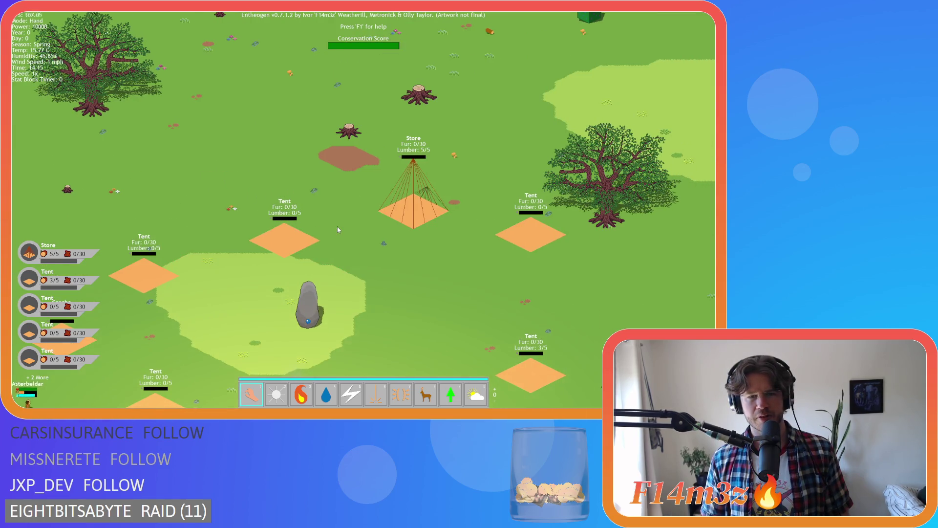
{"action": "key", "text": "a"}
{"action": "key", "text": "s"}
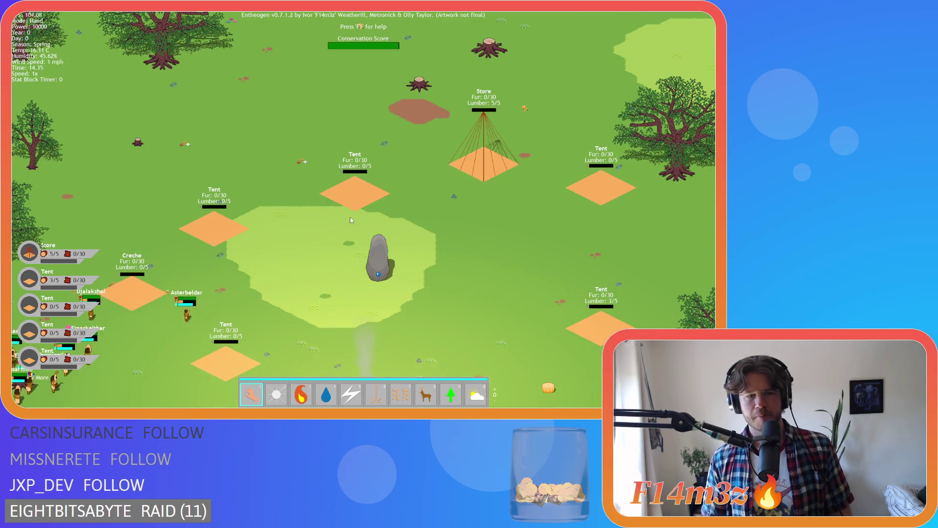
{"action": "scroll", "scroll_direction": "up", "scroll_amount": 3}
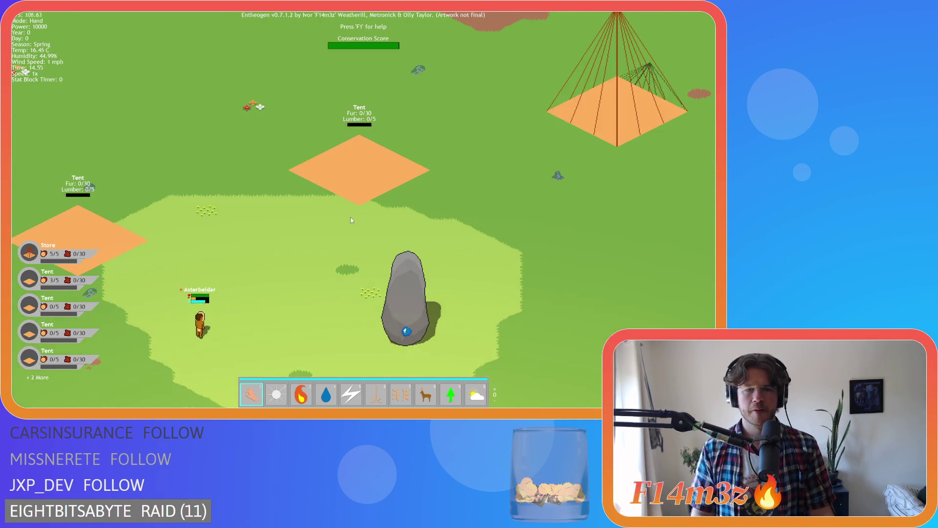
{"action": "scroll", "scroll_direction": "down", "scroll_amount": 3}
{"action": "scroll", "scroll_direction": "up", "scroll_amount": 3}
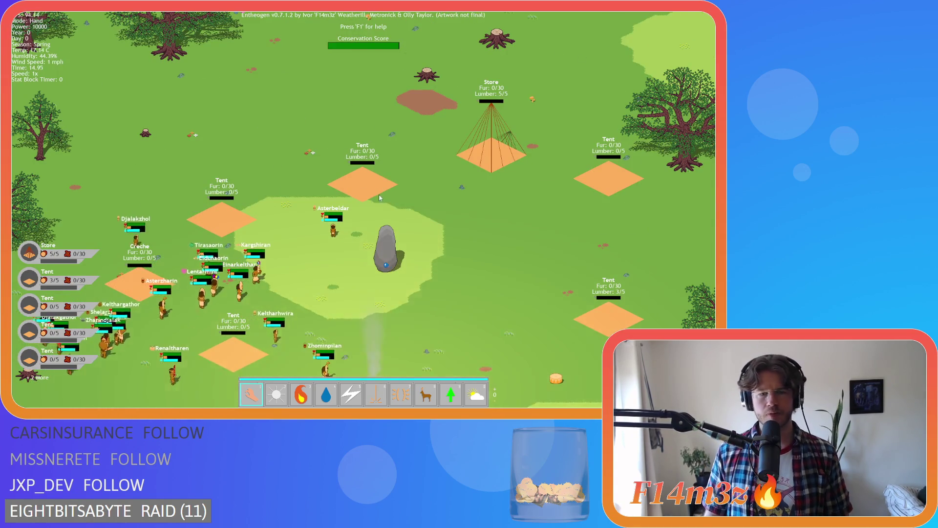
Spawn deer herds across the map, then switch back to the Hand power
{"action": "key", "text": "8"}
{"action": "left_click", "coordinate": [439, 235]}
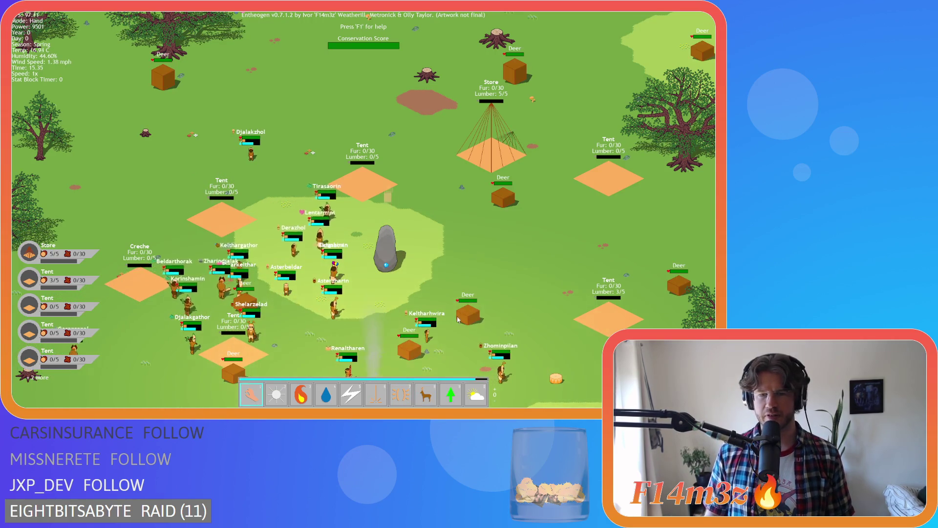
{"action": "key", "text": "1"}
{"action": "key", "text": "Up"}
{"action": "key", "text": "Right"}
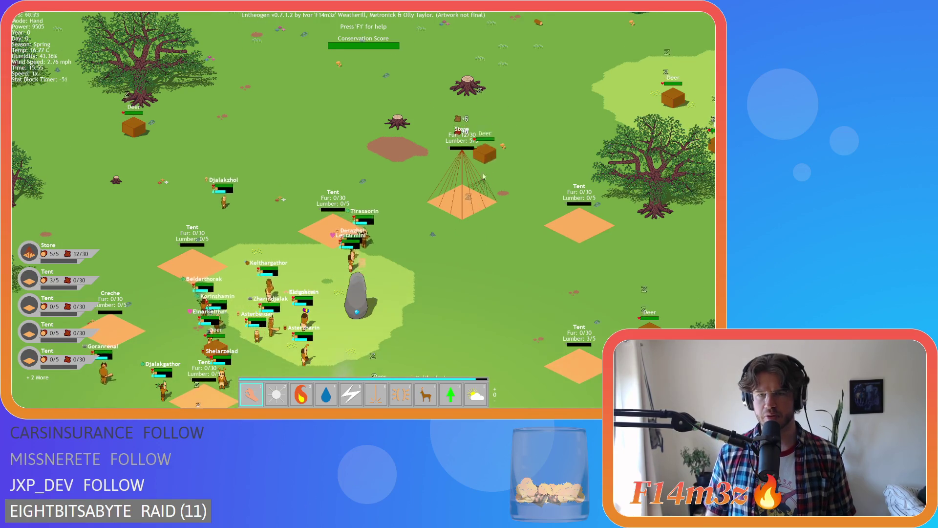
{"action": "key", "text": "Right"}
Carry a deer onto the upper Tent so the Store fills to 30/30 fur
{"action": "left_click_drag", "start_coordinate": [652, 152], "coordinate": [359, 180]}
{"action": "key", "text": "Down"}
{"action": "key", "text": "Down"}
{"action": "key", "text": "Down"}
{"action": "key", "text": "Up"}
{"action": "key", "text": "Up"}
{"action": "key", "text": "Up"}
{"action": "key", "text": "Down"}
{"action": "key", "text": "Left"}
{"action": "key", "text": "Up"}
{"action": "key", "text": "Right"}
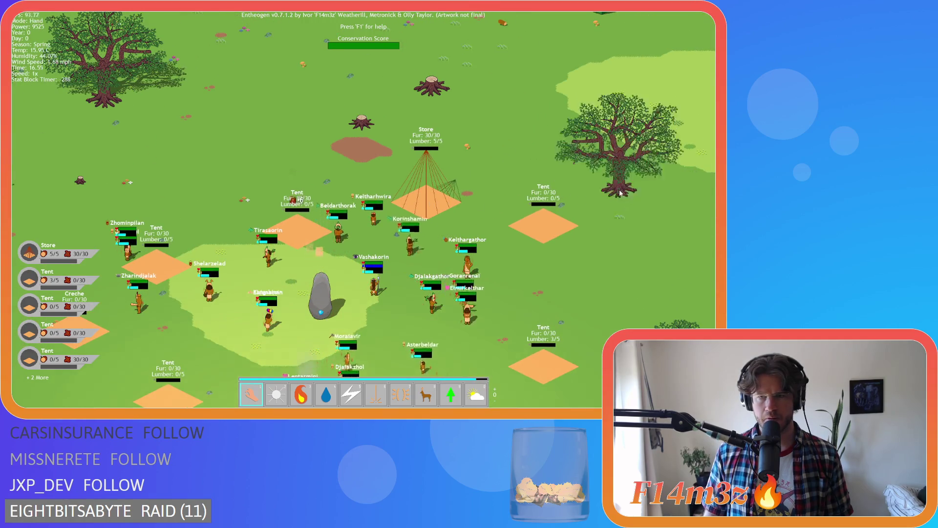
{"action": "key", "text": "Left"}
{"action": "key", "text": "Left"}
{"action": "key", "text": "Up"}
{"action": "key", "text": "Down"}
{"action": "key", "text": "Right"}
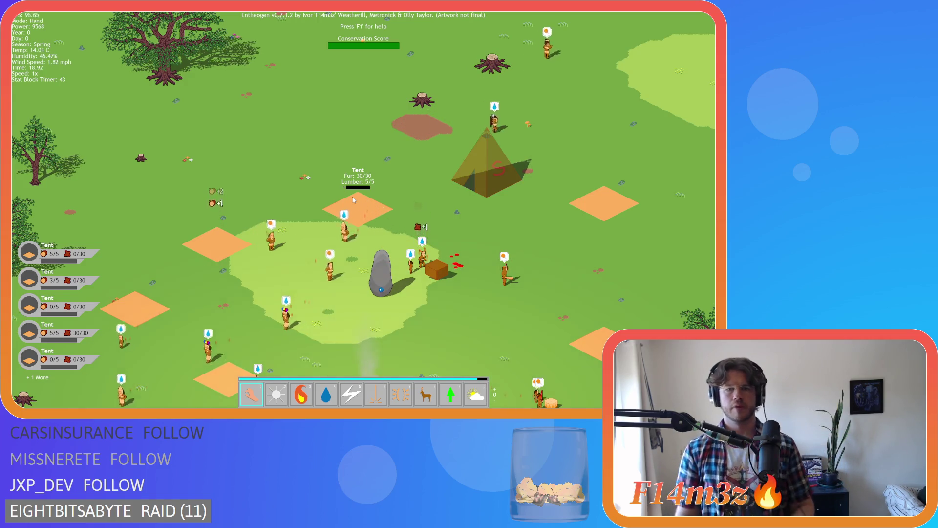
Quicksave with F5 and pan around the built tent as its red fire arrow appears
{"action": "key", "text": "s"}
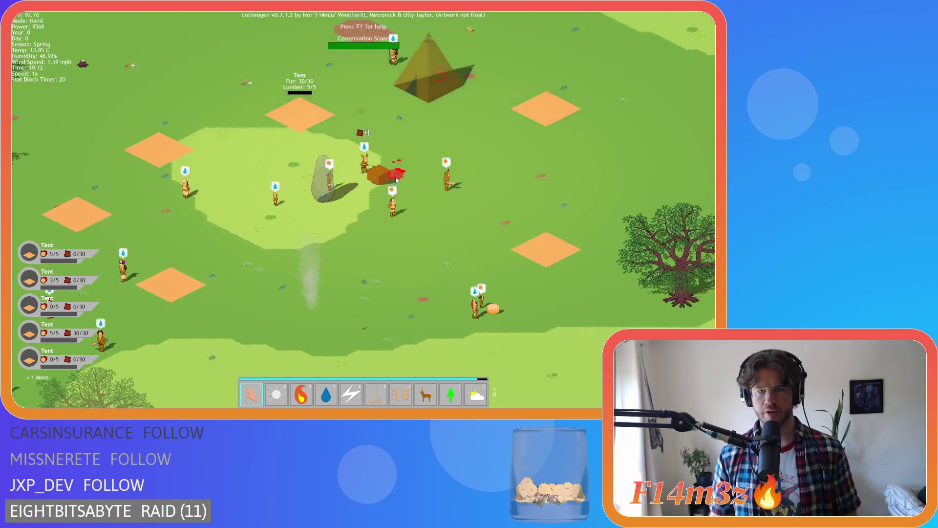
{"action": "key", "text": "w"}
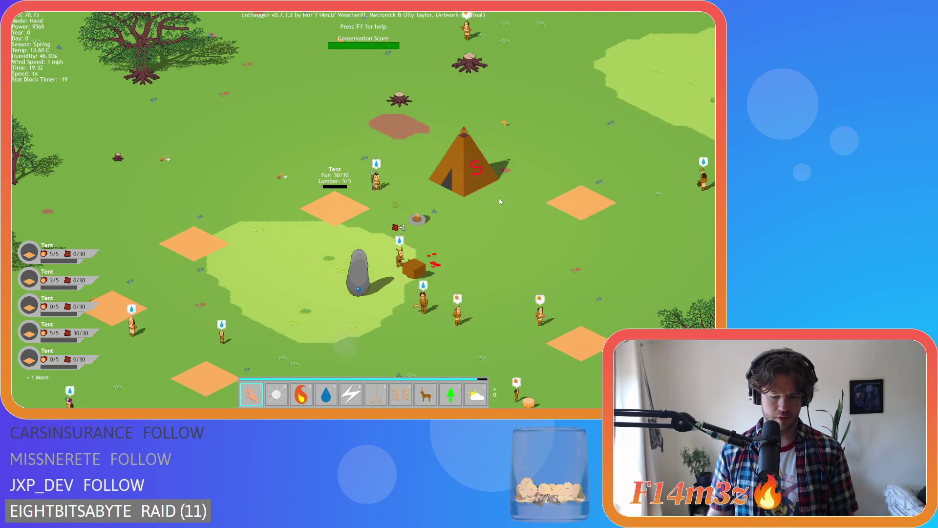
{"action": "key", "text": "F5"}
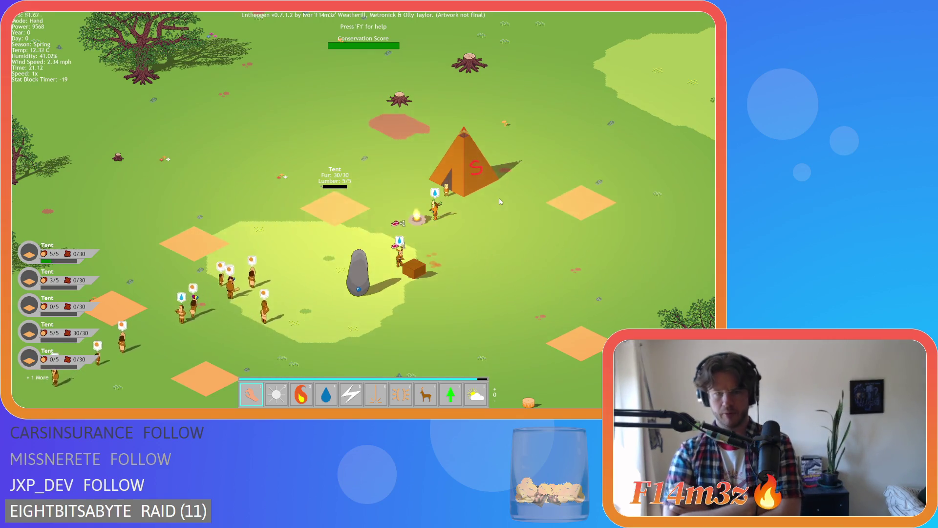
{"action": "key", "text": "s"}
{"action": "key", "text": "d"}
{"action": "key", "text": "w"}
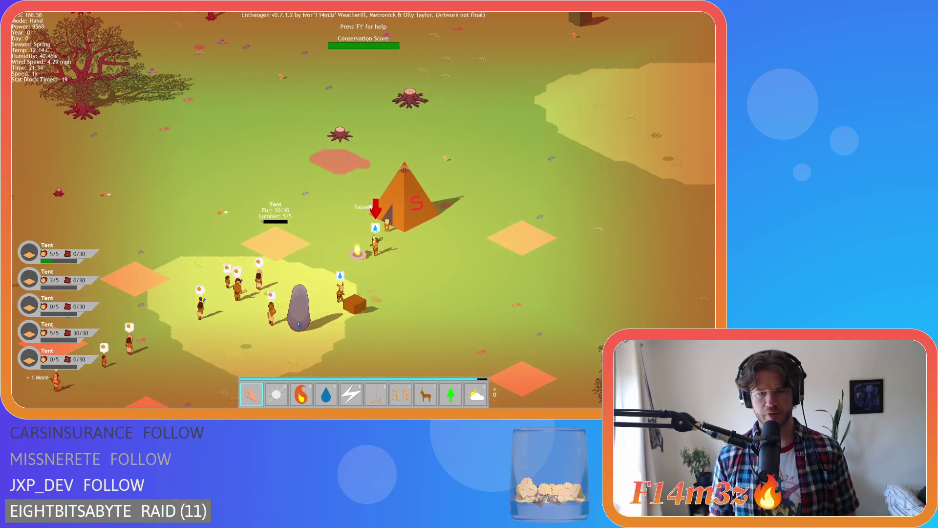
Pan out toward the forest and zoom the view over the camp
{"action": "key", "text": "s"}
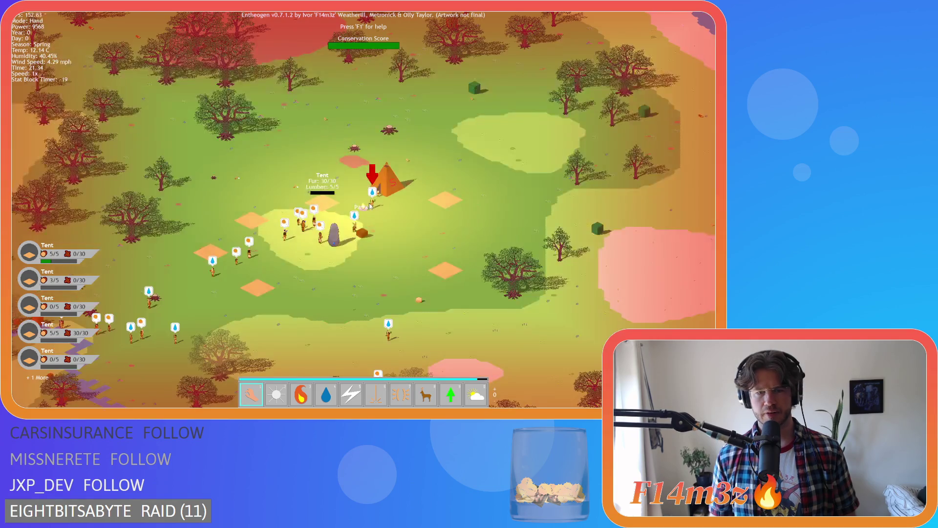
{"action": "key", "text": "w"}
{"action": "key", "text": "a"}
{"action": "scroll", "scroll_direction": "down", "scroll_amount": 3}
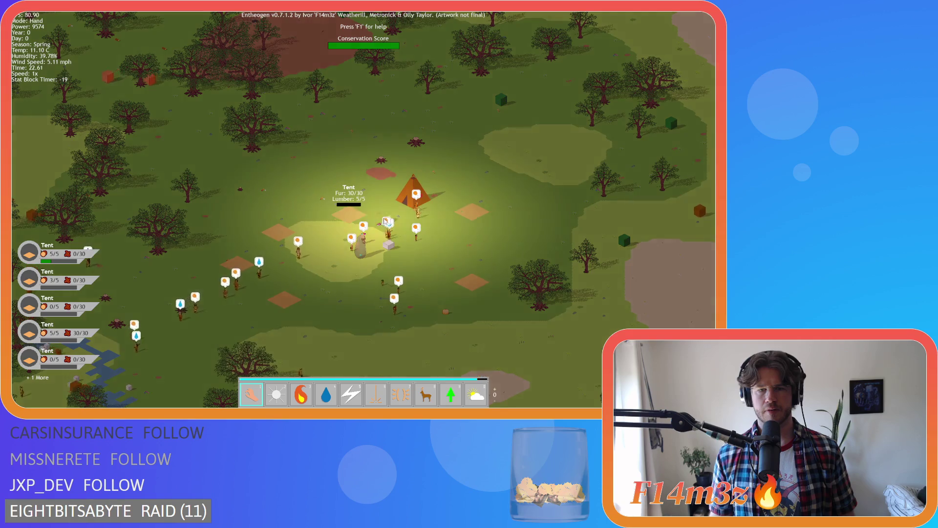
{"action": "scroll", "scroll_direction": "up", "scroll_amount": 3}
{"action": "scroll", "scroll_direction": "down", "scroll_amount": 3}
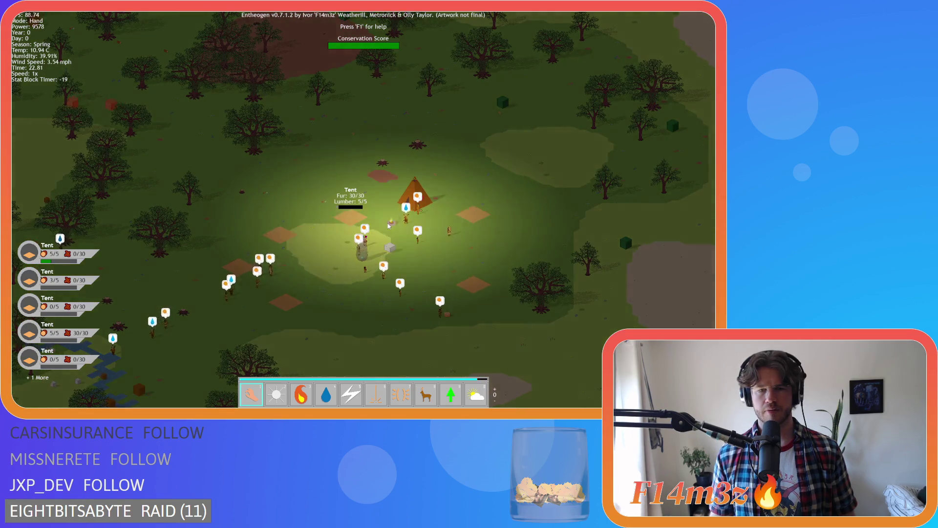
{"action": "scroll", "scroll_direction": "up", "scroll_amount": 3}
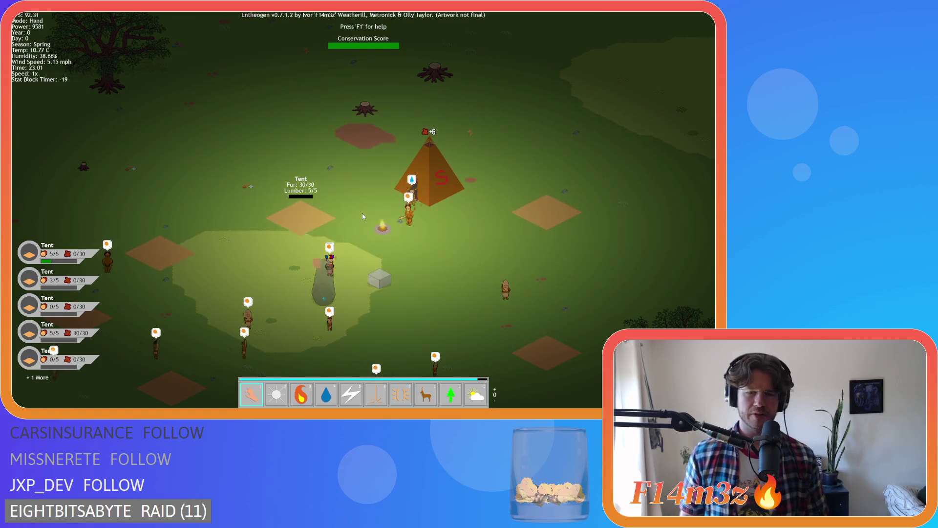
Switch to the Fire power, back to the Hand power, and unpause into Day 1
{"action": "key", "text": "s"}
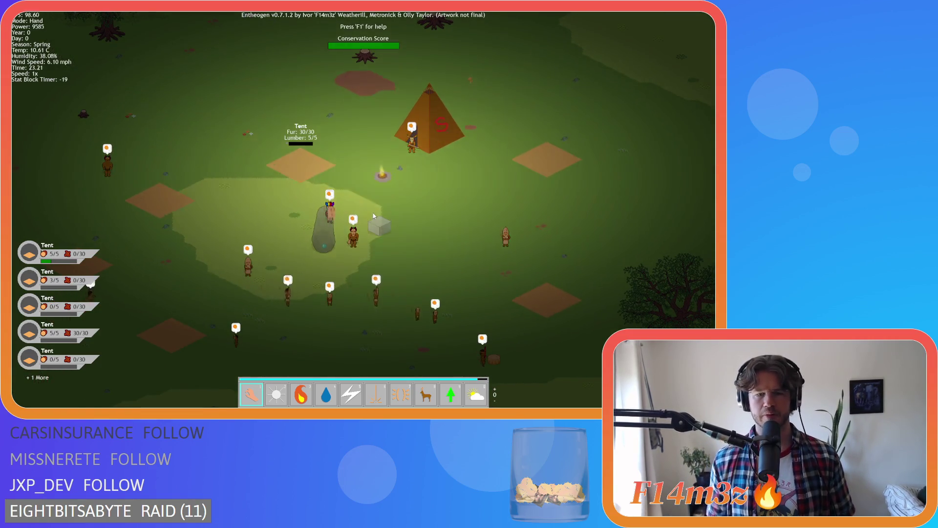
{"action": "key", "text": "3"}
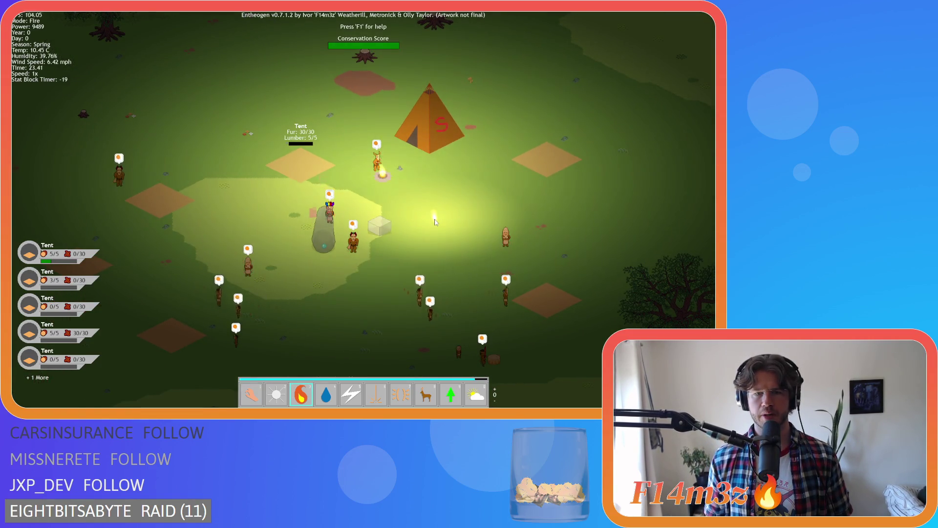
{"action": "key", "text": "1"}
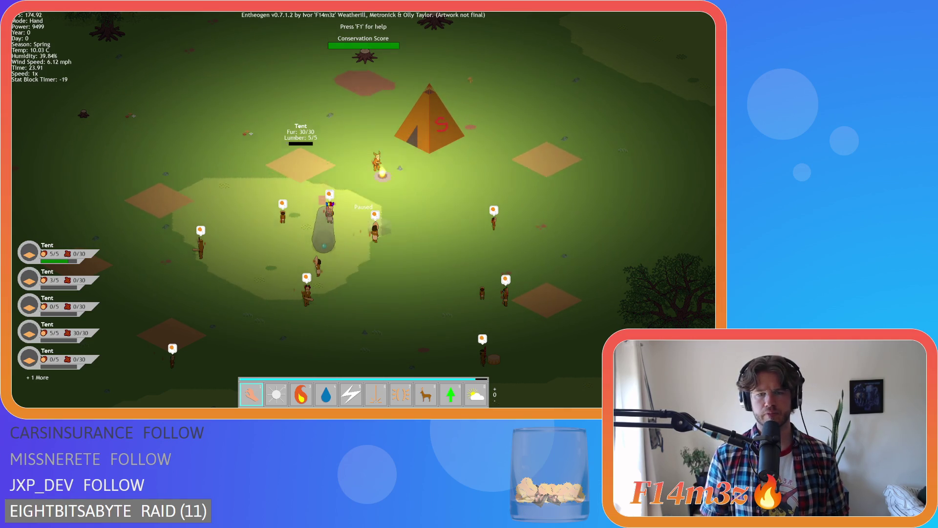
{"action": "key", "text": "space"}
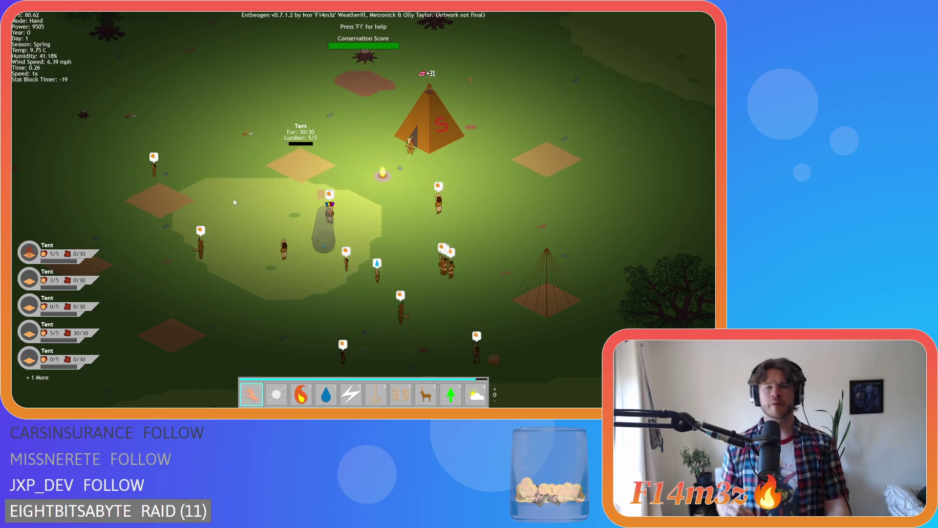
Pan across the map, then quicksave and quit the game with Escape and Y
{"action": "key", "text": "s"}
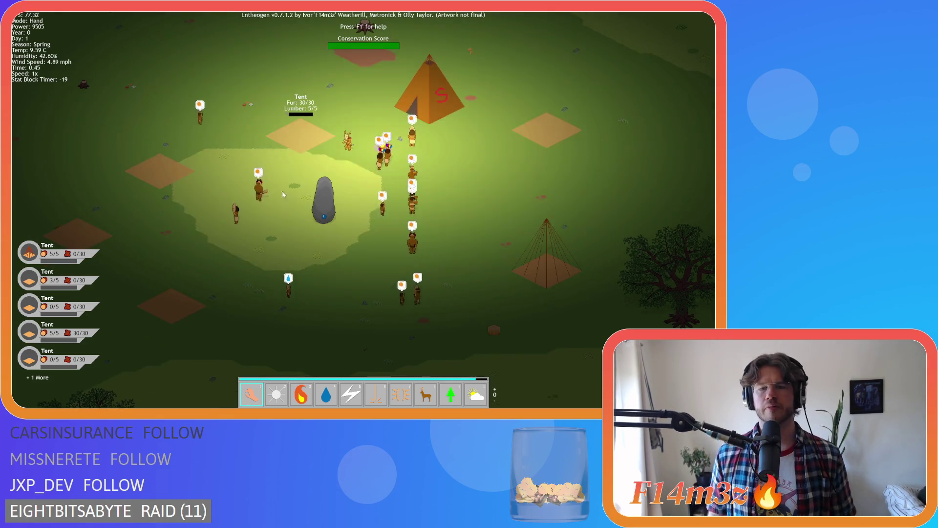
{"action": "key", "text": "d"}
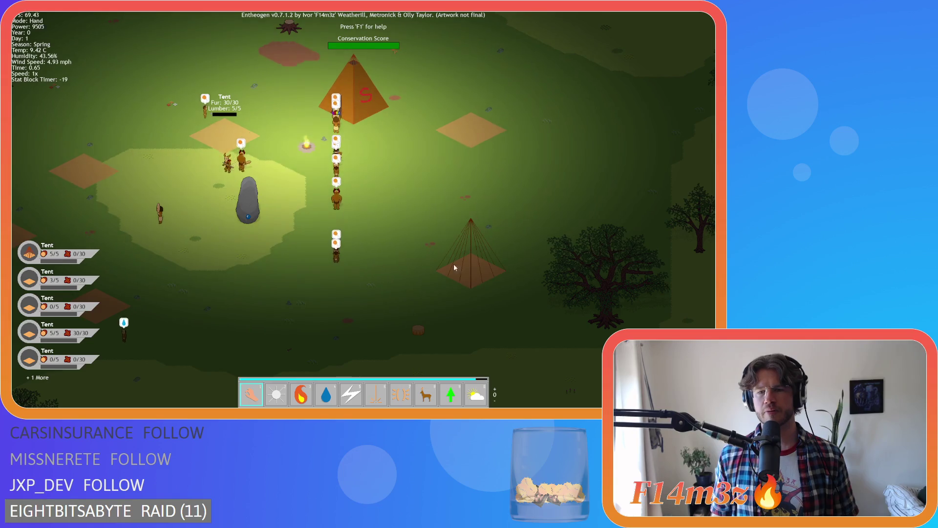
{"action": "key", "text": "a"}
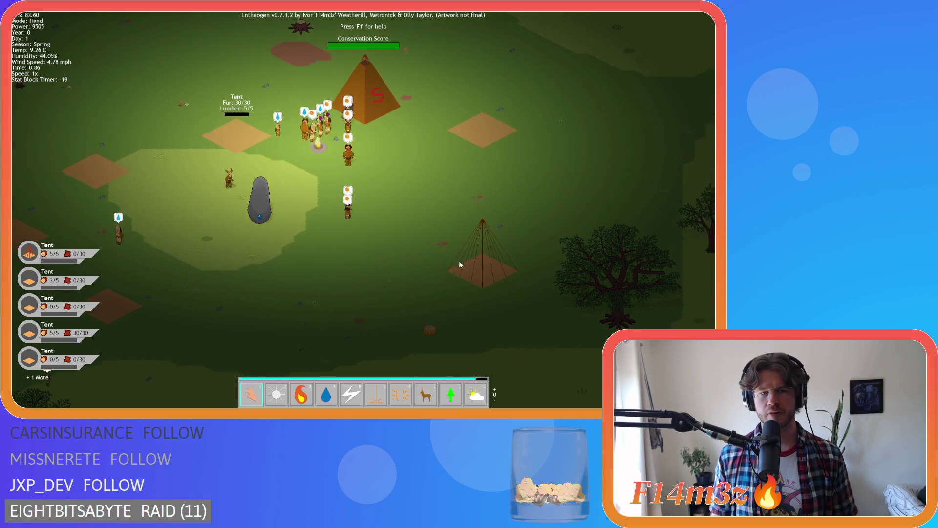
{"action": "key", "text": "a"}
{"action": "key", "text": "a"}
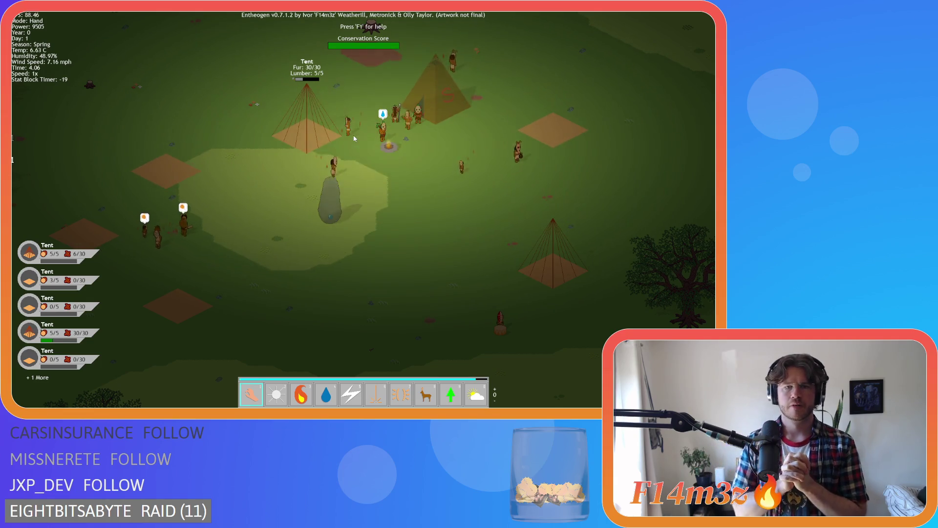
{"action": "key", "text": "w"}
{"action": "key", "text": "a"}
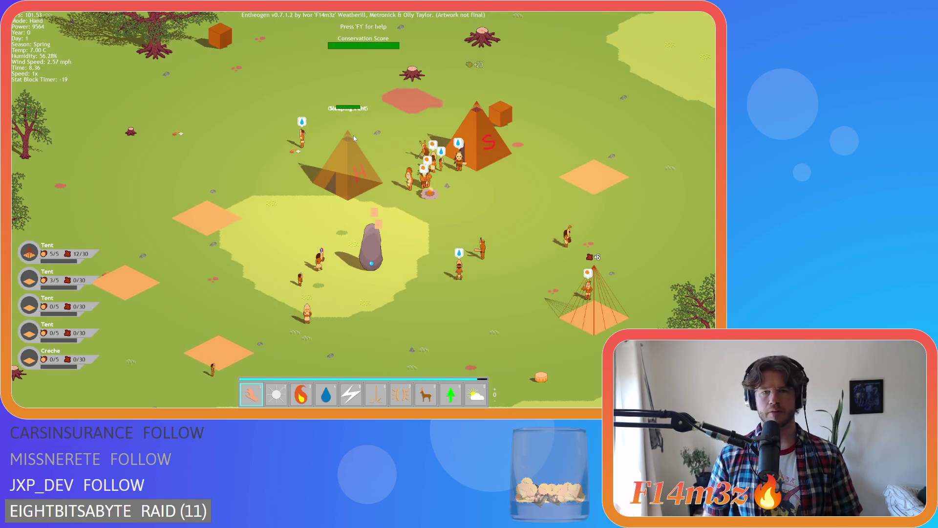
{"action": "key", "text": "Escape"}
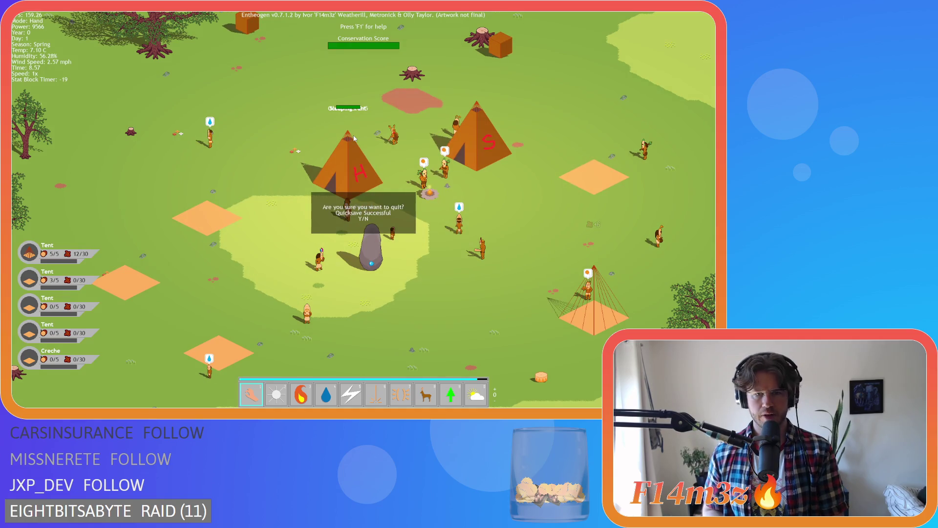
{"action": "key", "text": "y"}
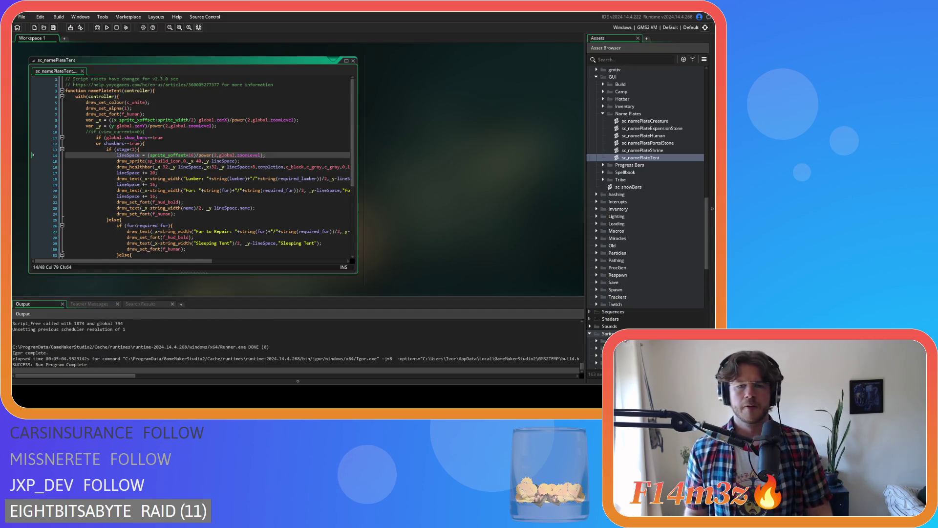
Move the lineSpace assignment out of if (stage<2) to just after the showbars condition
{"action": "left_click", "coordinate": [264, 161]}
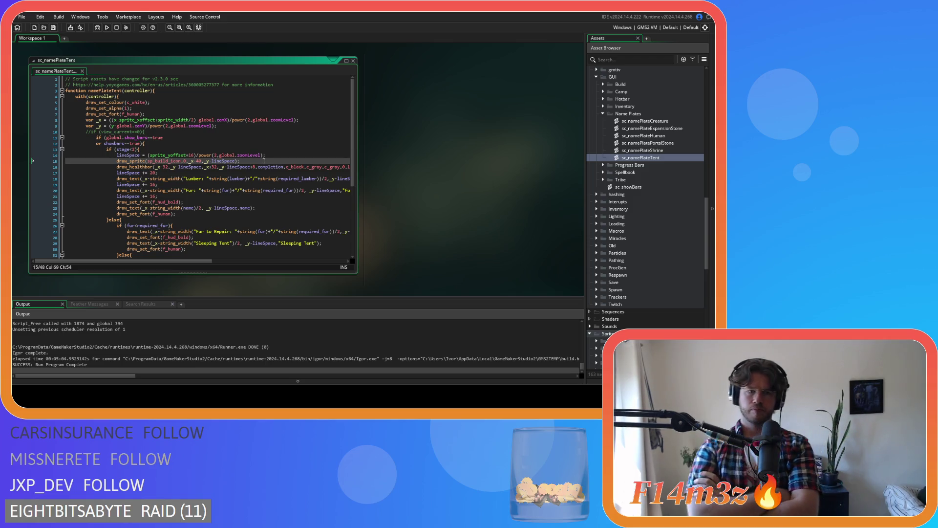
{"action": "scroll", "scroll_direction": "down", "scroll_amount": 3}
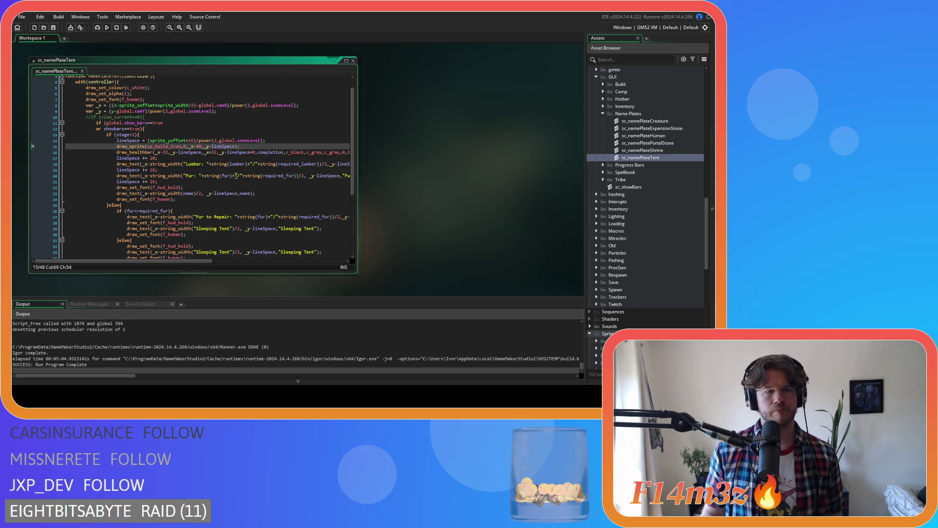
{"action": "left_click", "coordinate": [164, 135]}
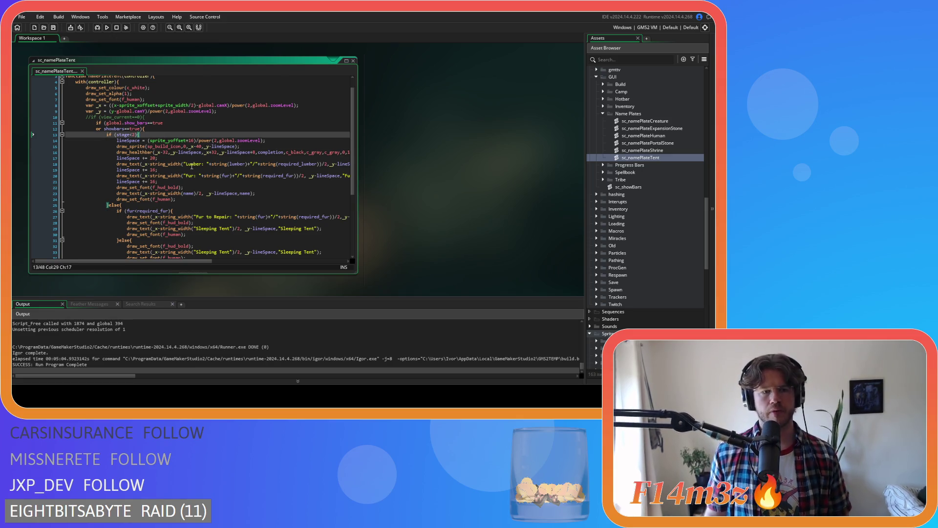
{"action": "scroll", "scroll_direction": "down", "scroll_amount": 3}
{"action": "scroll", "scroll_direction": "up", "scroll_amount": 3}
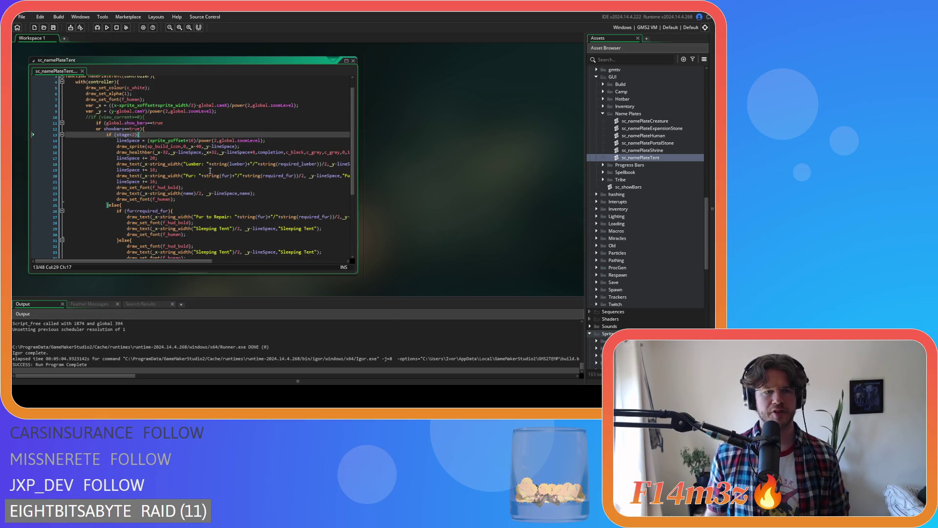
{"action": "scroll", "scroll_direction": "down", "scroll_amount": 3}
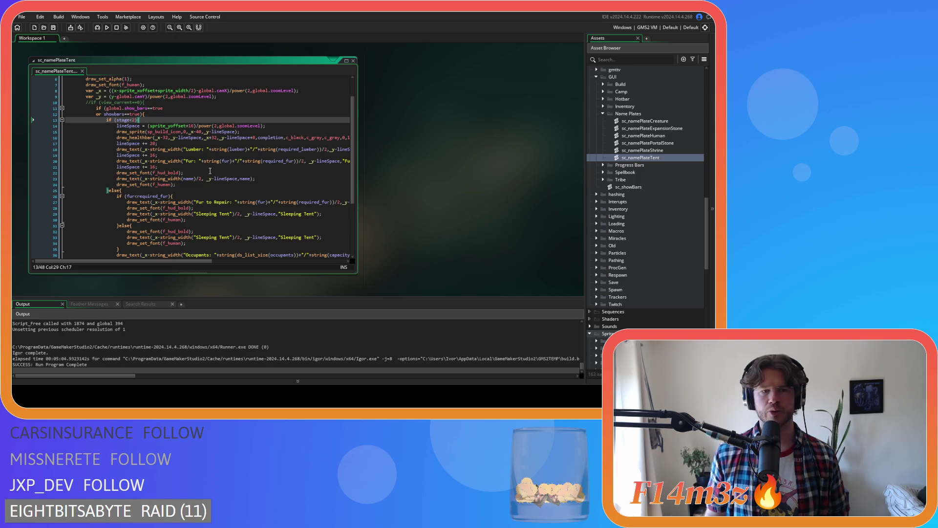
{"action": "left_click_drag", "start_coordinate": [279, 126], "coordinate": [117, 126]}
{"action": "scroll", "scroll_direction": "up", "scroll_amount": 3}
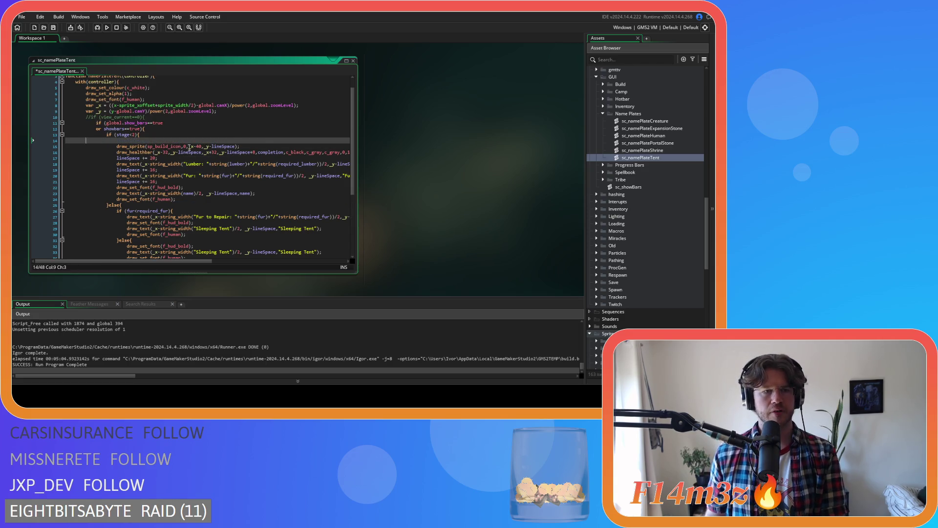
{"action": "key", "text": "BackSpace"}
{"action": "left_click", "coordinate": [158, 129]}
{"action": "key", "text": "Return"}
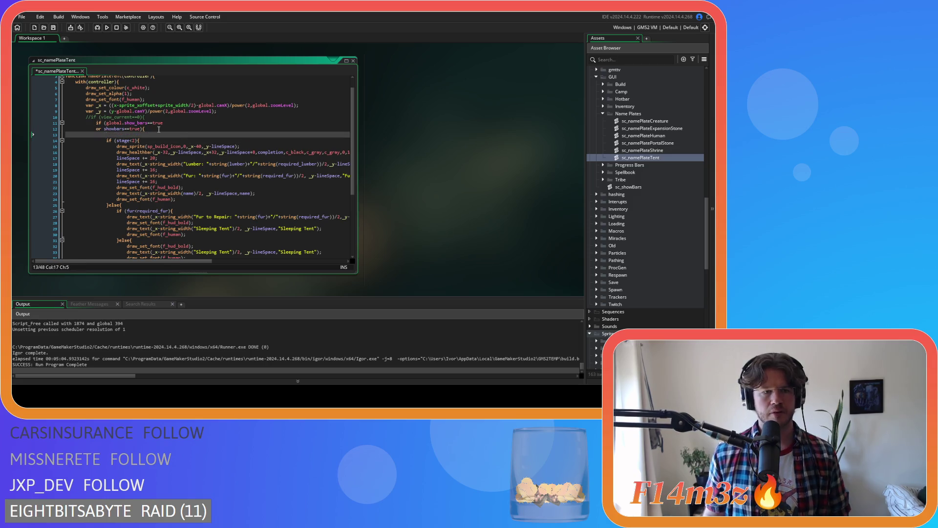
Cut the health icon and hp health bar lines following the Occupants text
{"action": "scroll", "scroll_direction": "down", "scroll_amount": 3}
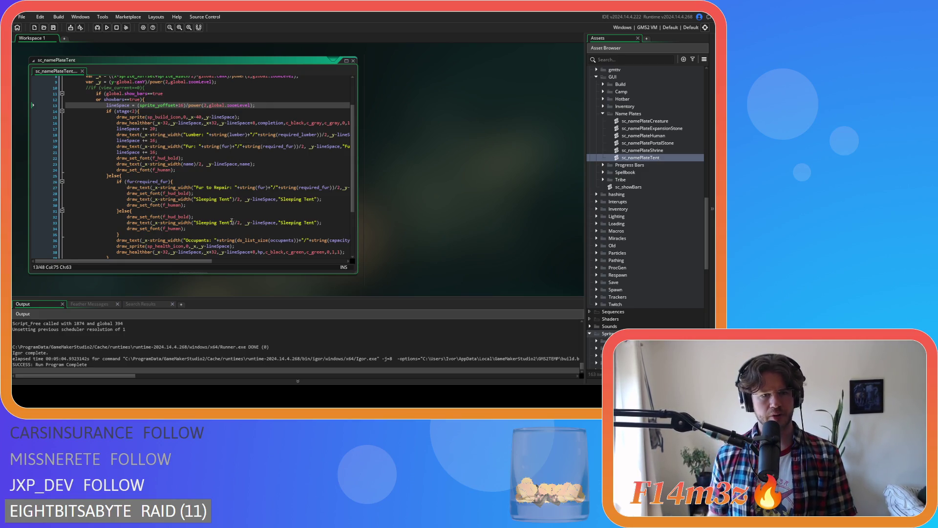
{"action": "scroll", "scroll_direction": "down", "scroll_amount": 3}
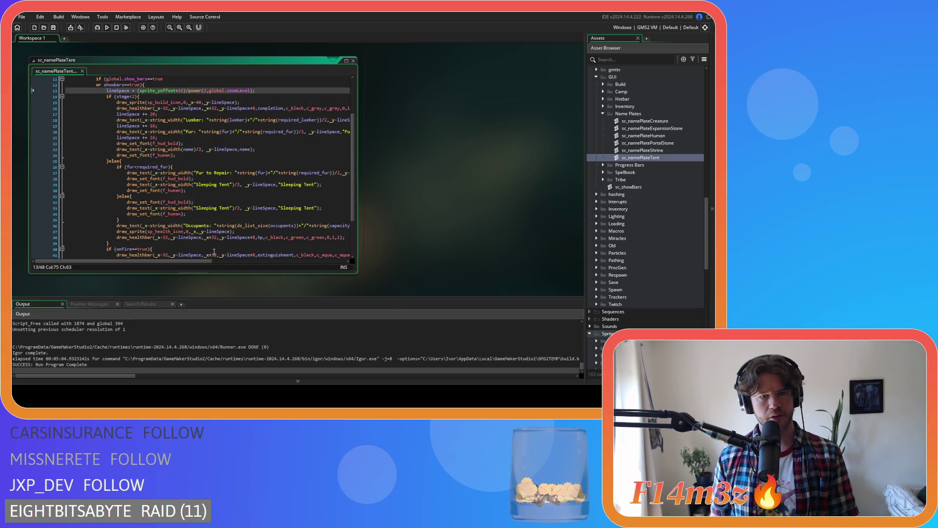
{"action": "scroll", "scroll_direction": "down", "scroll_amount": 3}
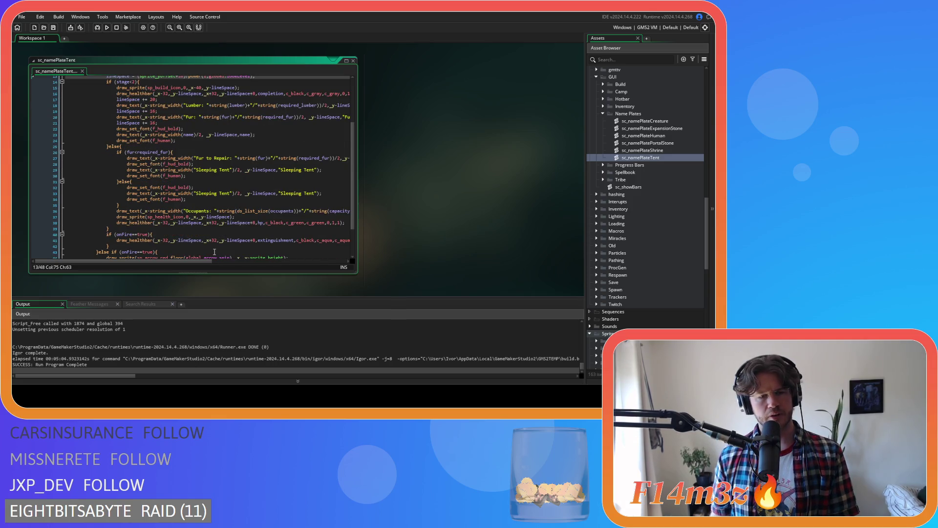
{"action": "scroll", "scroll_direction": "up", "scroll_amount": 3}
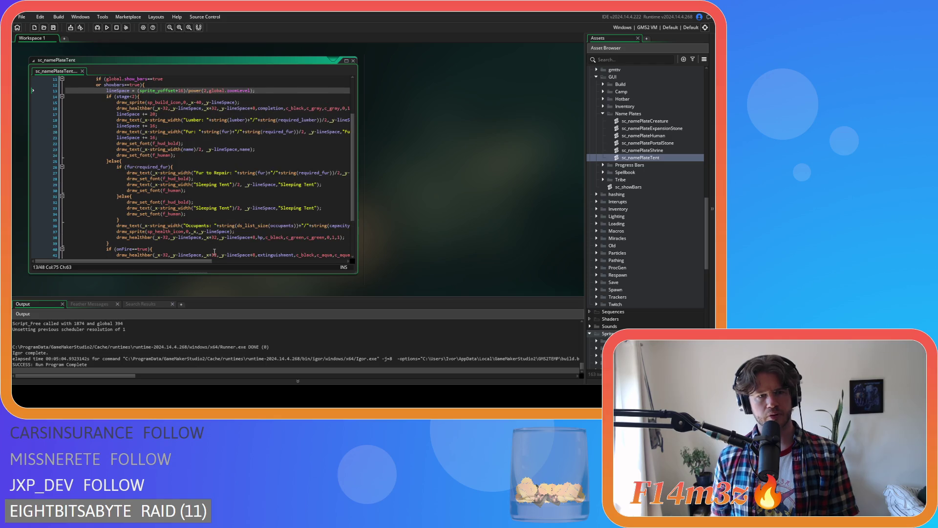
{"action": "scroll", "scroll_direction": "down", "scroll_amount": 3}
{"action": "scroll", "scroll_direction": "up", "scroll_amount": 3}
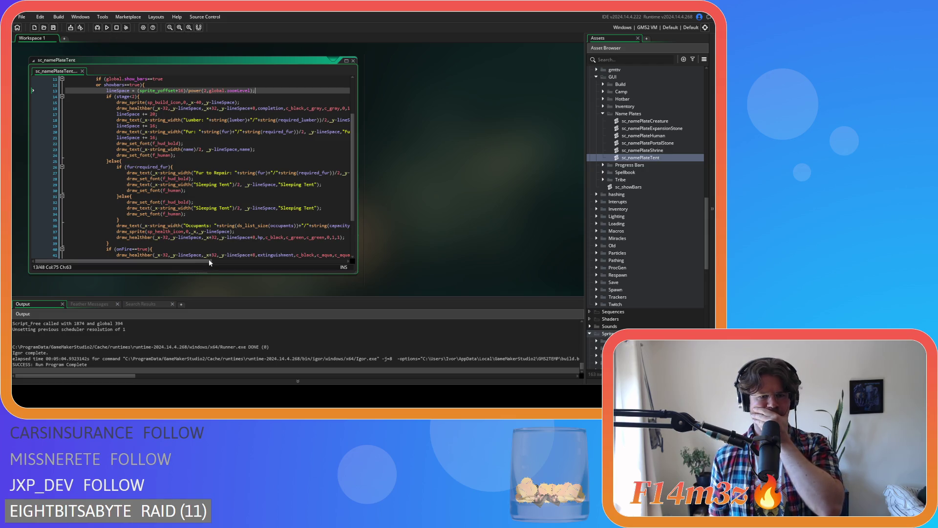
{"action": "scroll", "scroll_direction": "right", "scroll_amount": 3}
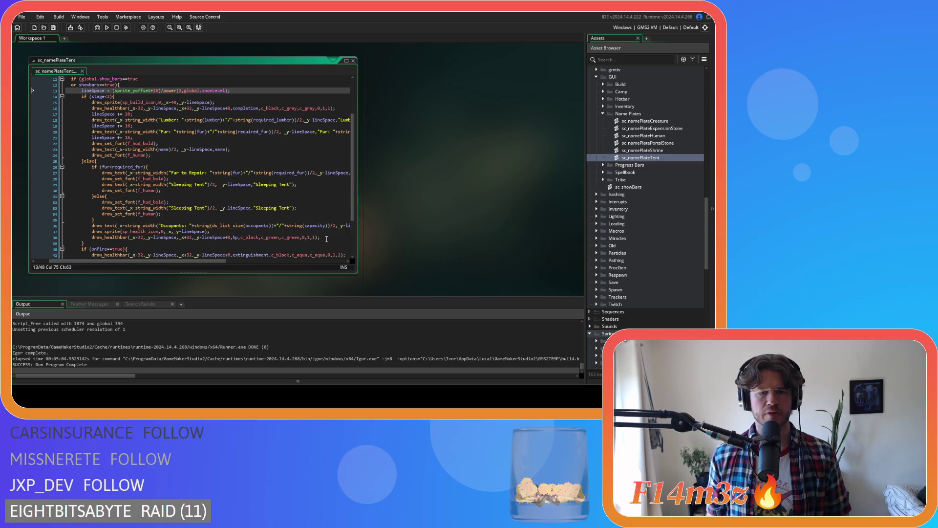
{"action": "left_click_drag", "start_coordinate": [327, 239], "coordinate": [21, 232]}
{"action": "key", "text": "Delete"}
Remove the leftover empty line and paste the health icon lines after Occupants
{"action": "key", "text": "BackSpace"}
{"action": "key", "text": "BackSpace"}
{"action": "left_click", "coordinate": [198, 259]}
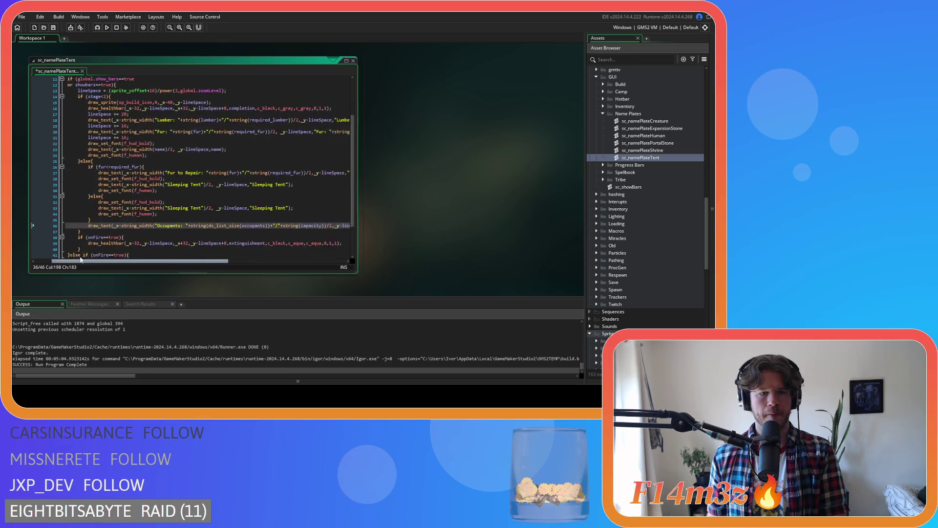
{"action": "left_click_drag", "start_coordinate": [81, 259], "coordinate": [67, 258]}
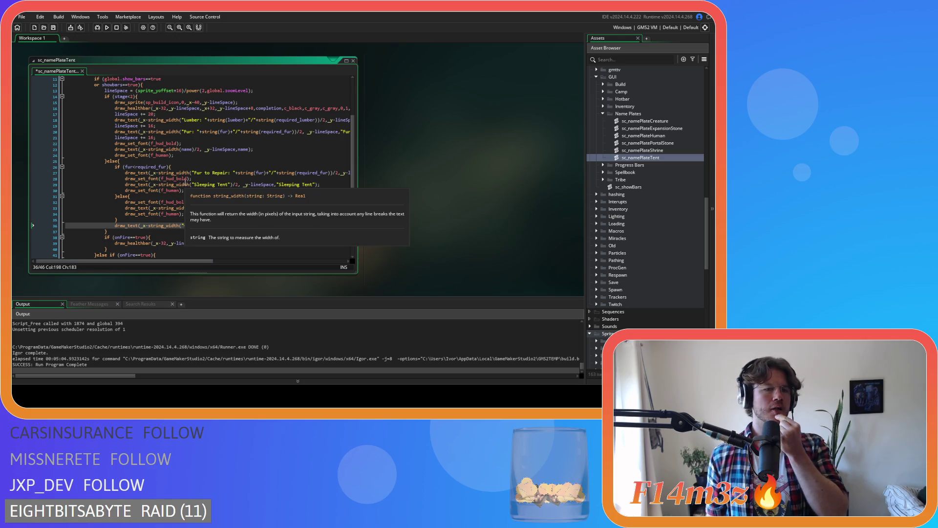
{"action": "scroll", "scroll_direction": "up", "scroll_amount": 3}
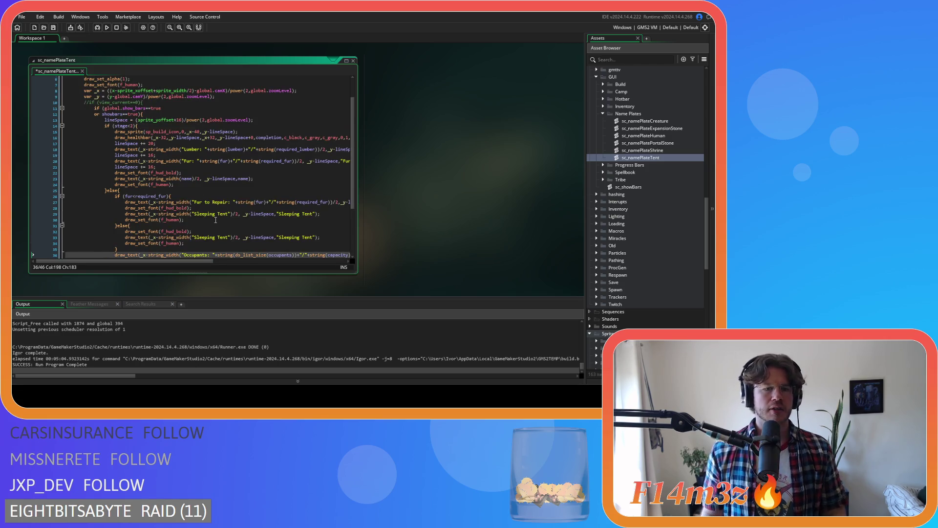
{"action": "key", "text": "Return"}
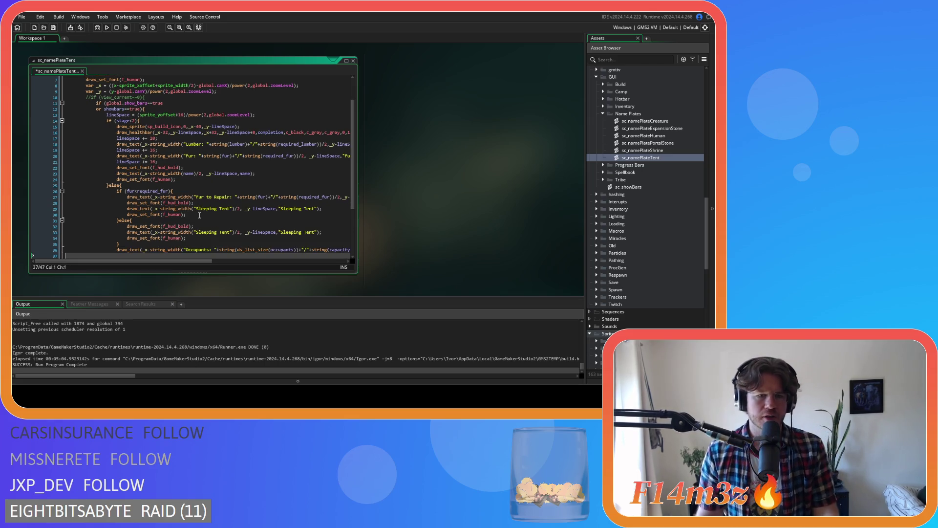
{"action": "key", "text": "ctrl+v"}
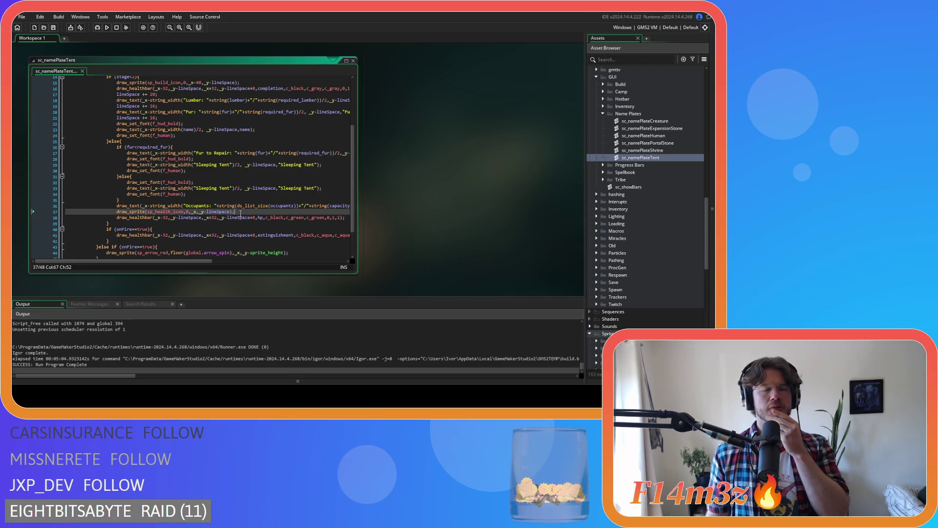
Move the health icon and health bar lines to directly after }else{
{"action": "mouse_move", "coordinate": [249, 249]}
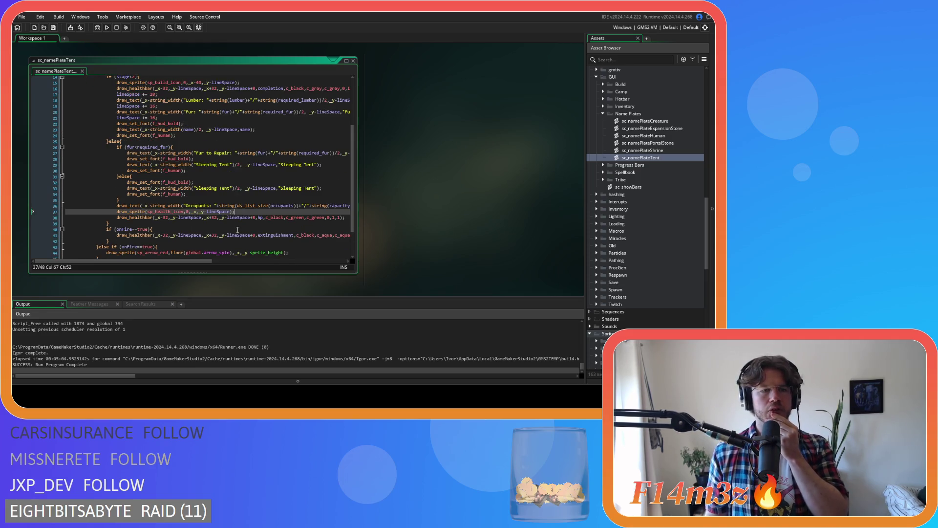
{"action": "left_click_drag", "start_coordinate": [340, 221], "coordinate": [98, 212]}
{"action": "key", "text": "BackSpace"}
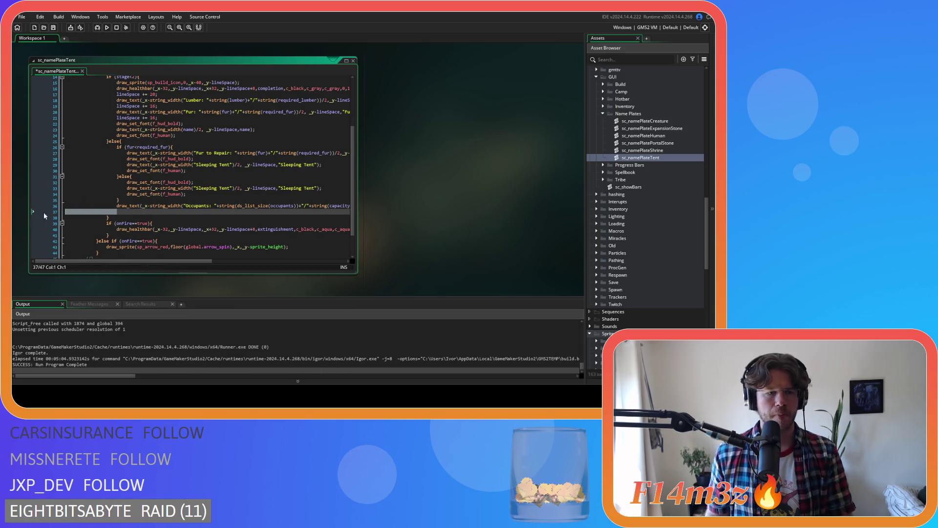
{"action": "key", "text": "BackSpace"}
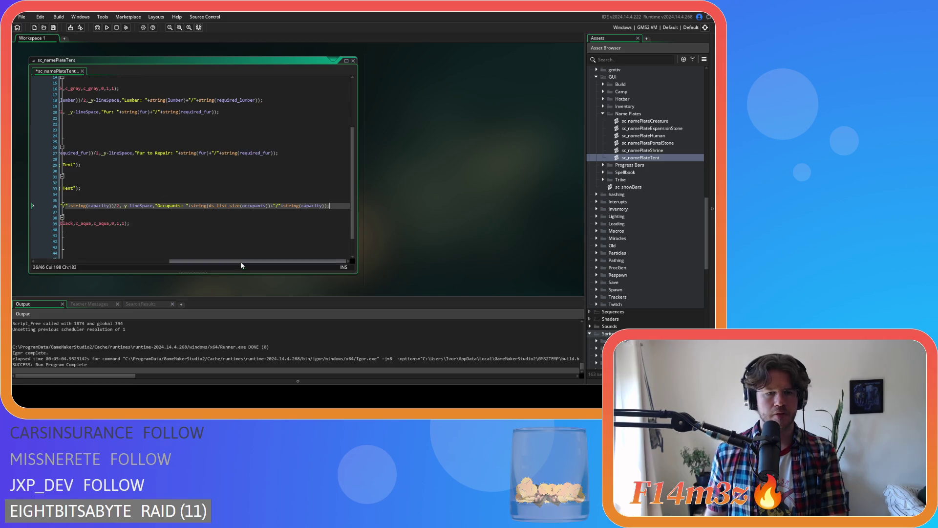
{"action": "left_click_drag", "start_coordinate": [241, 262], "coordinate": [80, 244]}
{"action": "left_click", "coordinate": [130, 141]}
{"action": "key", "text": "Return"}
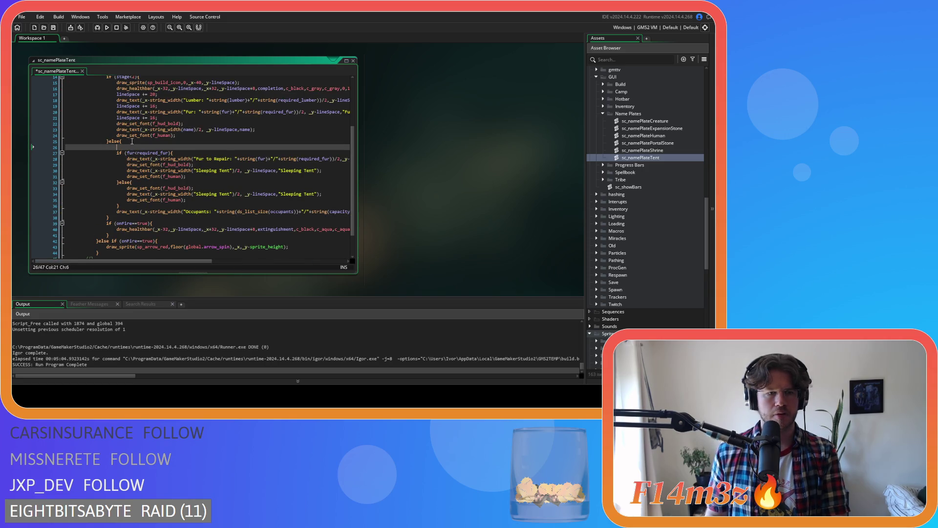
{"action": "key", "text": "ctrl+v"}
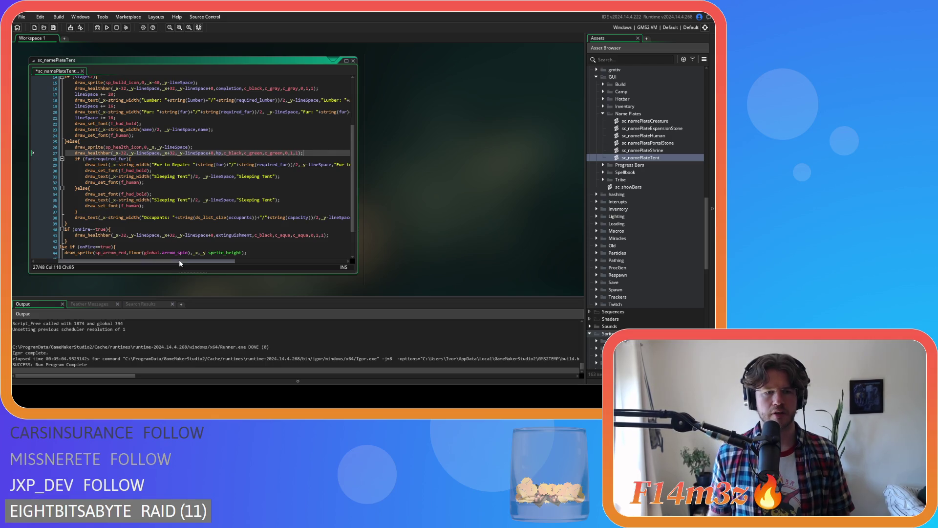
Move the Occupants draw_text line below the health bar line
{"action": "left_click_drag", "start_coordinate": [177, 262], "coordinate": [306, 263]}
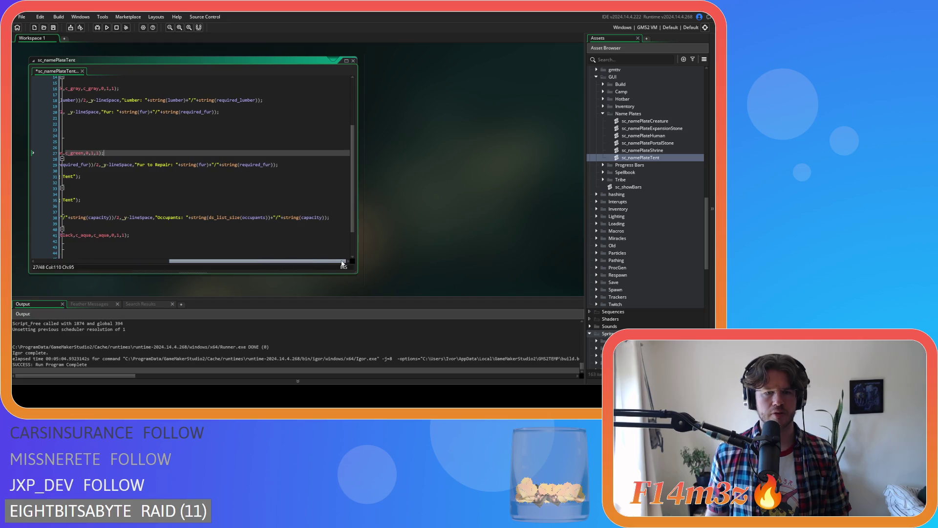
{"action": "left_click_drag", "start_coordinate": [331, 217], "coordinate": [109, 217]}
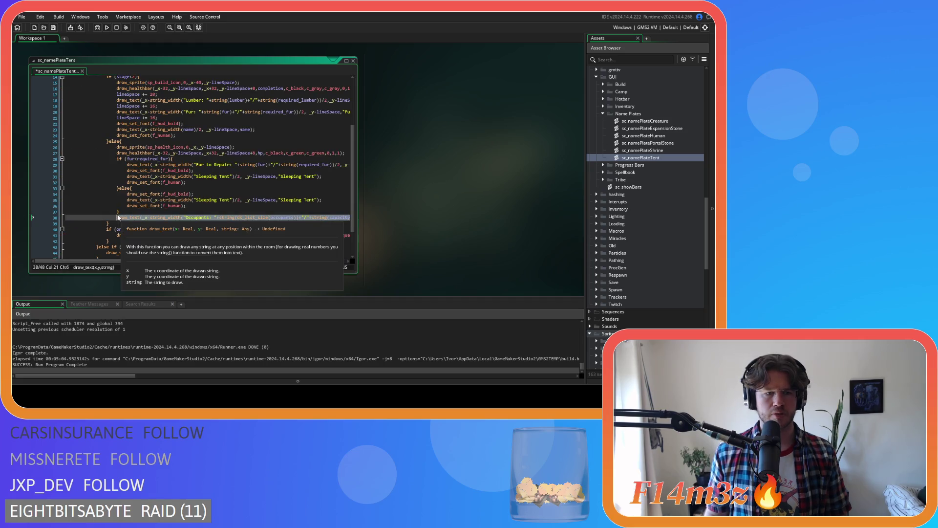
{"action": "key", "text": "BackSpace"}
{"action": "key", "text": "BackSpace"}
{"action": "key", "text": "BackSpace"}
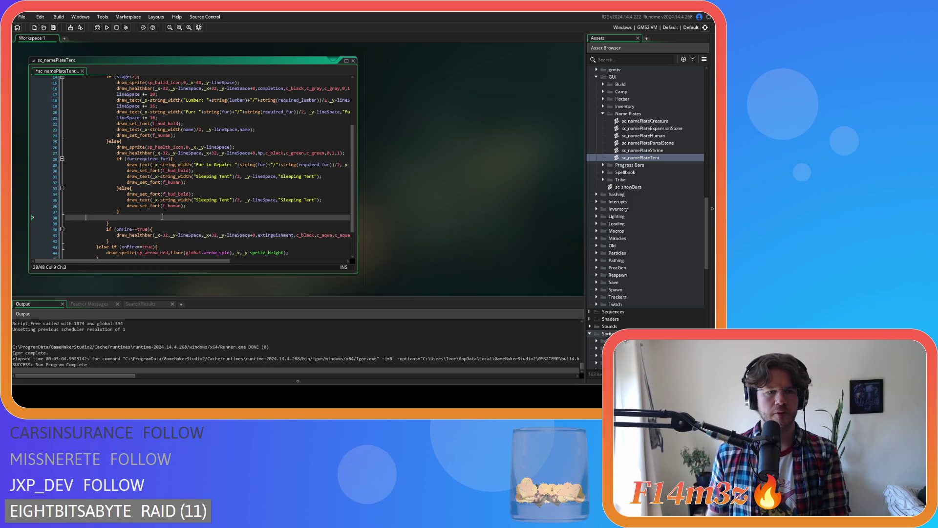
{"action": "key", "text": "BackSpace"}
{"action": "left_click_drag", "start_coordinate": [200, 261], "coordinate": [254, 240]}
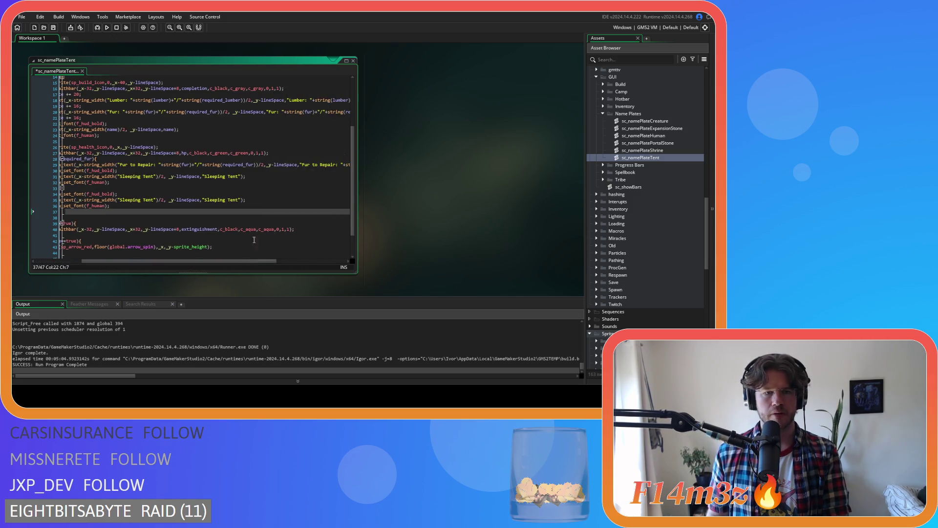
{"action": "left_click", "coordinate": [281, 151]}
{"action": "key", "text": "Return"}
{"action": "key", "text": "ctrl+v"}
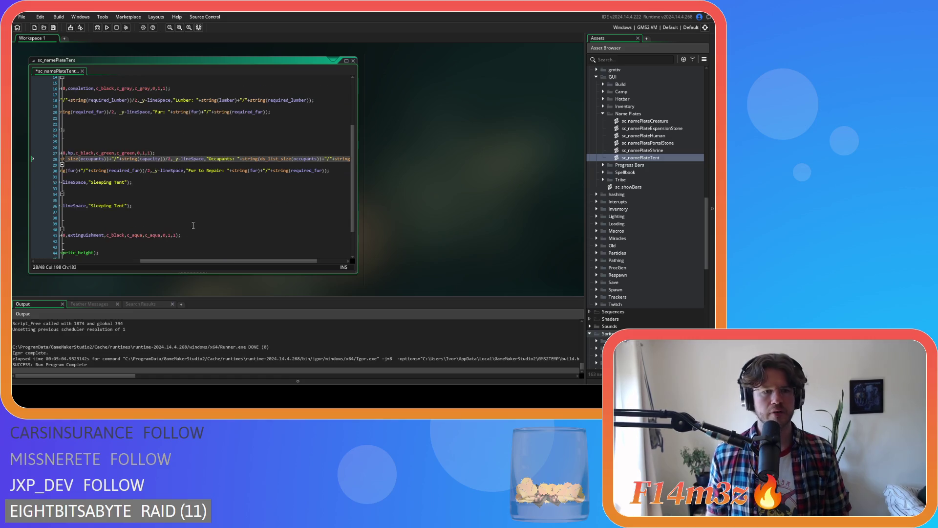
{"action": "left_click_drag", "start_coordinate": [172, 259], "coordinate": [98, 260]}
Copy lineSpace += 20; and insert it after the health bar line
{"action": "scroll", "scroll_direction": "up", "scroll_amount": 3}
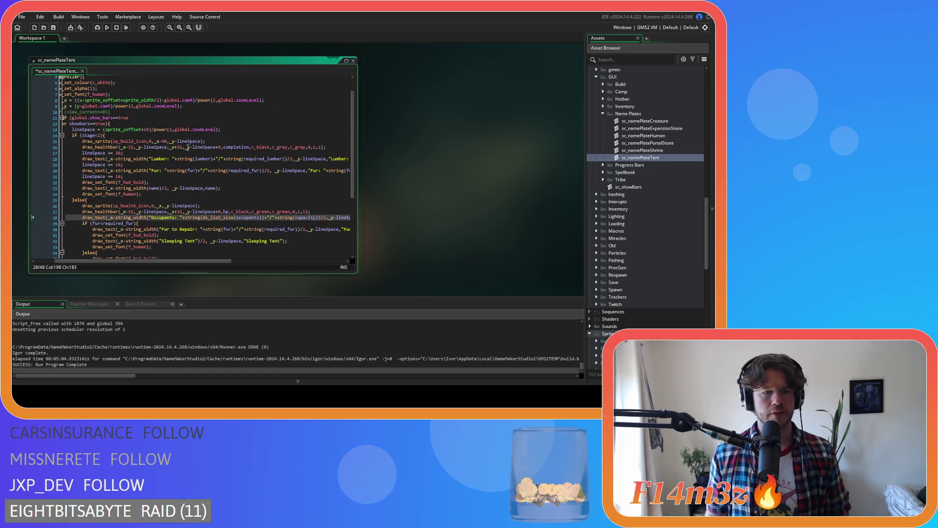
{"action": "left_click_drag", "start_coordinate": [218, 140], "coordinate": [112, 141]}
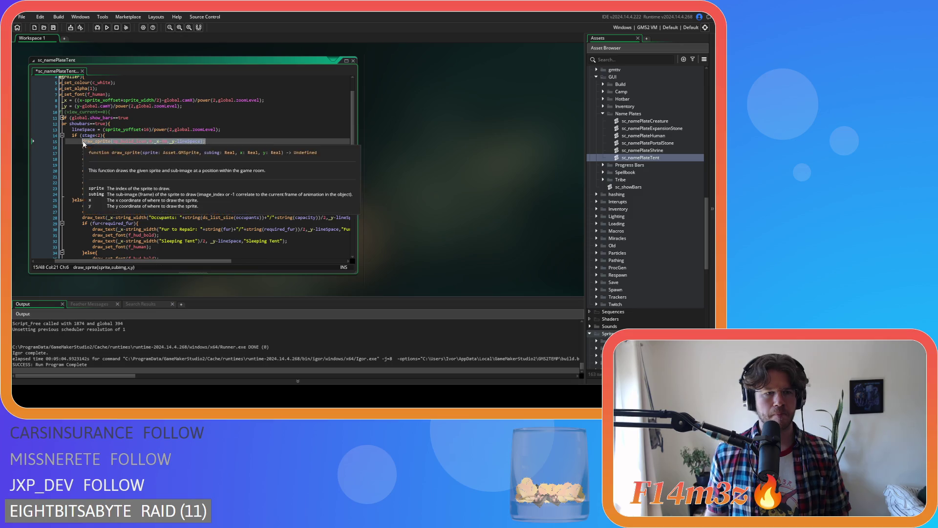
{"action": "left_click_drag", "start_coordinate": [123, 153], "coordinate": [79, 153]}
{"action": "key", "text": "ctrl+c"}
{"action": "left_click", "coordinate": [281, 212]}
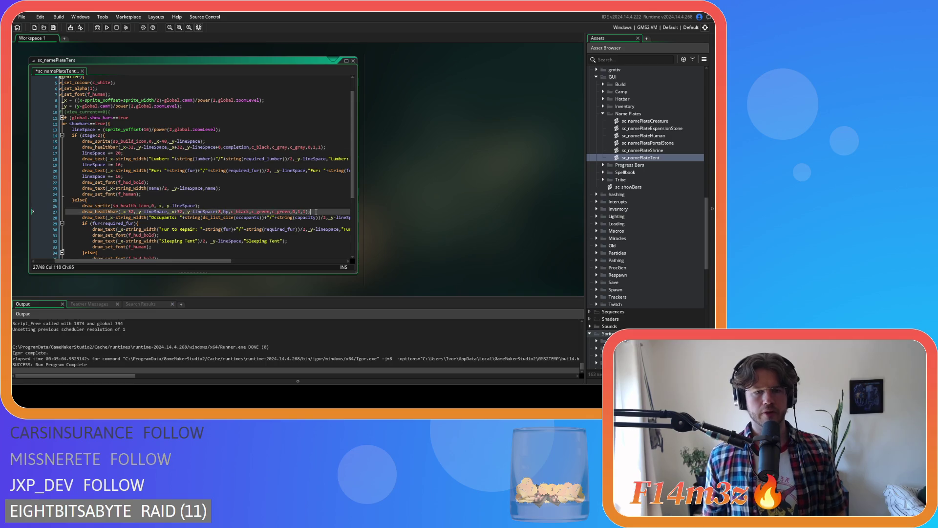
{"action": "key", "text": "End"}
{"action": "key", "text": "Return"}
{"action": "key", "text": "ctrl+v"}
{"action": "scroll", "scroll_direction": "down", "scroll_amount": 3}
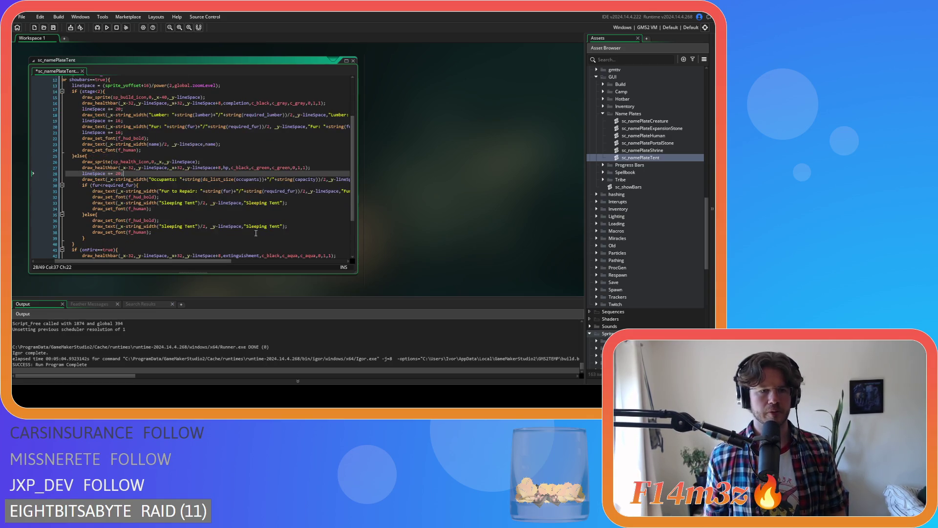
Paste lineSpace += 16; after the Occupants draw_text line and save sc_namePlateTent
{"action": "left_click_drag", "start_coordinate": [204, 262], "coordinate": [194, 261]}
{"action": "left_click_drag", "start_coordinate": [144, 121], "coordinate": [103, 121]}
{"action": "left_click_drag", "start_coordinate": [186, 262], "coordinate": [198, 264]}
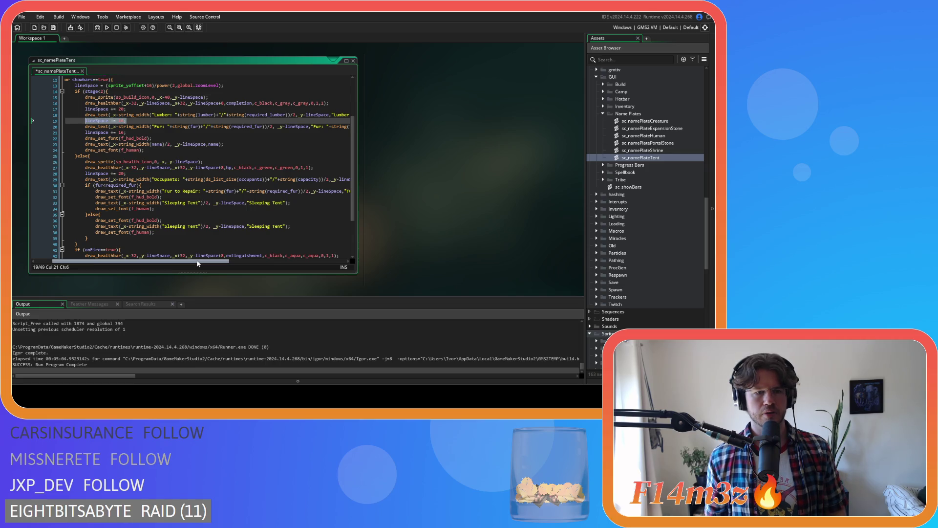
{"action": "left_click_drag", "start_coordinate": [198, 264], "coordinate": [314, 264]}
{"action": "left_click", "coordinate": [338, 177]}
{"action": "key", "text": "Return"}
{"action": "key", "text": "ctrl+v"}
{"action": "key", "text": "ctrl+s"}
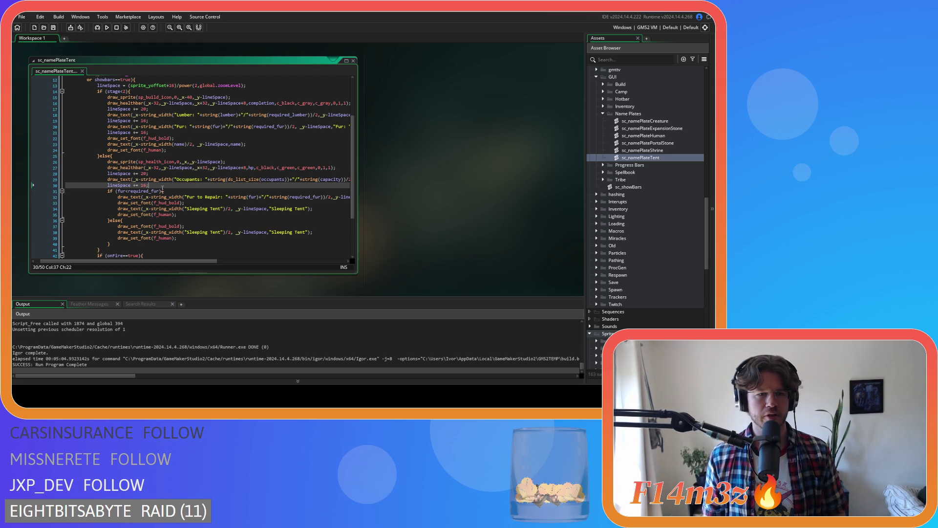
Review the Fur to Repair, fur check and Sleeping Tent lines in the tent script
{"action": "left_click", "coordinate": [154, 198]}
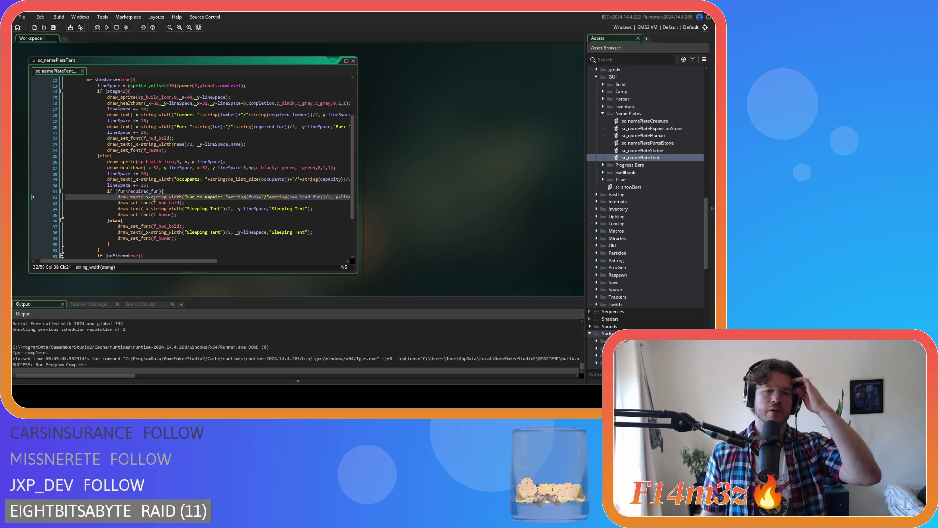
{"action": "left_click", "coordinate": [166, 191]}
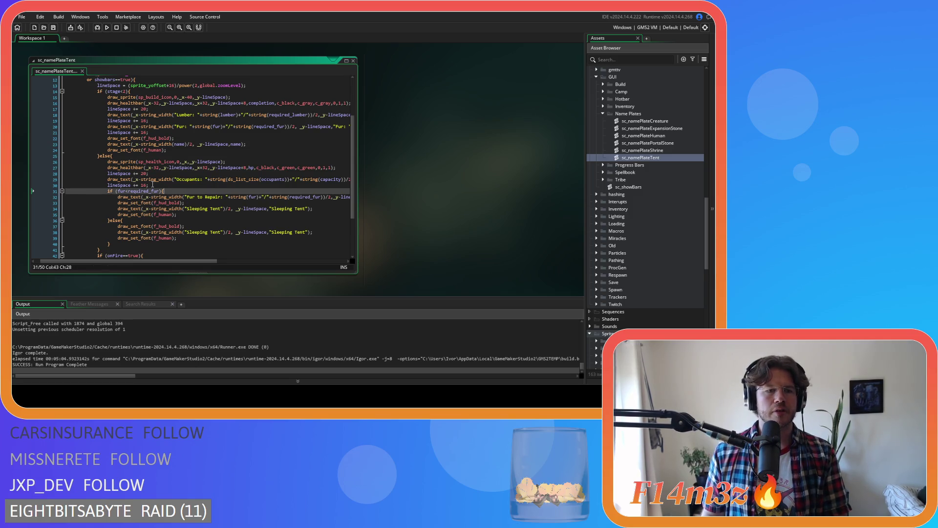
{"action": "left_click", "coordinate": [152, 185]}
{"action": "left_click", "coordinate": [201, 143]}
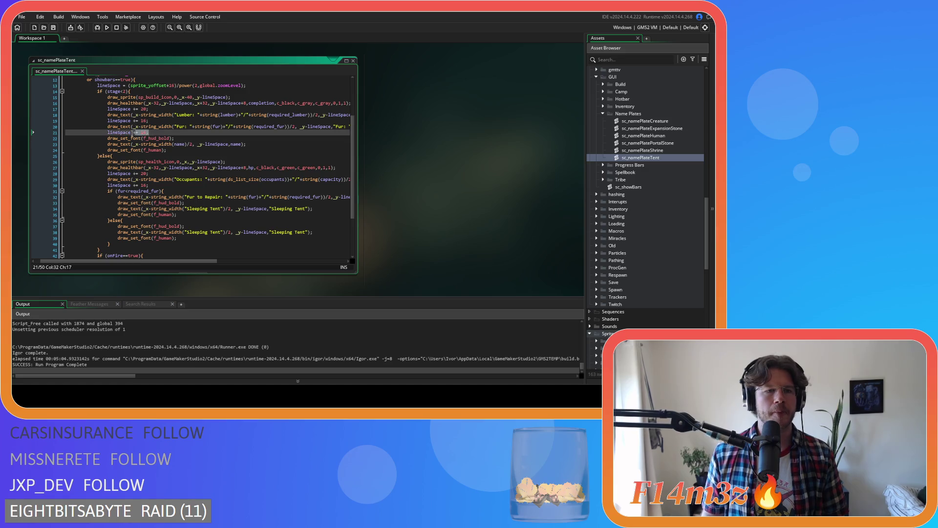
{"action": "left_click", "coordinate": [215, 208]}
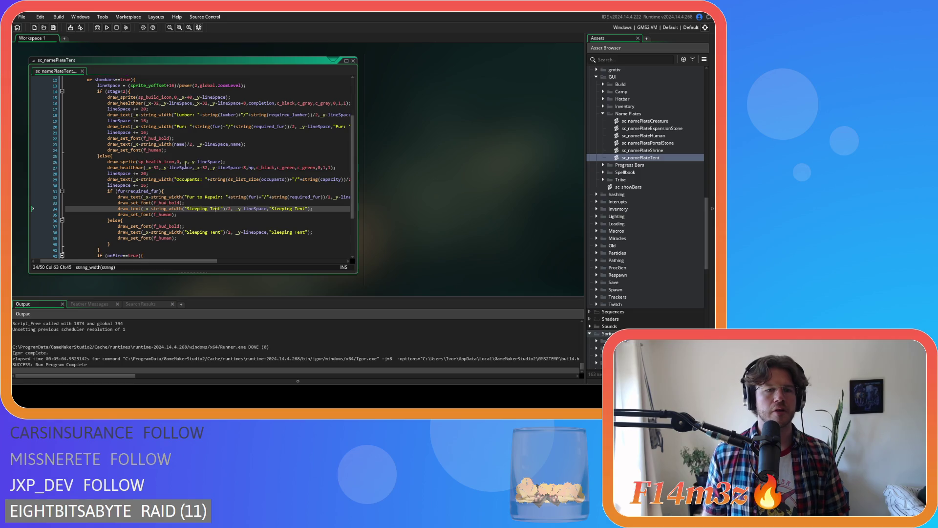
{"action": "double_click", "coordinate": [119, 132]}
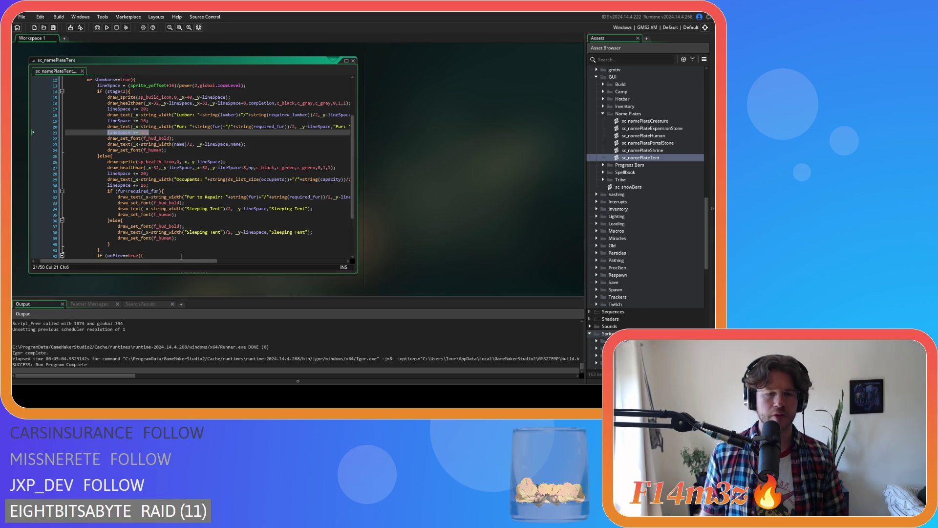
{"action": "left_click_drag", "start_coordinate": [190, 261], "coordinate": [168, 254]}
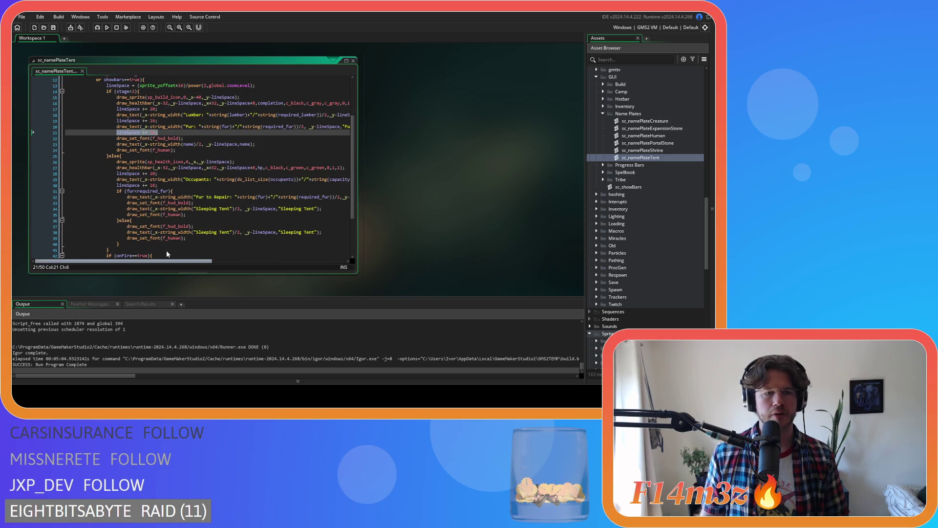
{"action": "scroll", "scroll_direction": "right", "scroll_amount": 3}
{"action": "scroll", "scroll_direction": "right", "scroll_amount": 3}
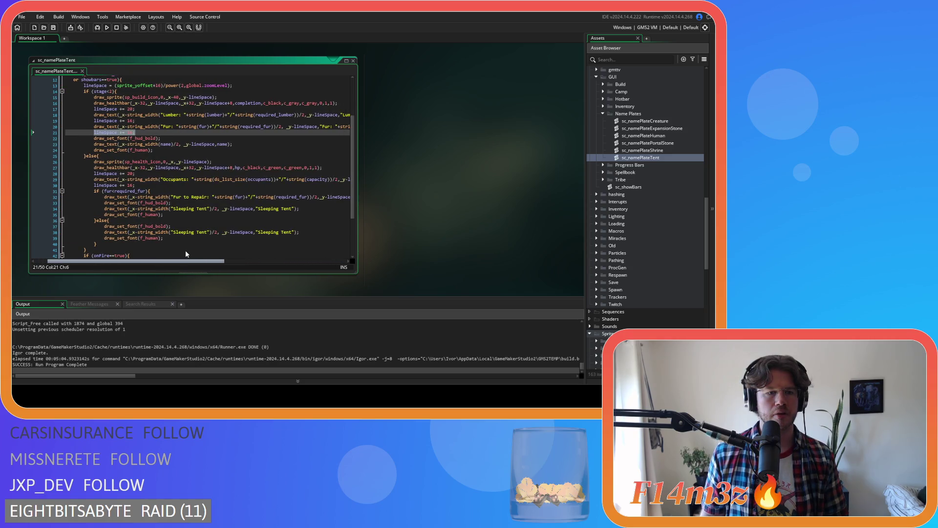
{"action": "scroll", "scroll_direction": "right", "scroll_amount": 3}
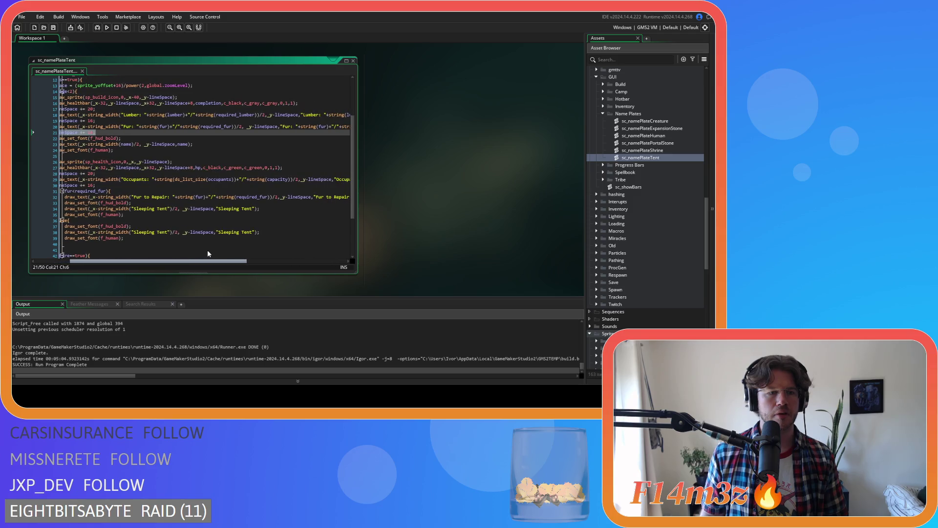
{"action": "scroll", "scroll_direction": "right", "scroll_amount": 3}
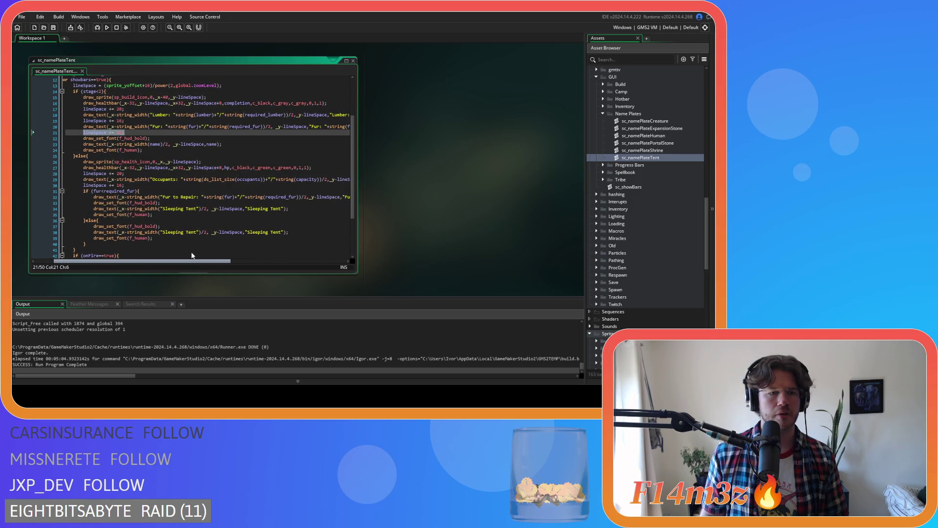
{"action": "scroll", "scroll_direction": "left", "scroll_amount": 3}
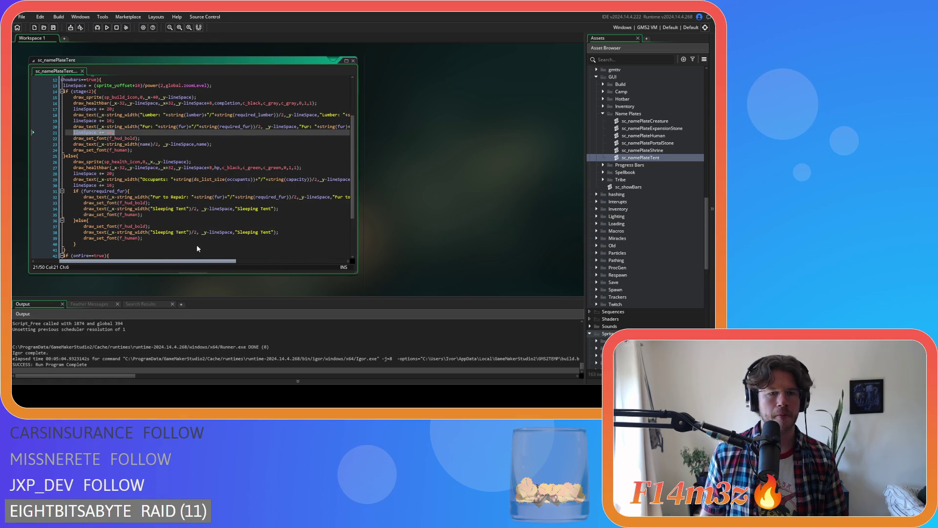
{"action": "scroll", "scroll_direction": "right", "scroll_amount": 3}
{"action": "scroll", "scroll_direction": "left", "scroll_amount": 3}
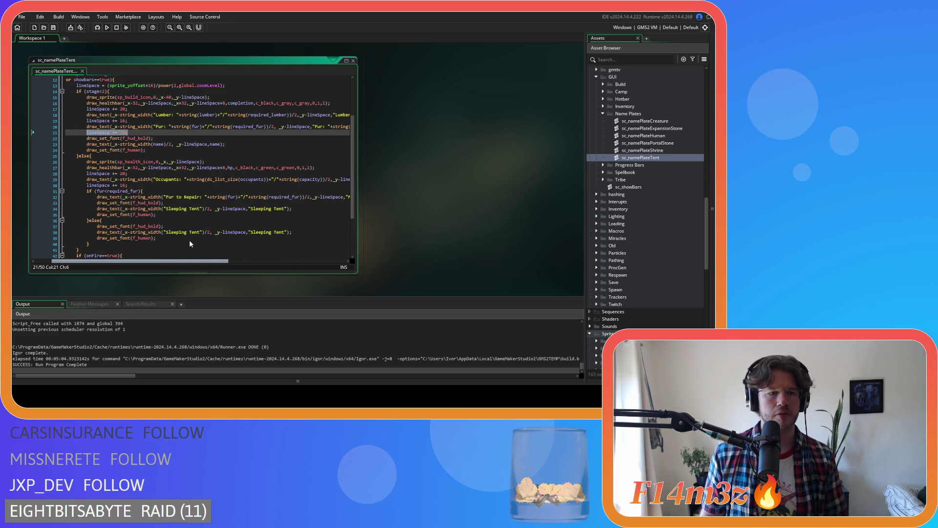
{"action": "scroll", "scroll_direction": "right", "scroll_amount": 3}
Add lineSpace += 16; on a new line after the Fur to Repair draw_text
{"action": "left_click", "coordinate": [301, 201]}
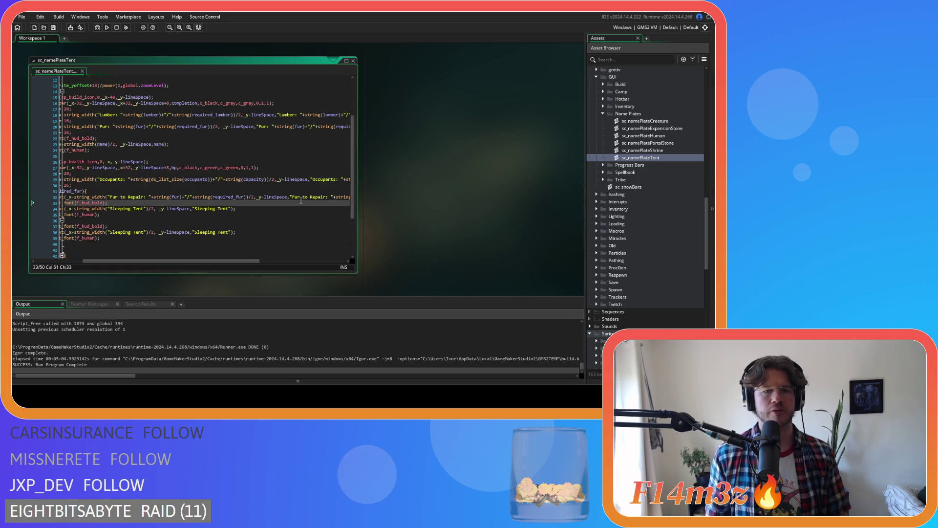
{"action": "left_click_drag", "start_coordinate": [234, 261], "coordinate": [321, 261]}
{"action": "left_click", "coordinate": [289, 197]}
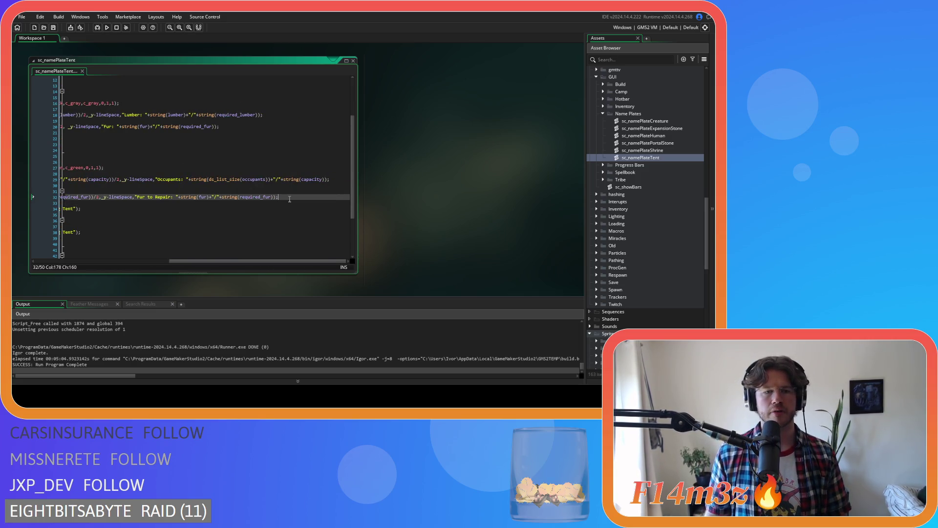
{"action": "key", "text": "Return"}
{"action": "type", "text": "lineSpace += 16;"}
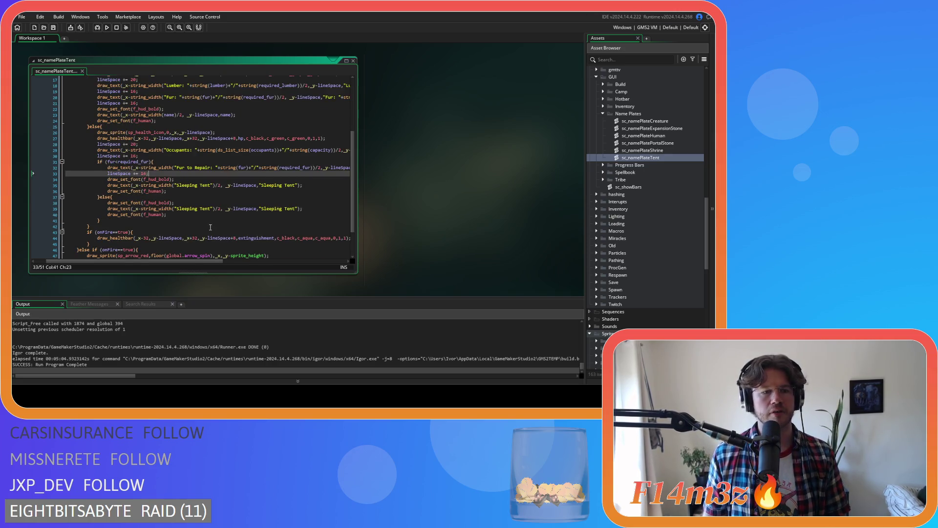
{"action": "scroll", "scroll_direction": "down", "scroll_amount": 3}
{"action": "scroll", "scroll_direction": "up", "scroll_amount": 3}
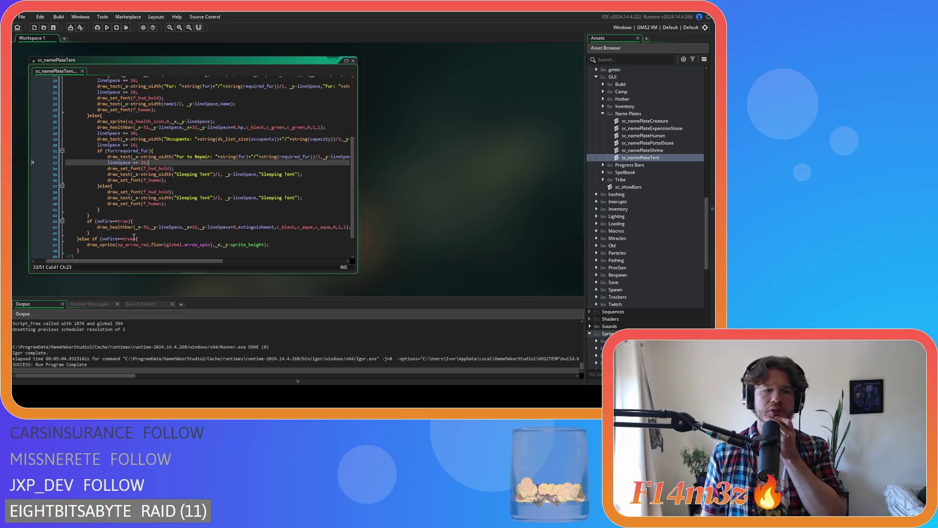
Cut the trailing if (onFire==true) extinguishment bar block from the end of the script
{"action": "left_click", "coordinate": [95, 233]}
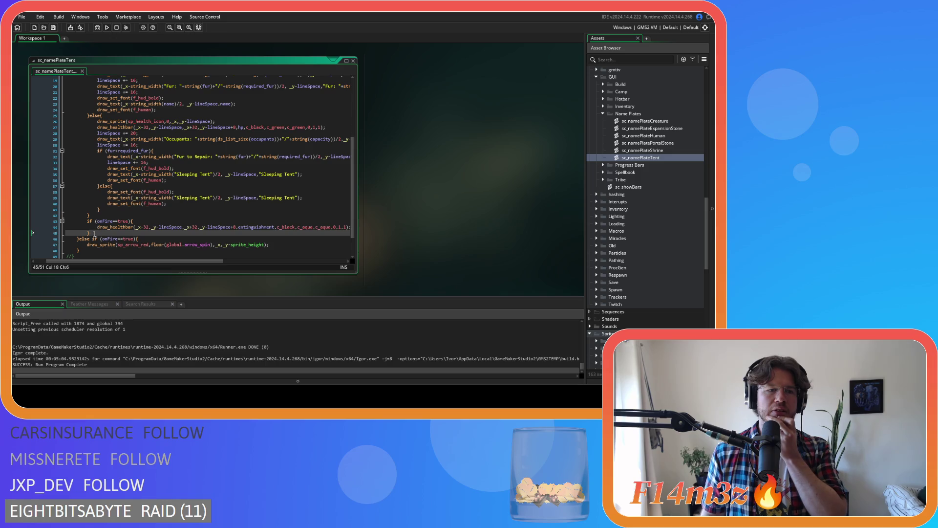
{"action": "left_click_drag", "start_coordinate": [95, 233], "coordinate": [88, 221]}
{"action": "key", "text": "BackSpace"}
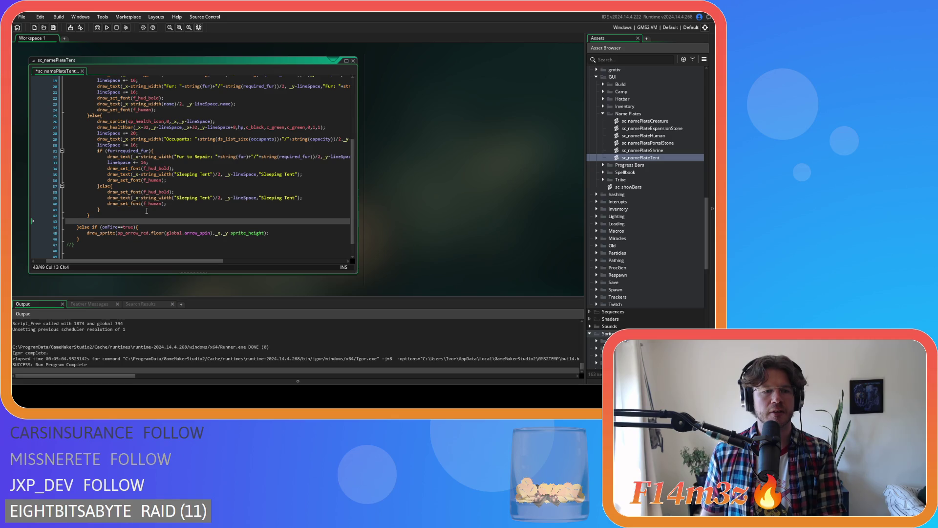
{"action": "key", "text": "ctrl+z"}
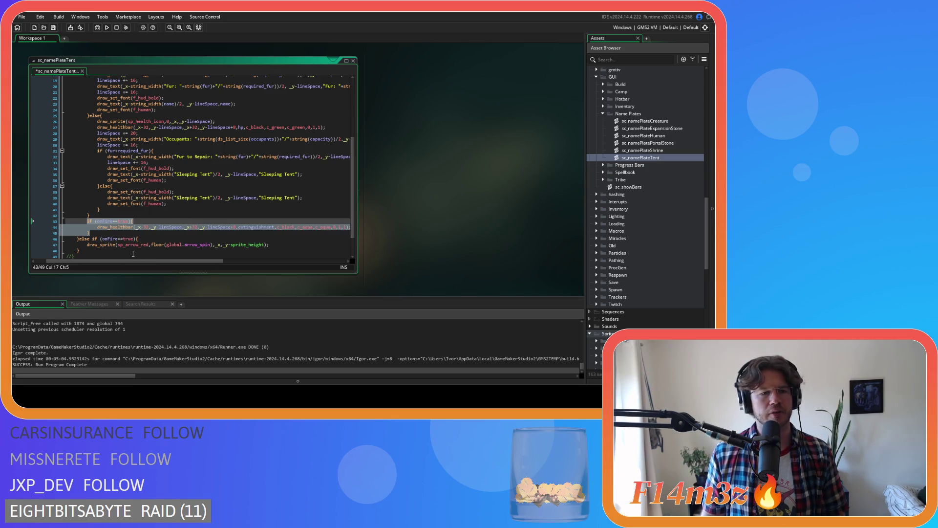
{"action": "key", "text": "ctrl+z"}
{"action": "left_click_drag", "start_coordinate": [91, 209], "coordinate": [88, 200]}
{"action": "left_click", "coordinate": [78, 208]}
{"action": "key", "text": "Down"}
{"action": "left_click_drag", "start_coordinate": [90, 209], "coordinate": [88, 197]}
{"action": "key", "text": "Delete"}
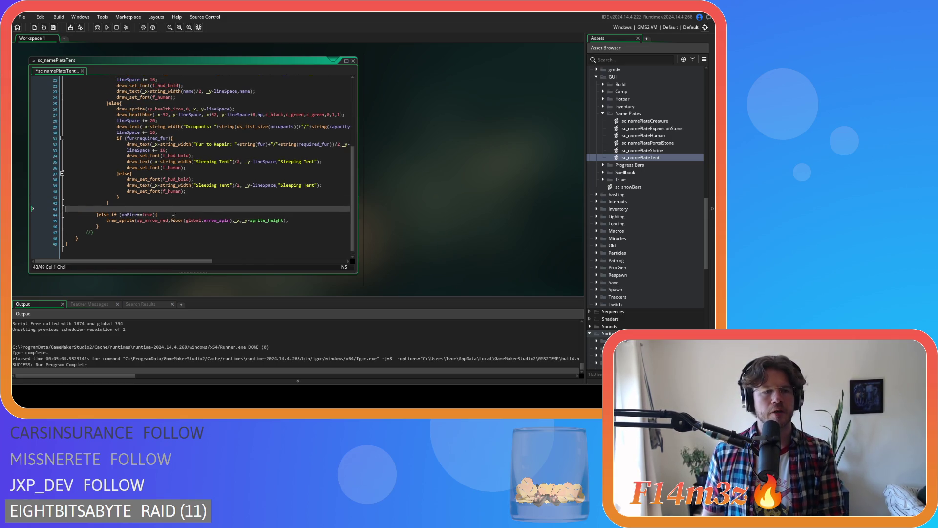
{"action": "key", "text": "BackSpace"}
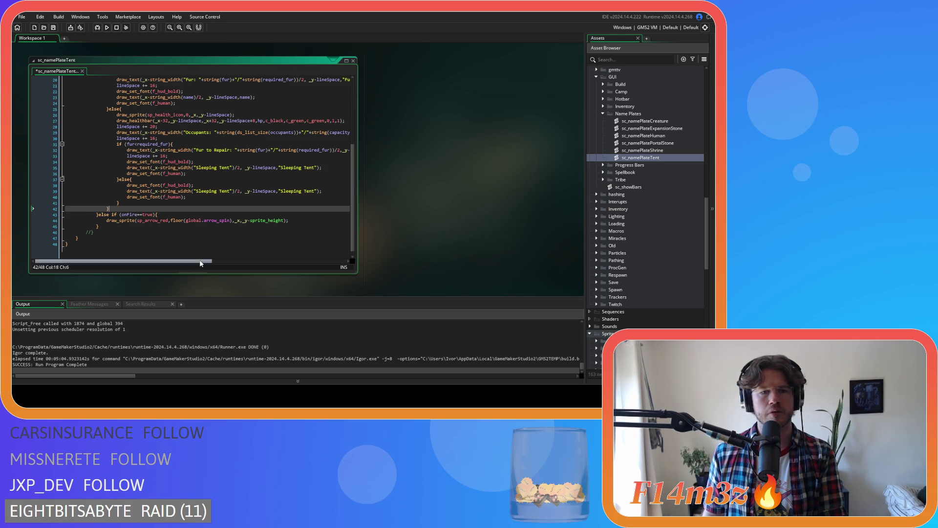
Paste the onFire block below the hp draw_healthbar line and indent its bar call
{"action": "scroll", "scroll_direction": "right", "scroll_amount": 3}
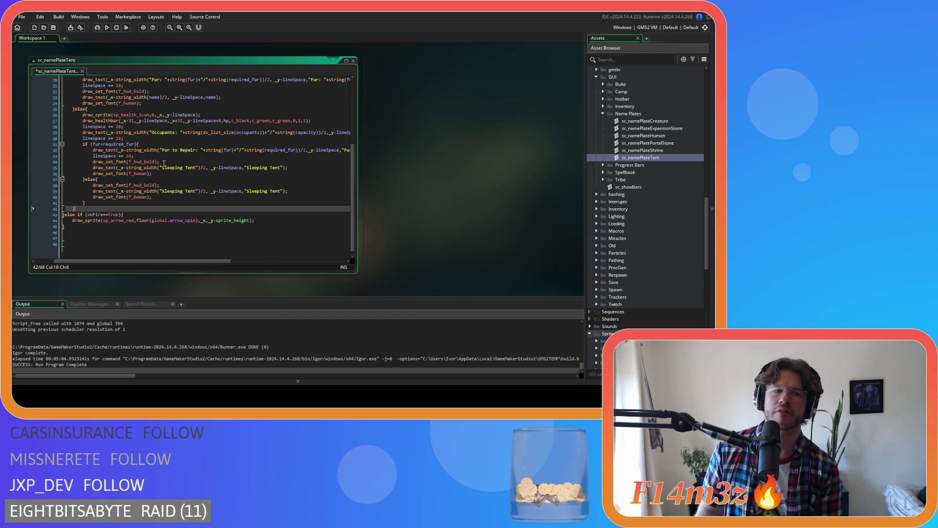
{"action": "scroll", "scroll_direction": "up", "scroll_amount": 3}
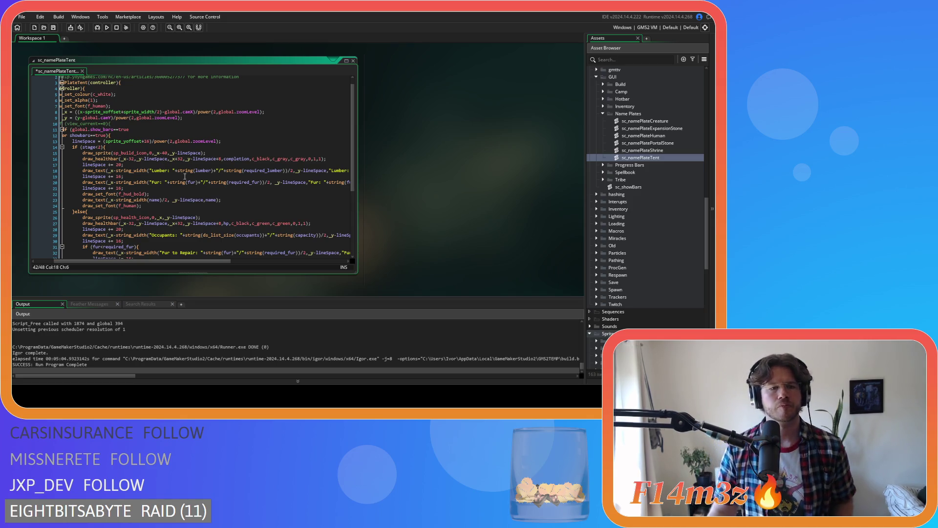
{"action": "scroll", "scroll_direction": "down", "scroll_amount": 3}
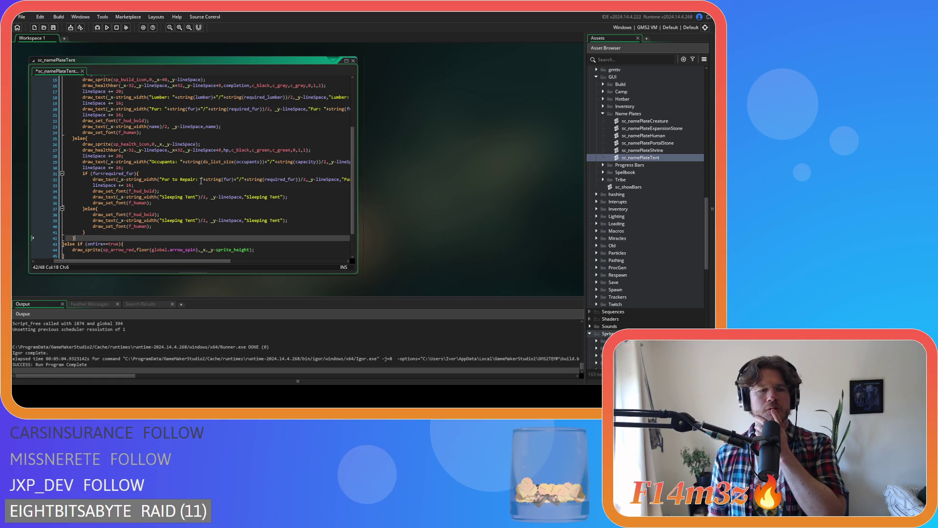
{"action": "left_click", "coordinate": [315, 150]}
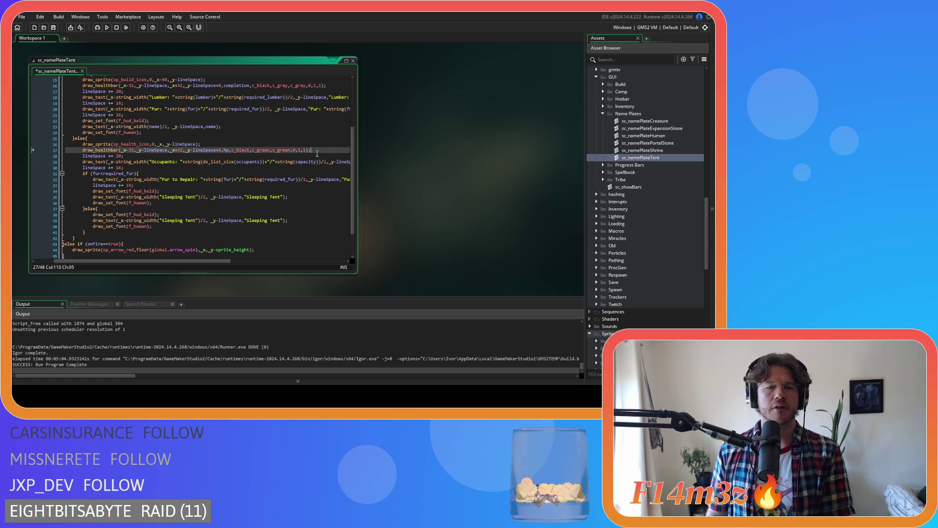
{"action": "key", "text": "Return"}
{"action": "key", "text": "ctrl+v"}
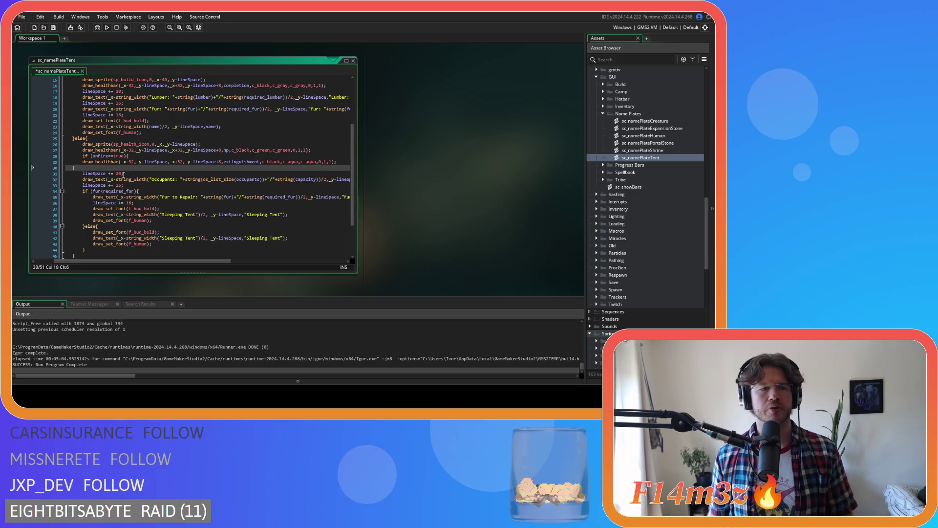
{"action": "left_click_drag", "start_coordinate": [122, 167], "coordinate": [60, 163]}
{"action": "key", "text": "Tab"}
Add lineSpace += 8; inside the onFire block and save sc_namePlateTent
{"action": "left_click_drag", "start_coordinate": [158, 174], "coordinate": [116, 174]}
{"action": "key", "text": "ctrl+c"}
{"action": "left_click", "coordinate": [164, 156]}
{"action": "key", "text": "Return"}
{"action": "key", "text": "ctrl+v"}
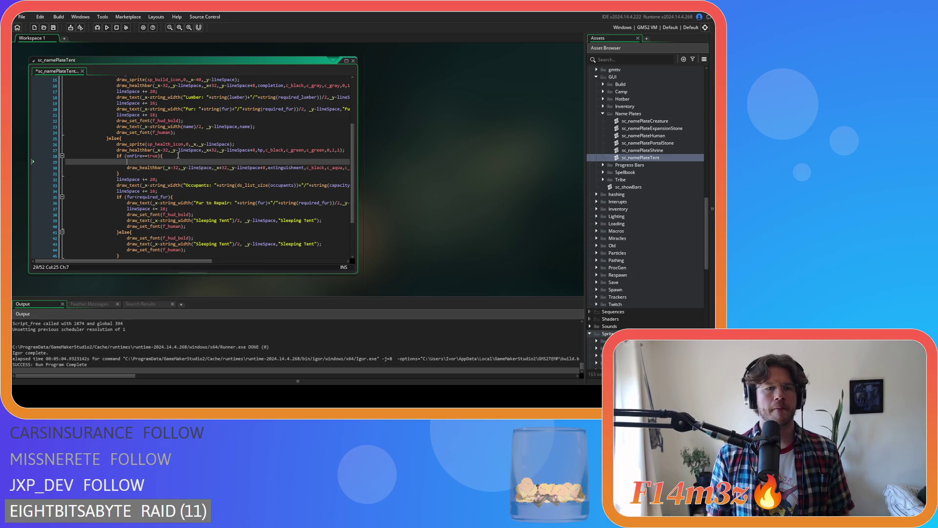
{"action": "double_click", "coordinate": [163, 162]}
{"action": "type", "text": "8"}
{"action": "key", "text": "ctrl+s"}
Move down to the end of the fire arrow drawing line
{"action": "left_click", "coordinate": [177, 175]}
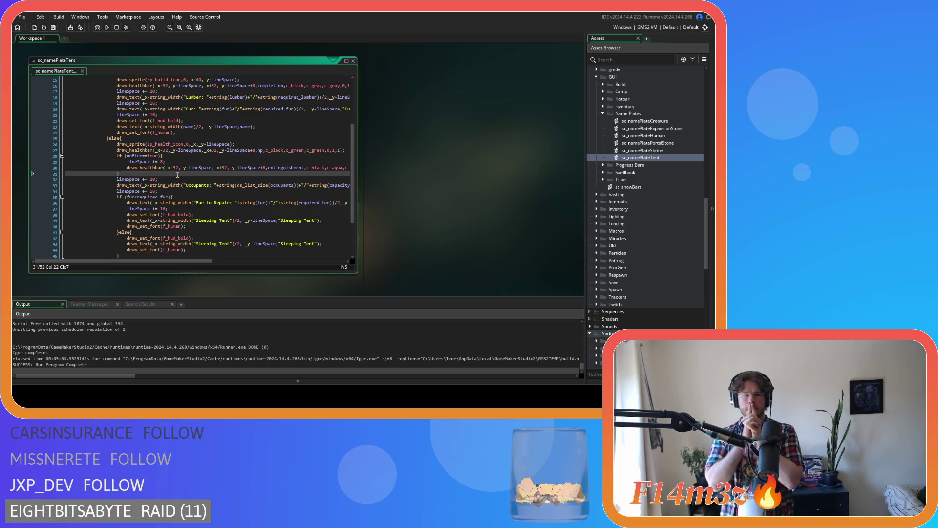
{"action": "scroll", "scroll_direction": "down", "scroll_amount": 3}
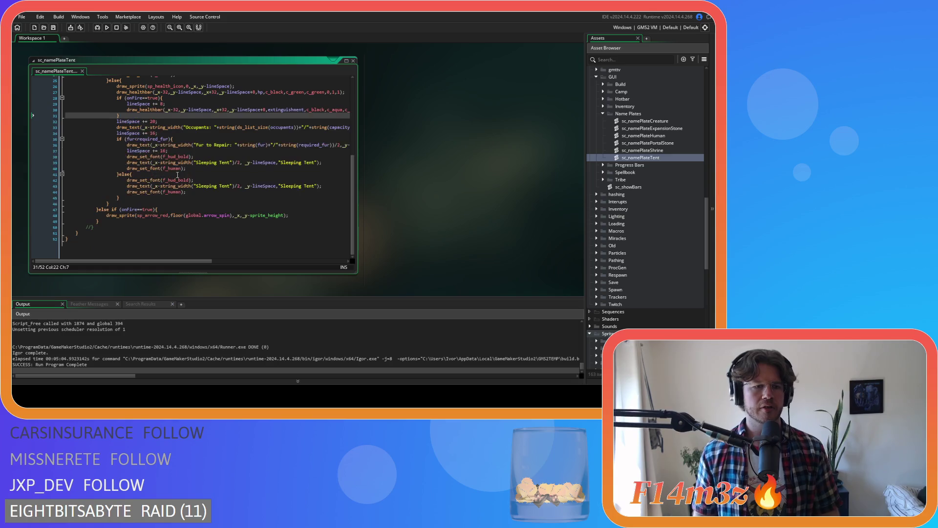
{"action": "left_click", "coordinate": [236, 217]}
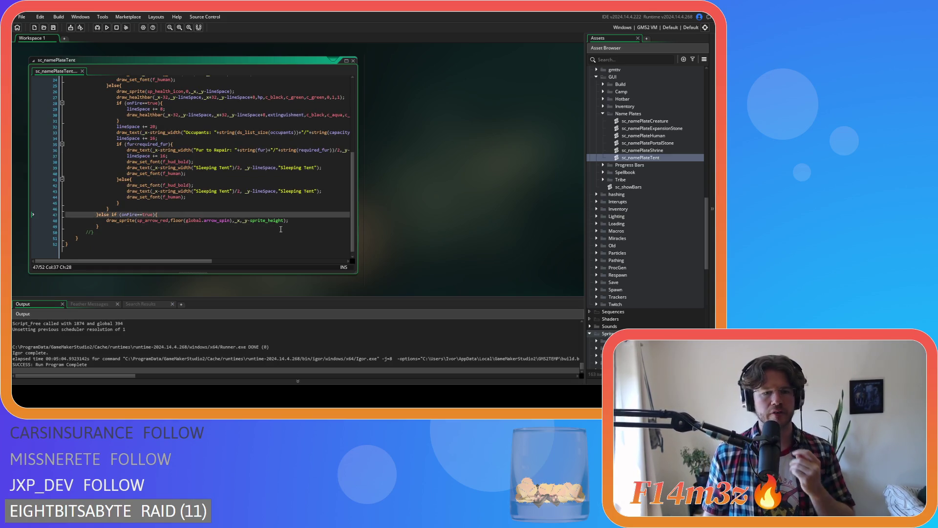
{"action": "left_click", "coordinate": [293, 221]}
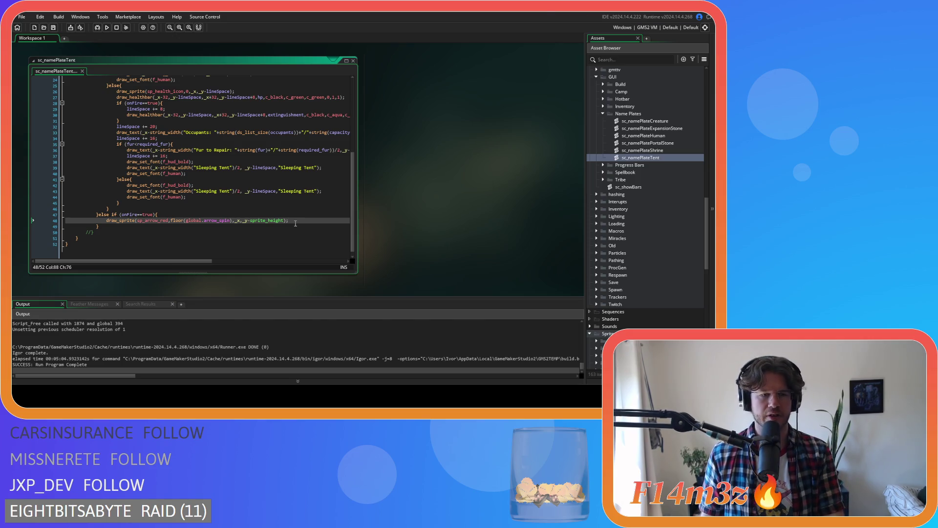
Run the game with F5, set the Sleeping Tent on fire, then douse it with water
{"action": "key", "text": "F5"}
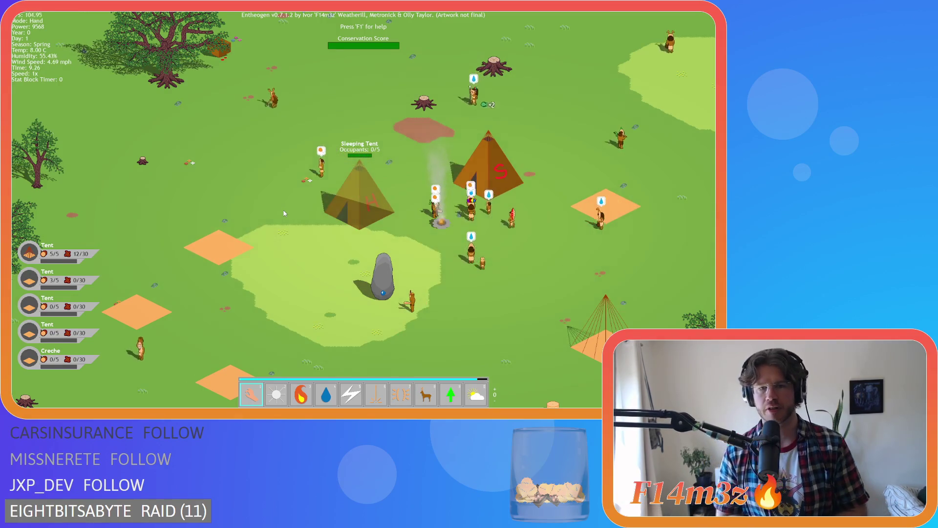
{"action": "key", "text": "3"}
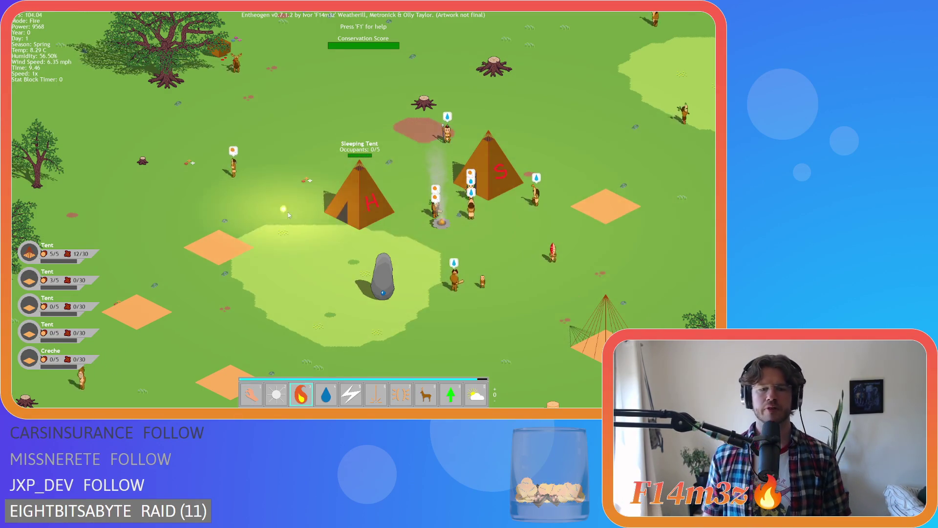
{"action": "left_click", "coordinate": [369, 203]}
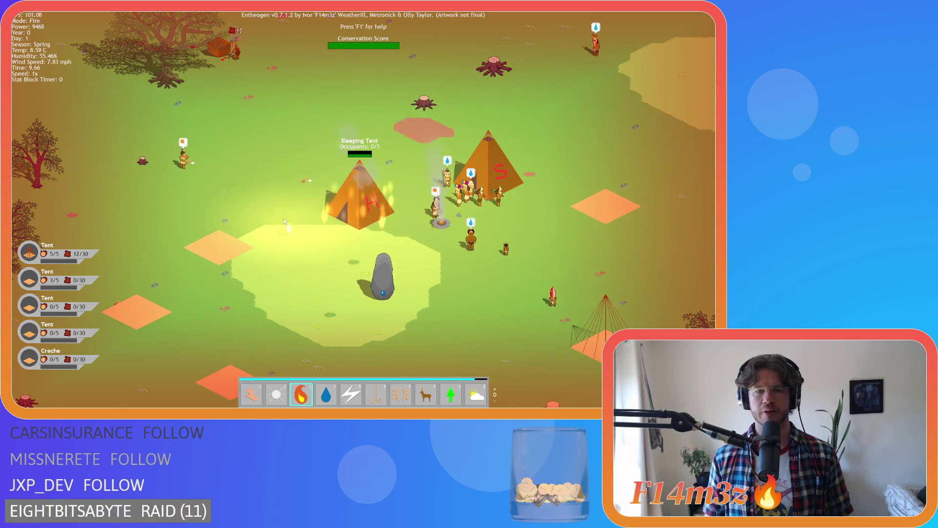
{"action": "key", "text": "1"}
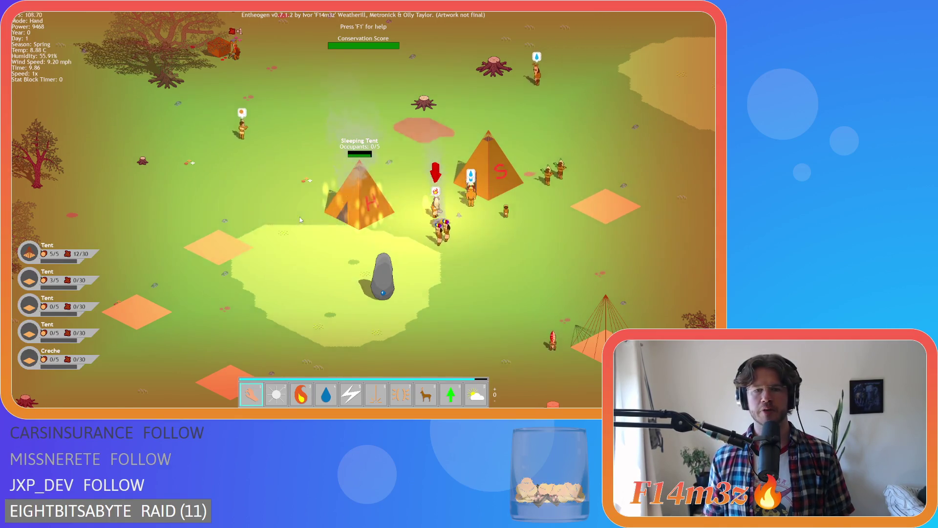
{"action": "key", "text": "4"}
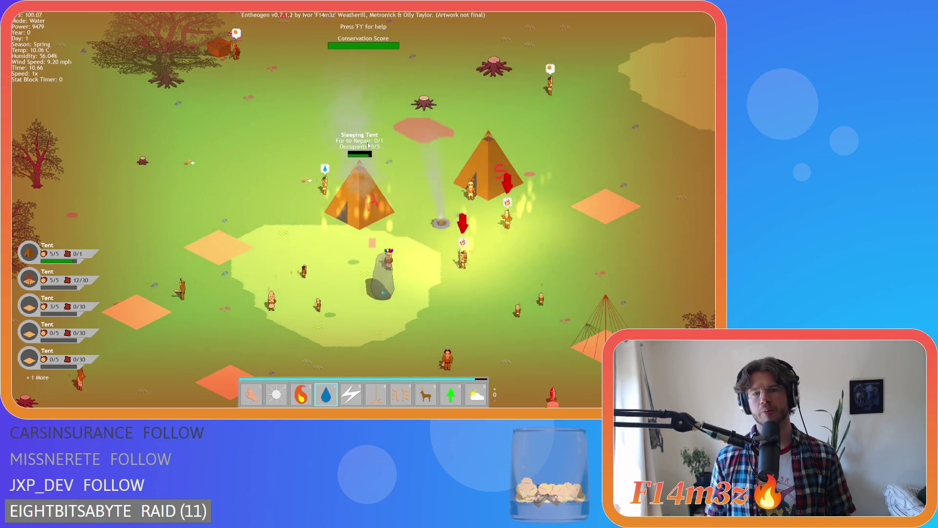
{"action": "left_click", "coordinate": [363, 201]}
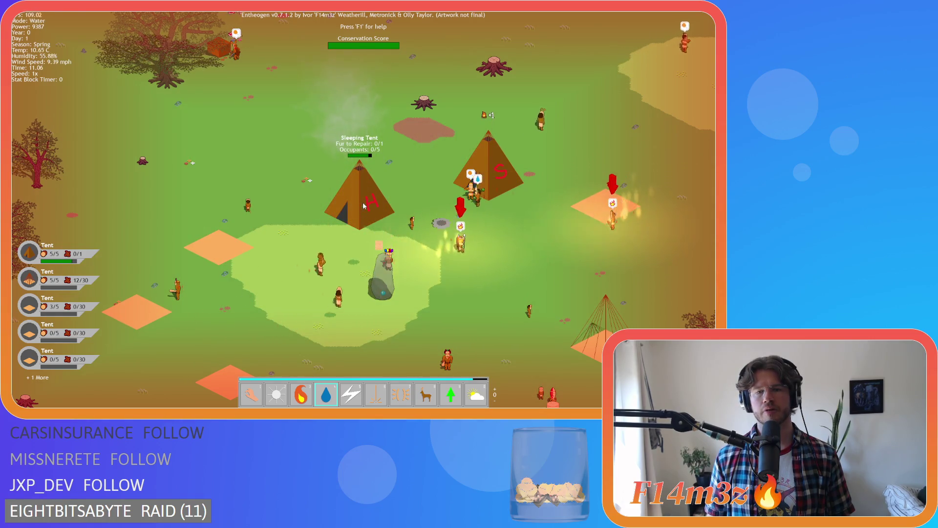
Set the Sleeping Tent alight again and zoom in and out to check its plate
{"action": "key", "text": "3"}
{"action": "left_click", "coordinate": [365, 208]}
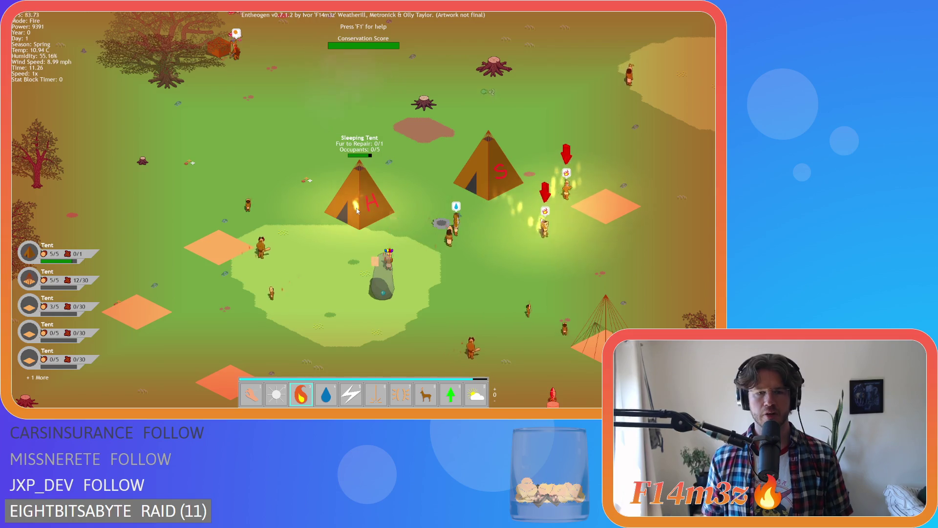
{"action": "scroll", "scroll_direction": "down", "scroll_amount": 3}
{"action": "scroll", "scroll_direction": "up", "scroll_amount": 3}
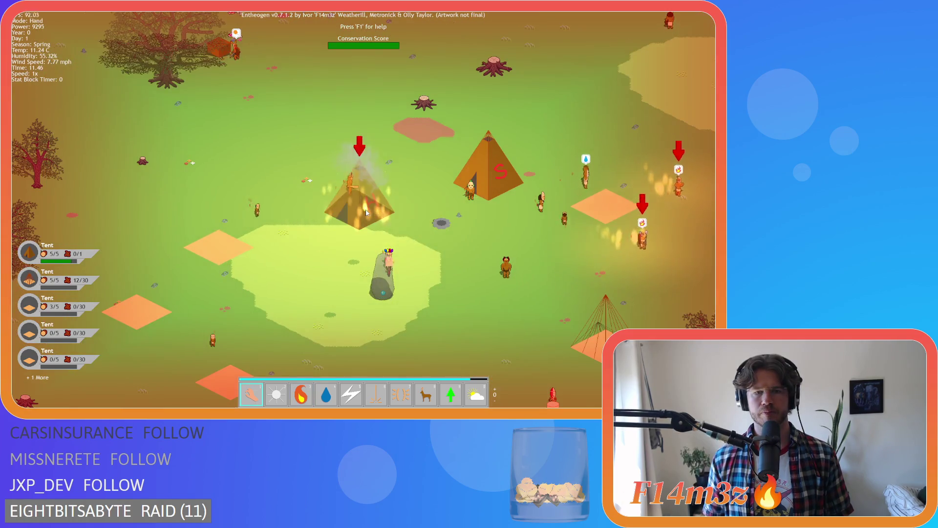
{"action": "key", "text": "1"}
{"action": "scroll", "scroll_direction": "down", "scroll_amount": 3}
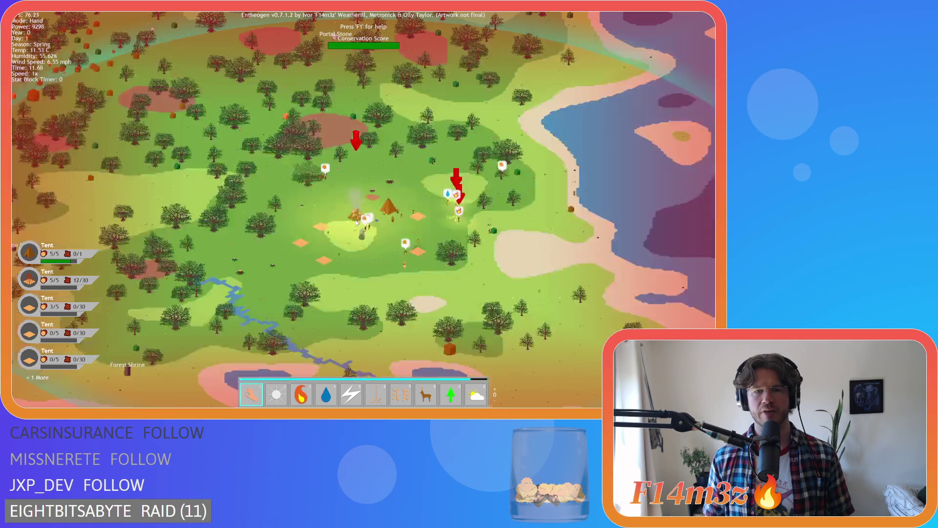
{"action": "scroll", "scroll_direction": "down", "scroll_amount": 3}
{"action": "scroll", "scroll_direction": "up", "scroll_amount": 3}
{"action": "scroll", "scroll_direction": "down", "scroll_amount": 3}
{"action": "scroll", "scroll_direction": "up", "scroll_amount": 3}
{"action": "scroll", "scroll_direction": "down", "scroll_amount": 3}
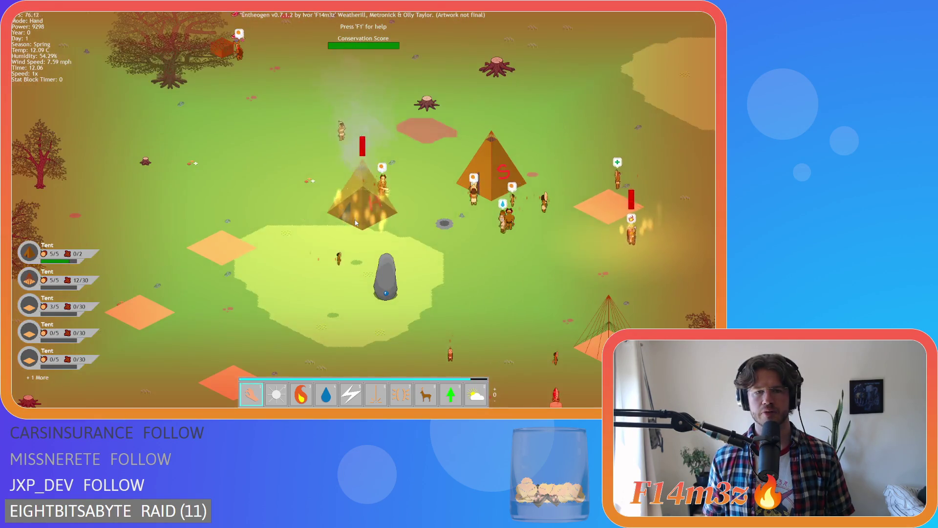
Pan the view right and left, then ask to quit the game with Escape
{"action": "key", "text": "d"}
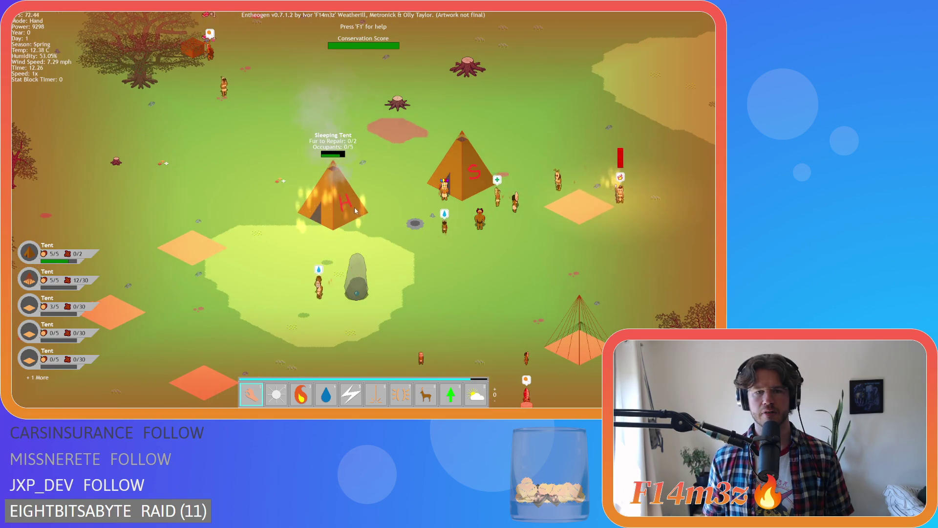
{"action": "key", "text": "3"}
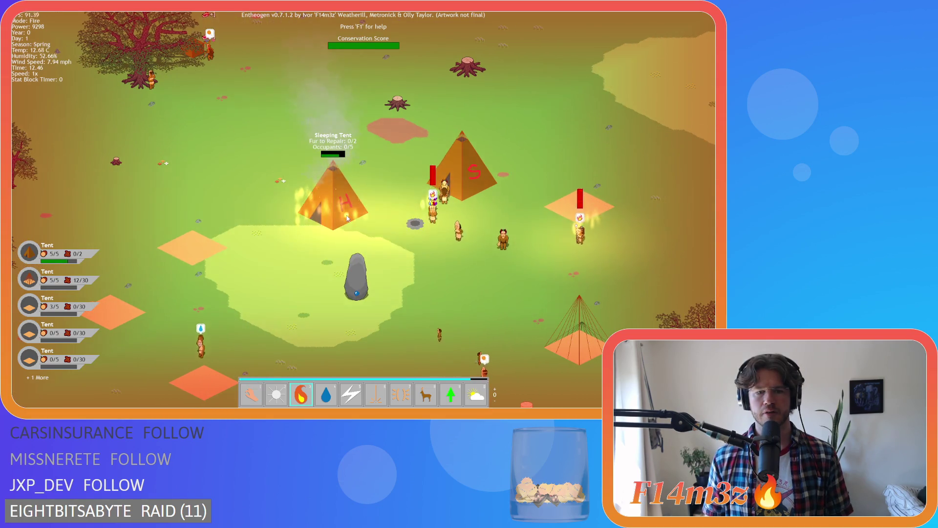
{"action": "key", "text": "a"}
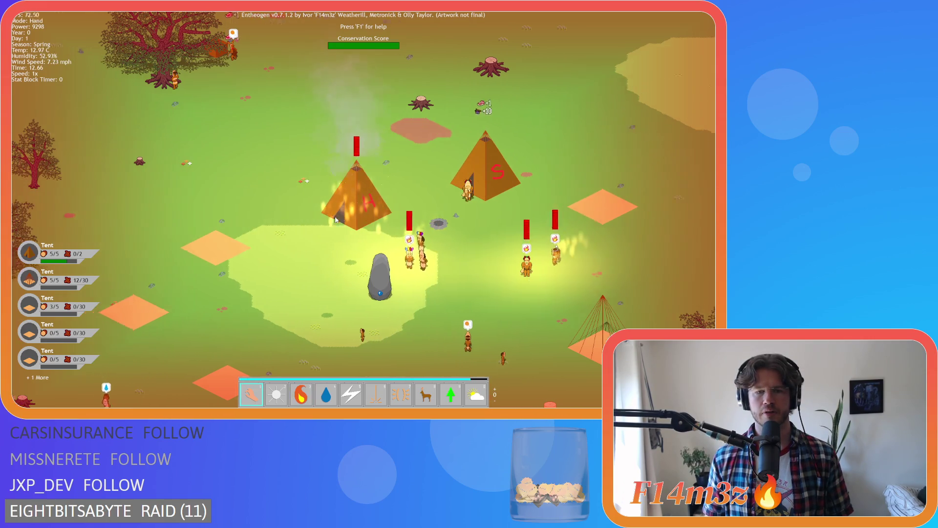
{"action": "key", "text": "Escape"}
Confirm quitting the game and locate the arrow's sprite_height offset on line 48
{"action": "key", "text": "y"}
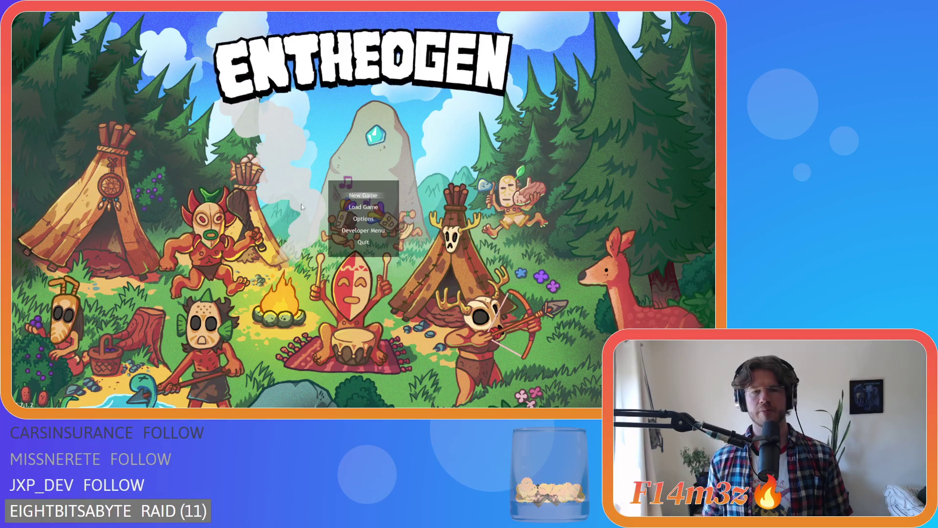
{"action": "left_click", "coordinate": [215, 220]}
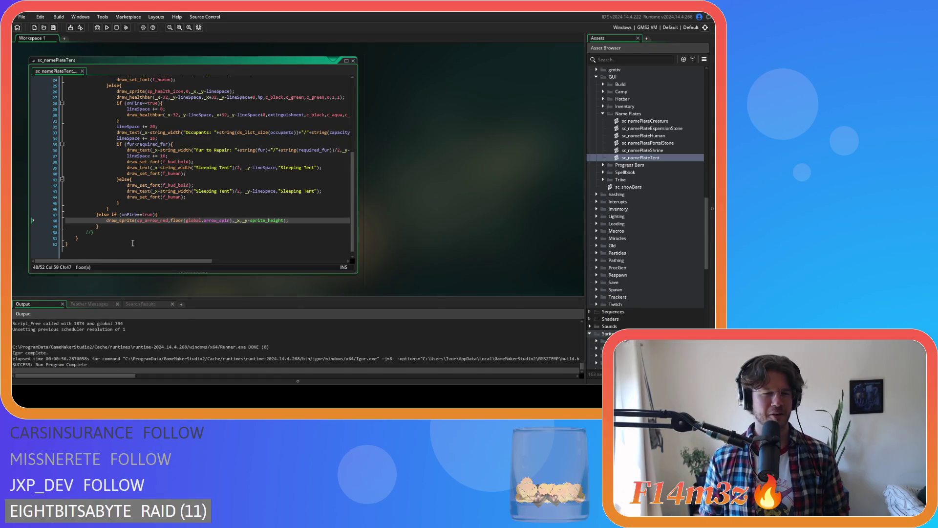
{"action": "left_click", "coordinate": [132, 227]}
{"action": "scroll", "scroll_direction": "down", "scroll_amount": 3}
{"action": "scroll", "scroll_direction": "up", "scroll_amount": 3}
{"action": "key", "text": "Up"}
{"action": "key", "text": "End"}
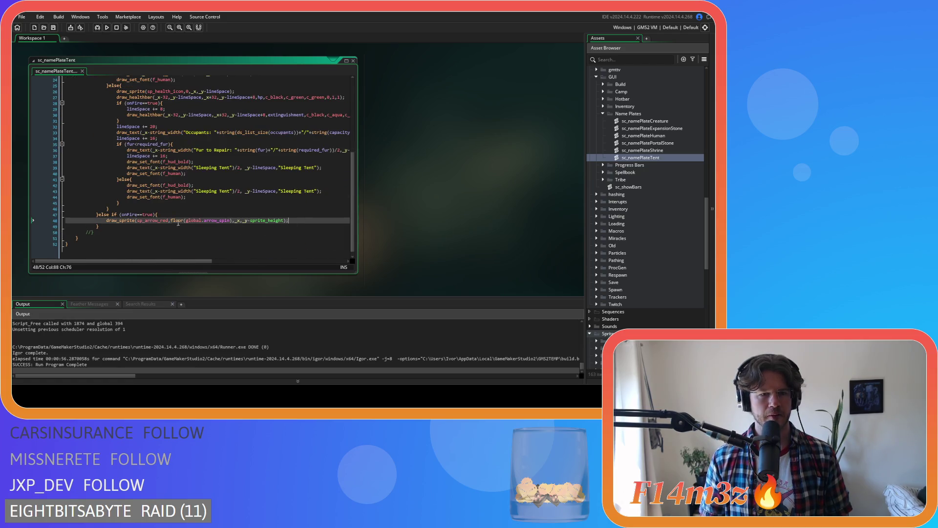
{"action": "left_click", "coordinate": [251, 221]}
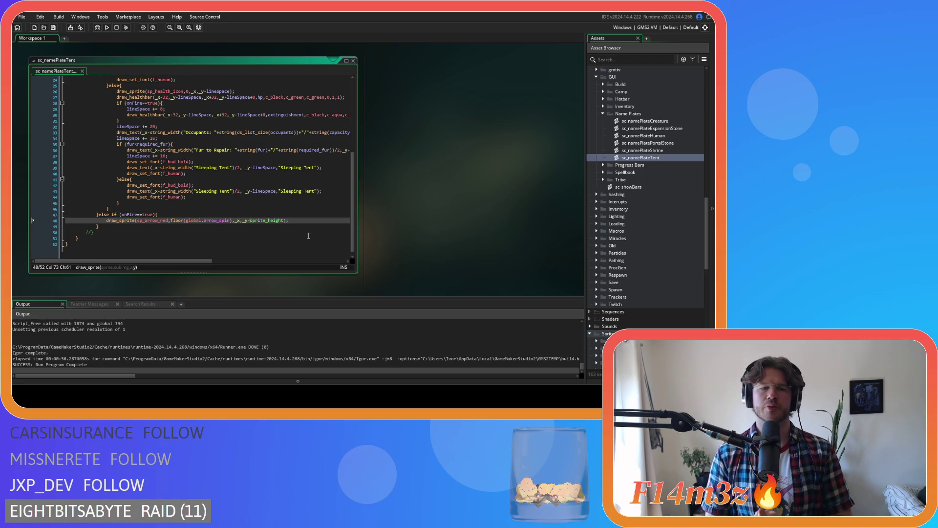
Copy /power(2,global.zoomLevel) from the lineSpace formula and paste it after sprite_height
{"action": "scroll", "scroll_direction": "up", "scroll_amount": 3}
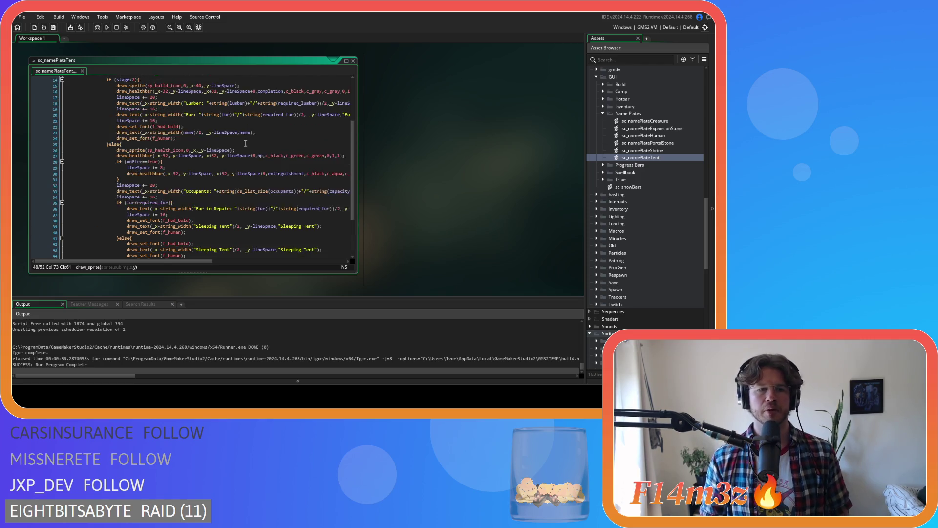
{"action": "left_click", "coordinate": [186, 104]}
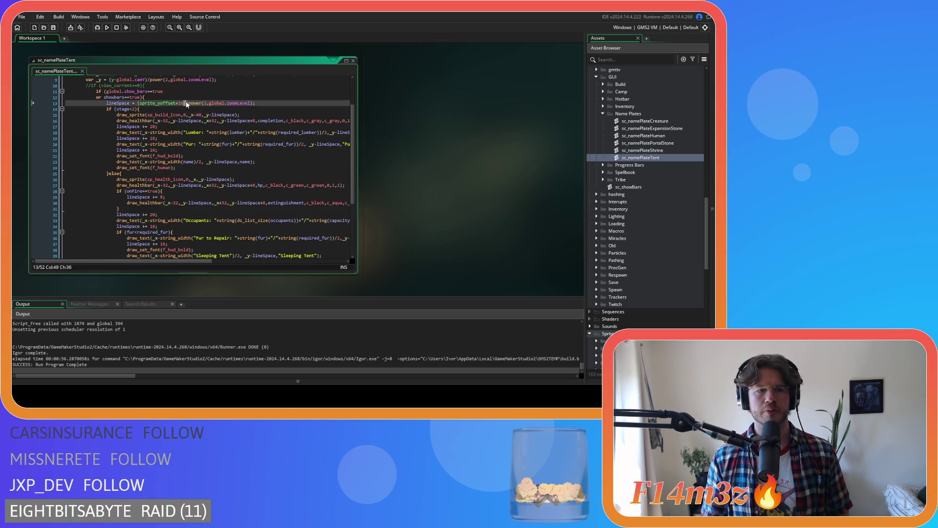
{"action": "left_click_drag", "start_coordinate": [187, 103], "coordinate": [211, 104]}
{"action": "left_click", "coordinate": [257, 103]}
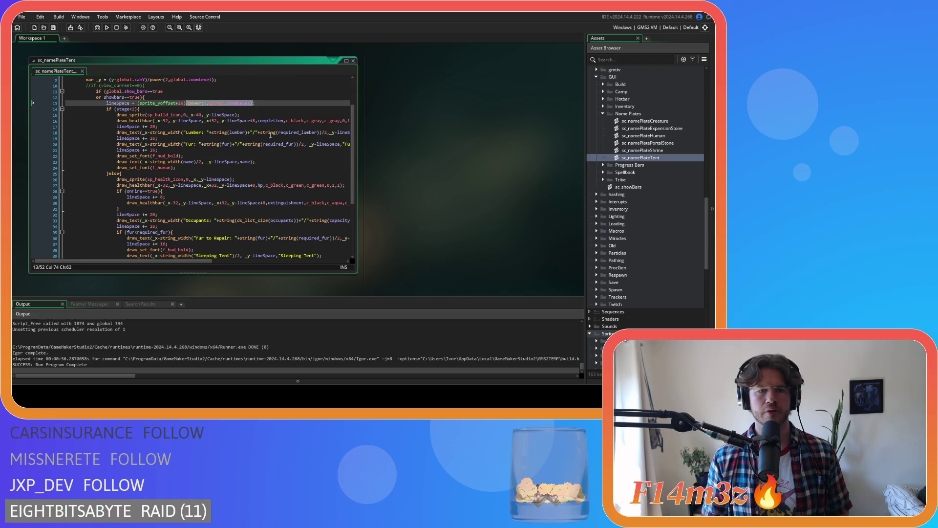
{"action": "scroll", "scroll_direction": "down", "scroll_amount": 3}
{"action": "left_click", "coordinate": [283, 221]}
{"action": "key", "text": "ctrl+v"}
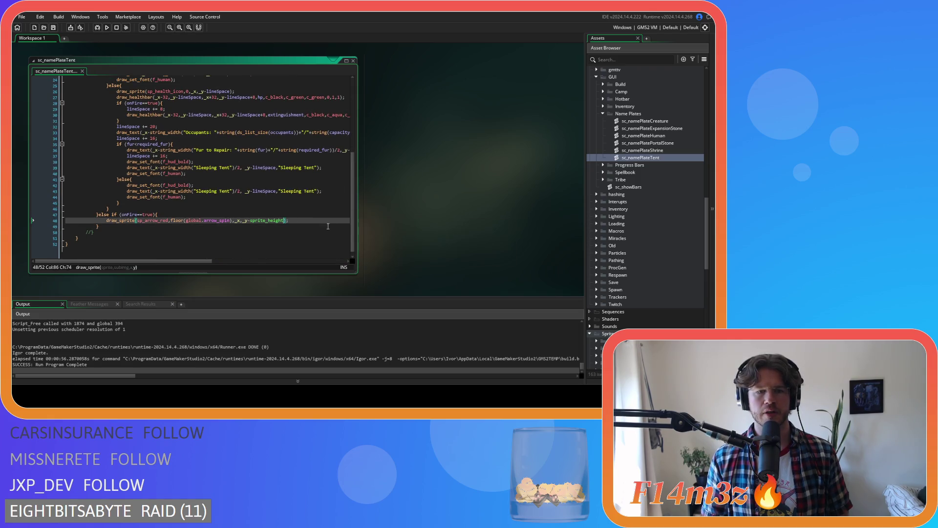
{"action": "left_click", "coordinate": [323, 220]}
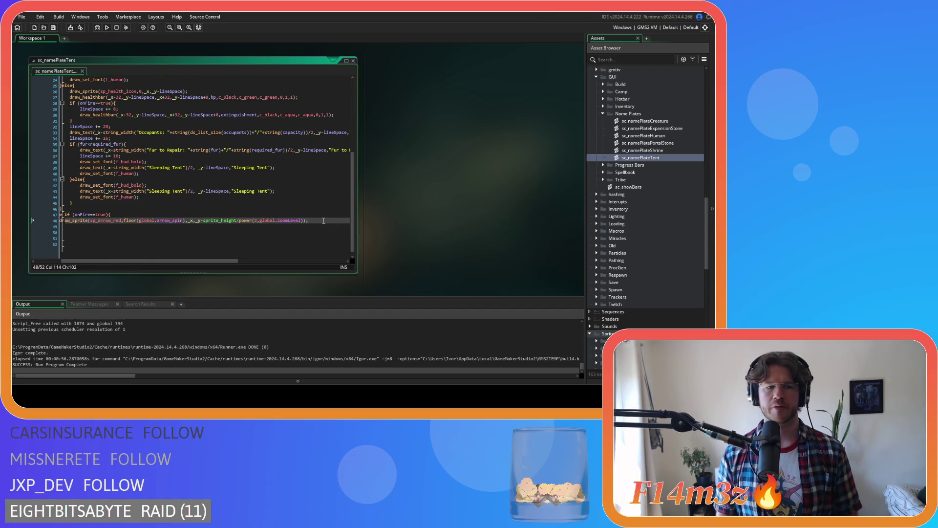
{"action": "left_click_drag", "start_coordinate": [224, 260], "coordinate": [197, 260]}
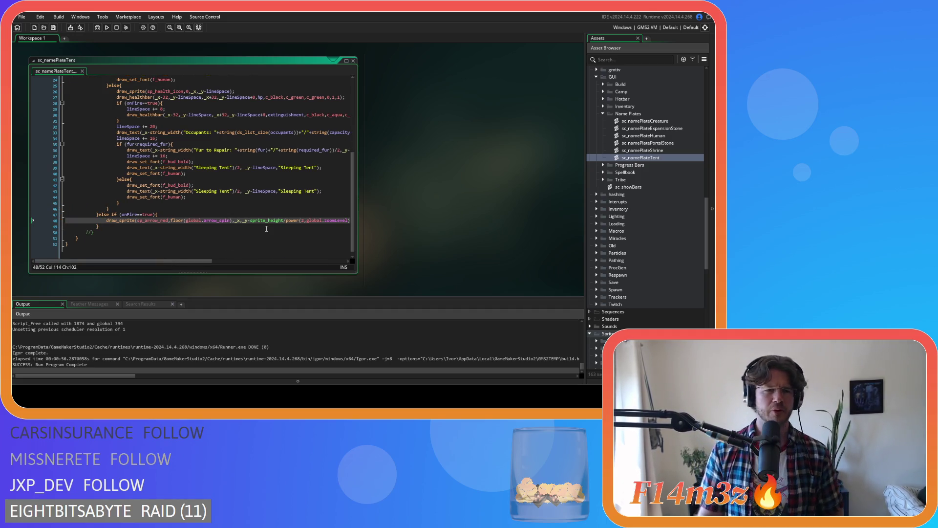
{"action": "scroll", "scroll_direction": "up", "scroll_amount": 3}
{"action": "scroll", "scroll_direction": "up", "scroll_amount": 3}
{"action": "scroll", "scroll_direction": "down", "scroll_amount": 3}
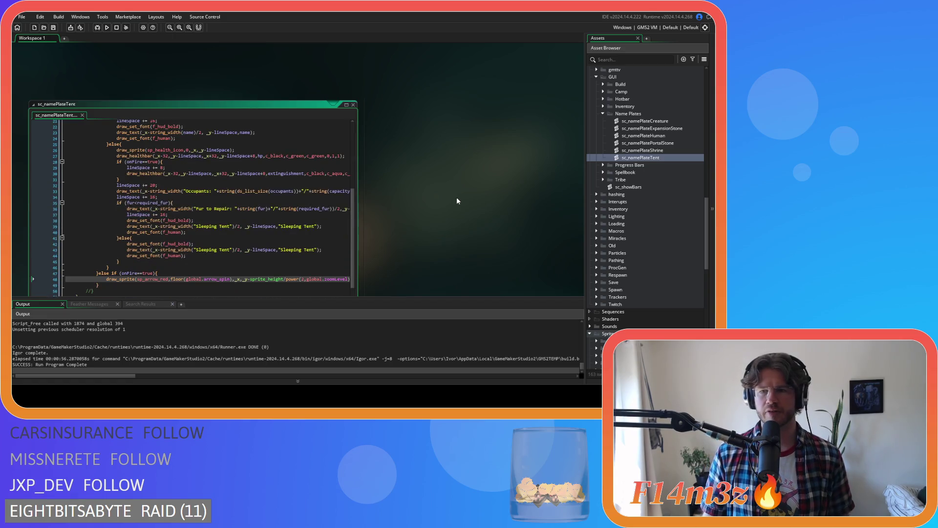
Open sc_namePlateHuman and copy its extinguishment icon draw line
{"action": "left_click", "coordinate": [662, 137]}
{"action": "double_click", "coordinate": [663, 137]}
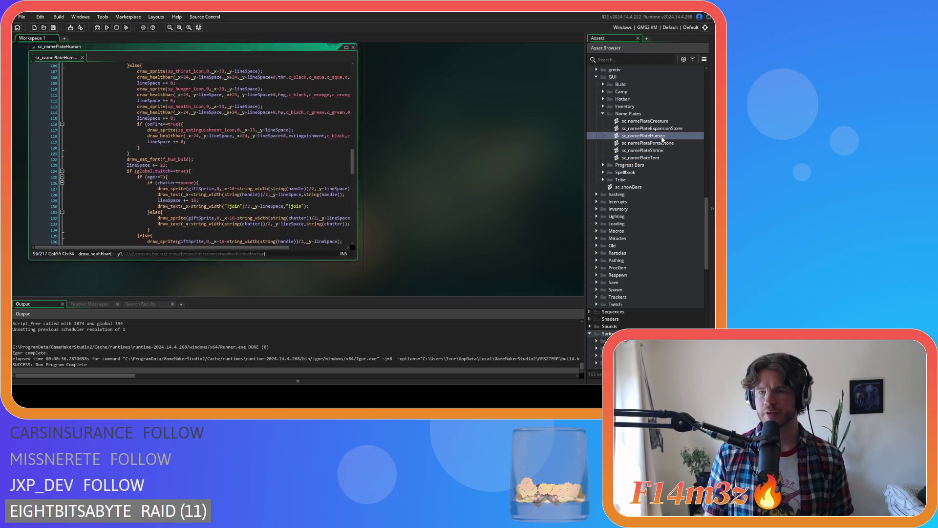
{"action": "left_click_drag", "start_coordinate": [354, 174], "coordinate": [354, 160]}
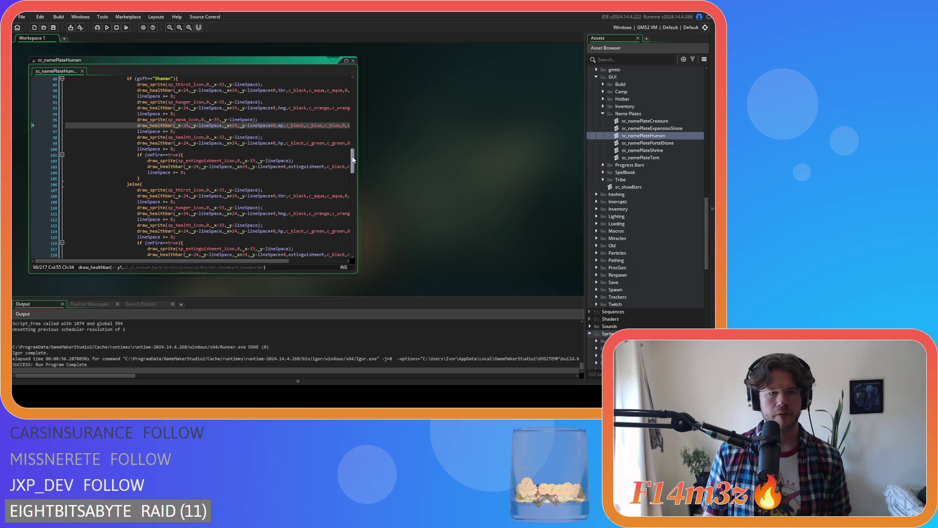
{"action": "left_click_drag", "start_coordinate": [293, 161], "coordinate": [147, 161]}
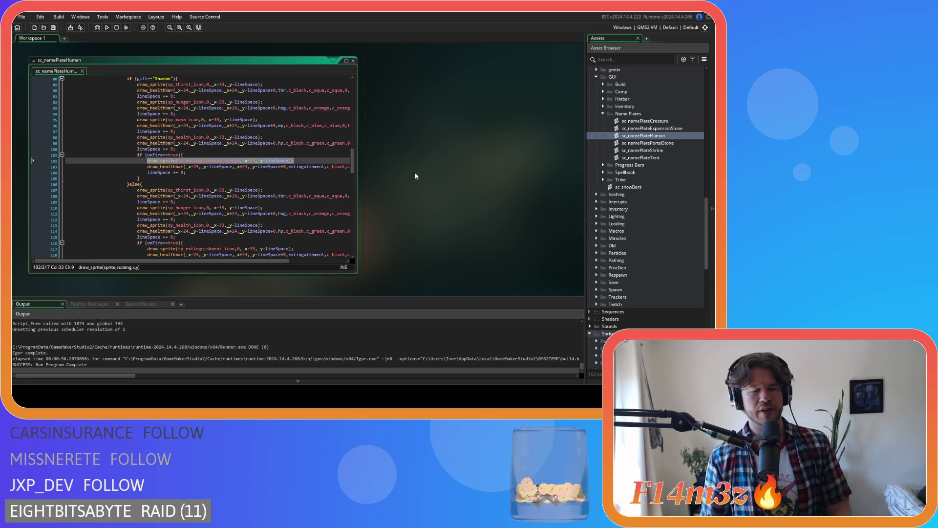
Scroll the workspace over to the sc_namePlatePortalStone script
{"action": "scroll", "scroll_direction": "down", "scroll_amount": 3}
{"action": "scroll", "scroll_direction": "up", "scroll_amount": 3}
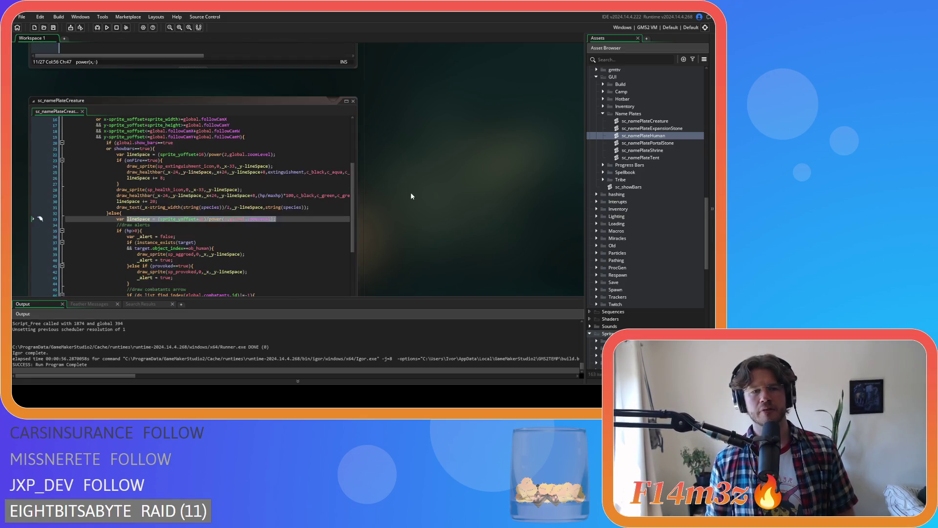
{"action": "scroll", "scroll_direction": "up", "scroll_amount": 3}
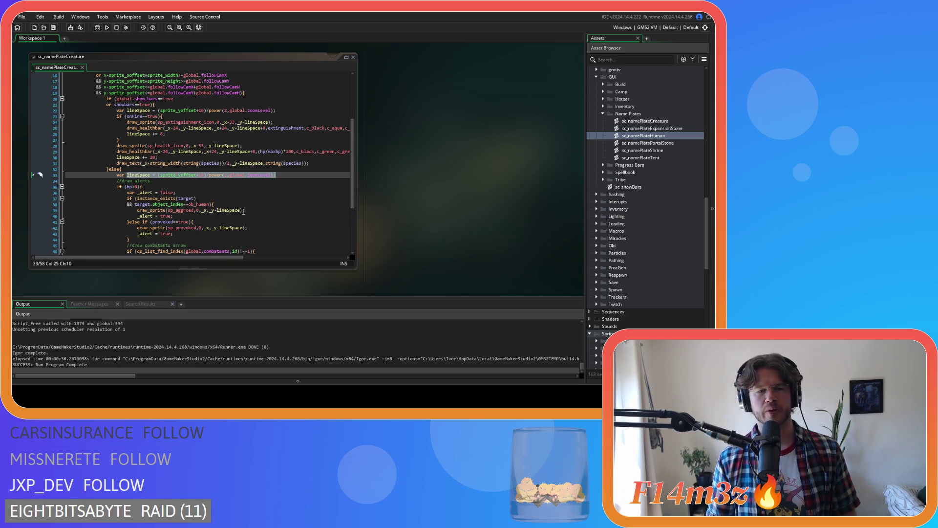
{"action": "scroll", "scroll_direction": "up", "scroll_amount": 3}
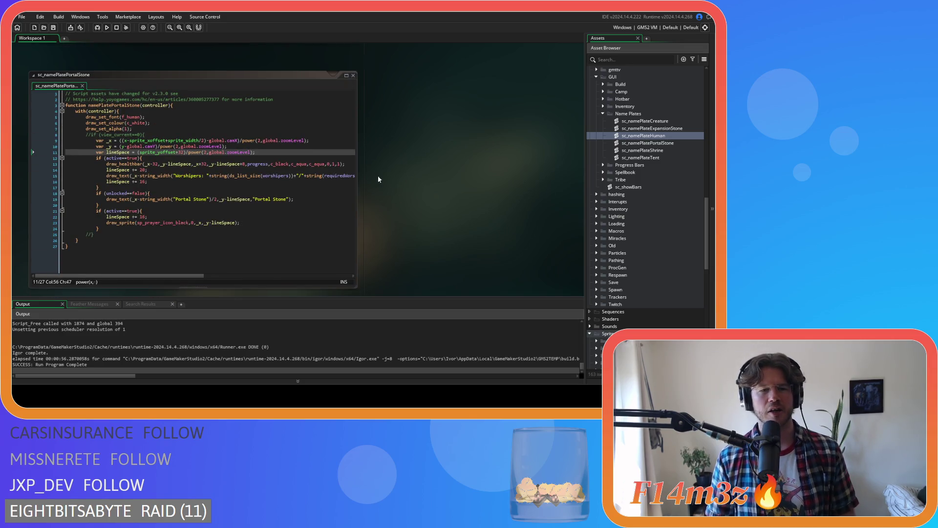
{"action": "scroll", "scroll_direction": "down", "scroll_amount": 3}
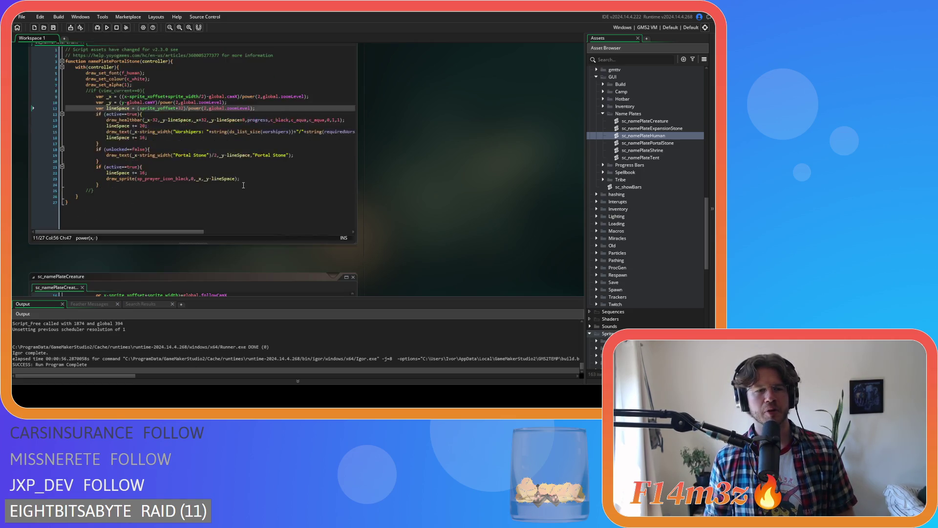
{"action": "scroll", "scroll_direction": "up", "scroll_amount": 3}
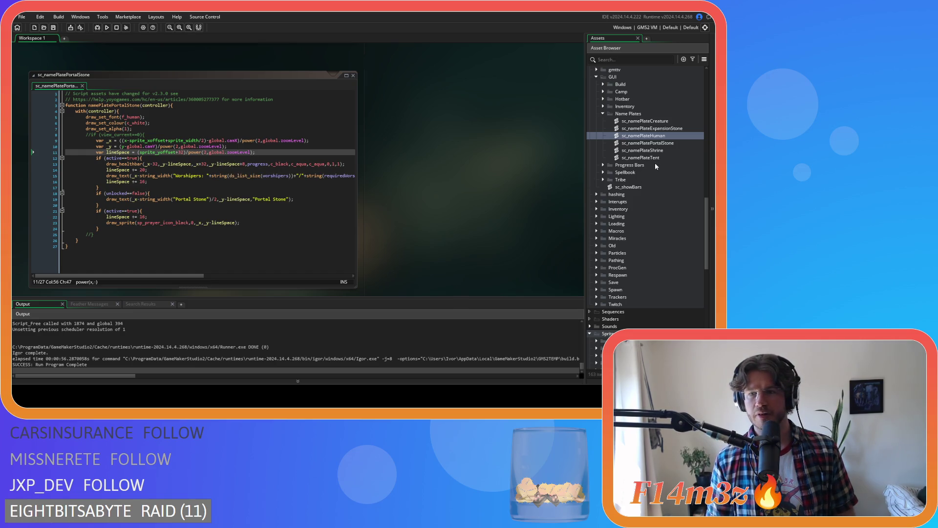
In sc_namePlateTent, paste the sp_extinguishment_icon draw line after lineSpace += 8
{"action": "double_click", "coordinate": [641, 157]}
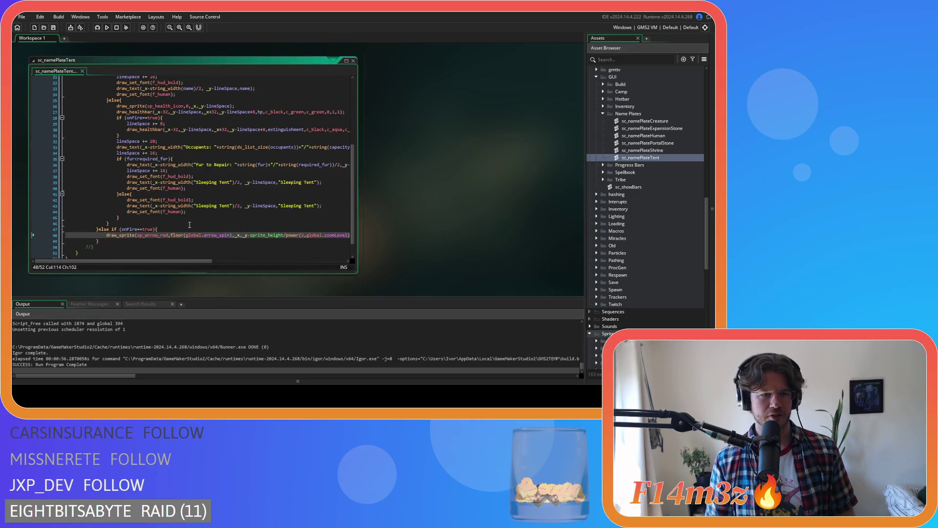
{"action": "scroll", "scroll_direction": "up", "scroll_amount": 3}
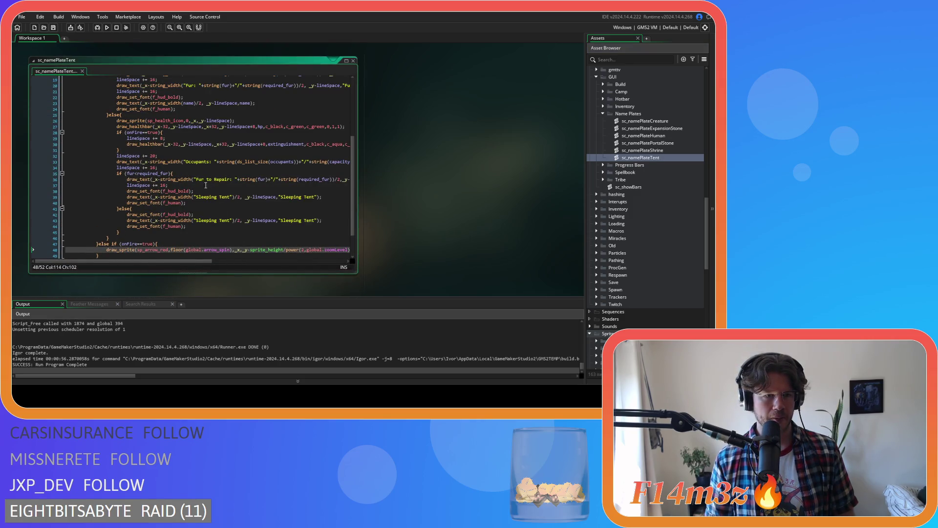
{"action": "scroll", "scroll_direction": "up", "scroll_amount": 3}
{"action": "left_click", "coordinate": [179, 152]}
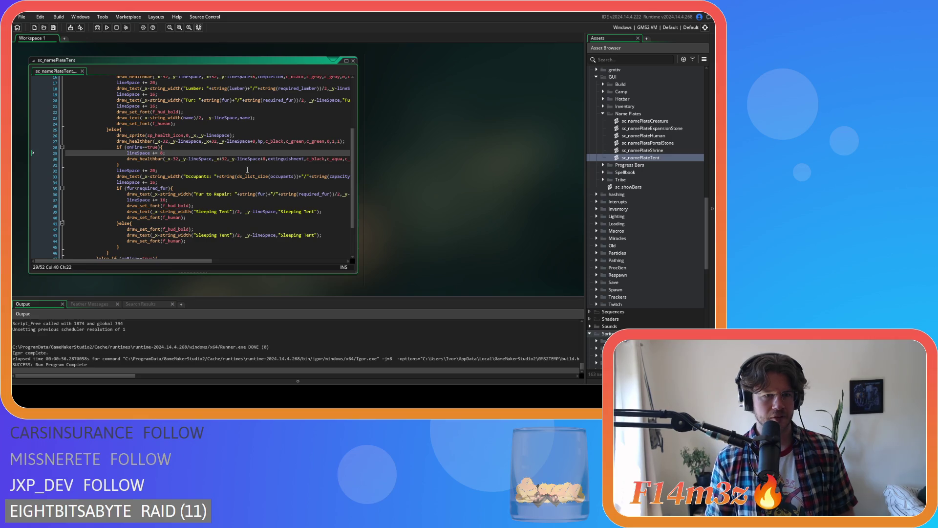
{"action": "key", "text": "Return"}
{"action": "key", "text": "ctrl+v"}
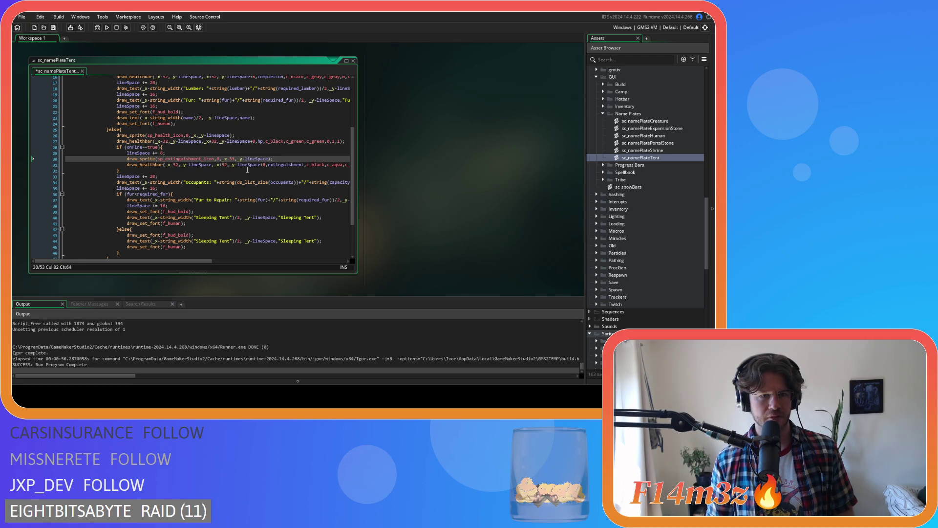
Adjust the extinguishment and health icon x offsets, then rebuild and run with F5
{"action": "double_click", "coordinate": [231, 159]}
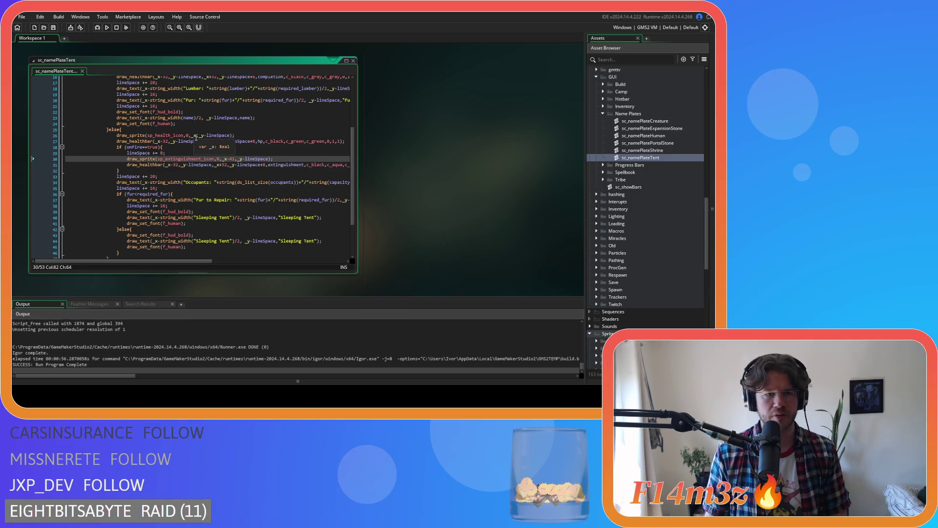
{"action": "left_click", "coordinate": [196, 135]}
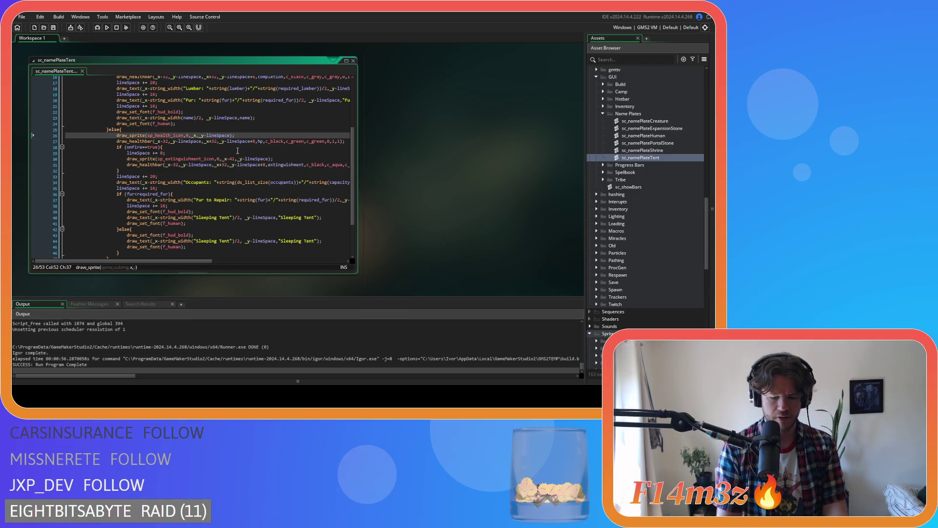
{"action": "left_click", "coordinate": [203, 150]}
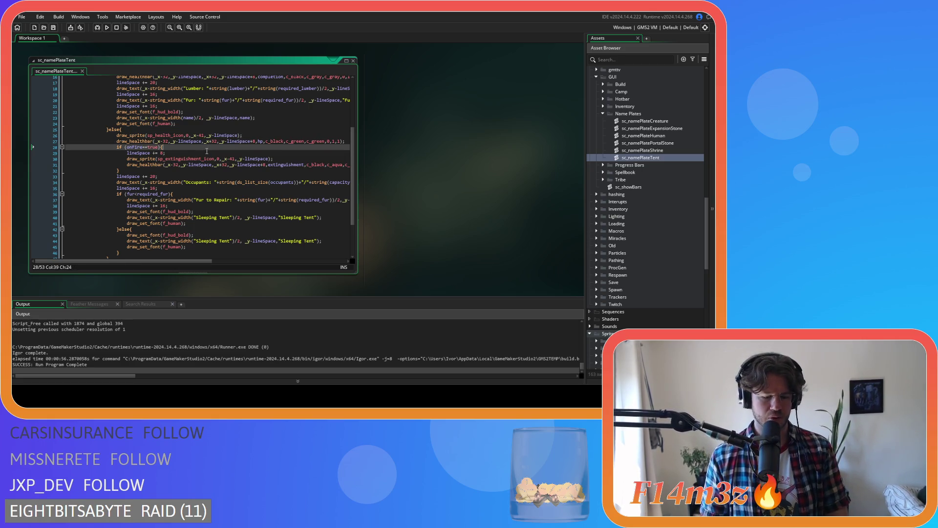
{"action": "key", "text": "F5"}
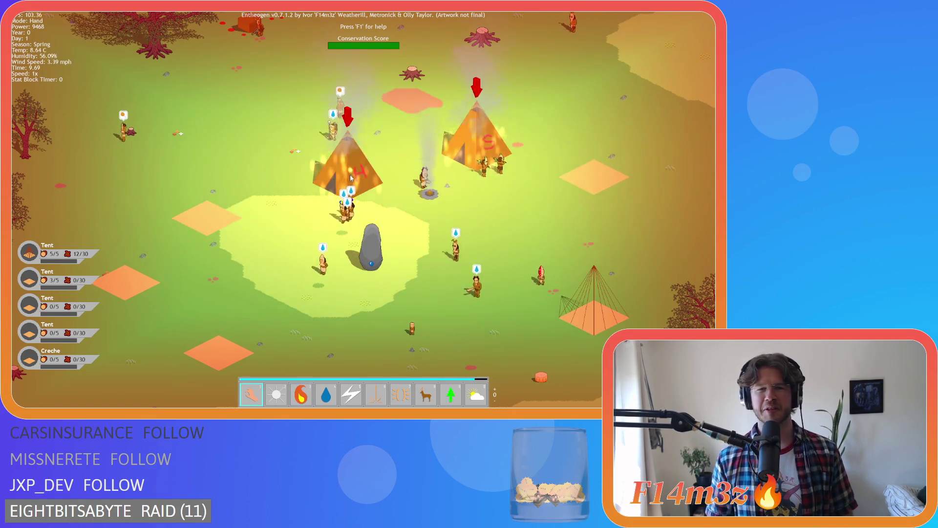
Switch to the hand and zoom in and out over the burning tents
{"action": "key", "text": "1"}
{"action": "scroll", "scroll_direction": "down", "scroll_amount": 3}
{"action": "scroll", "scroll_direction": "down", "scroll_amount": 3}
{"action": "scroll", "scroll_direction": "up", "scroll_amount": 3}
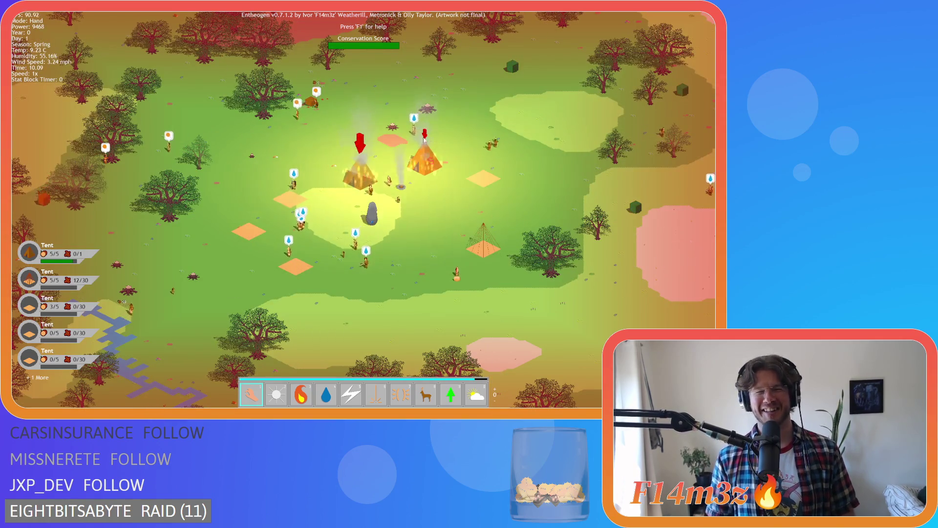
{"action": "scroll", "scroll_direction": "up", "scroll_amount": 3}
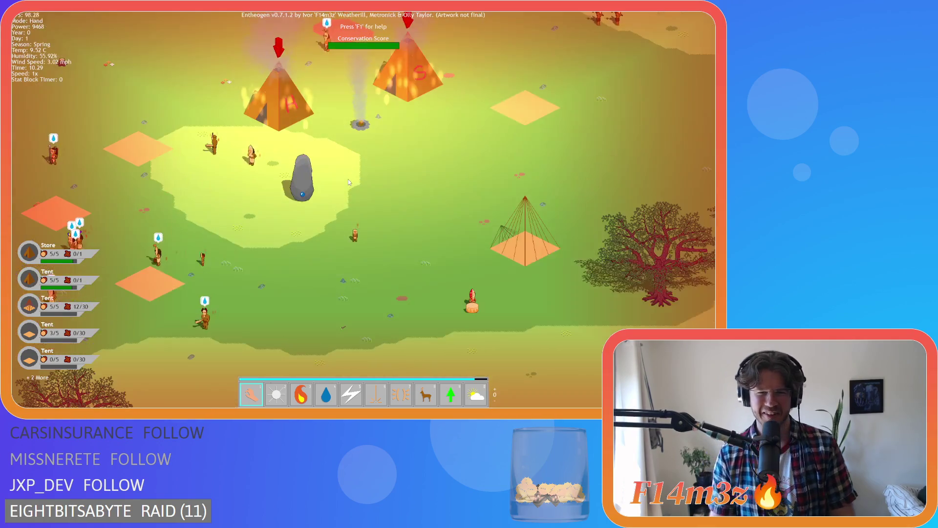
{"action": "scroll", "scroll_direction": "down", "scroll_amount": 3}
{"action": "scroll", "scroll_direction": "up", "scroll_amount": 3}
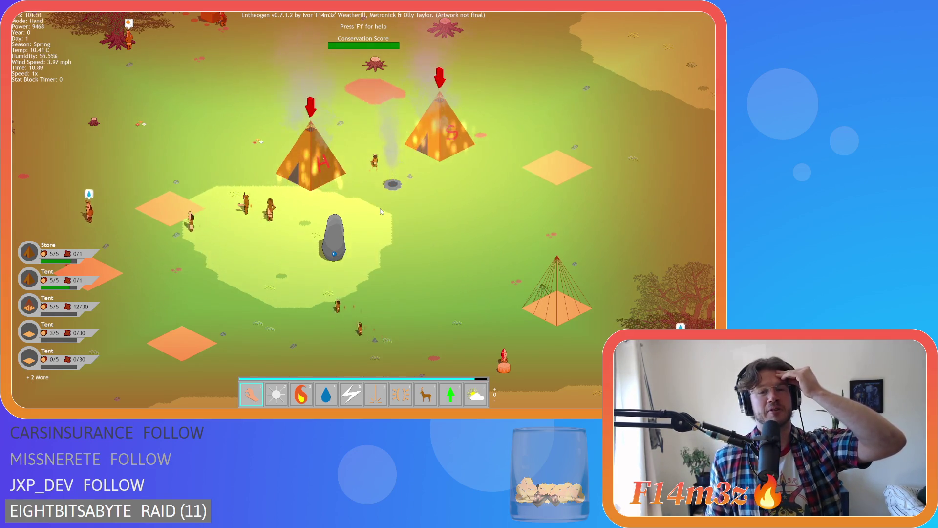
{"action": "scroll", "scroll_direction": "down", "scroll_amount": 3}
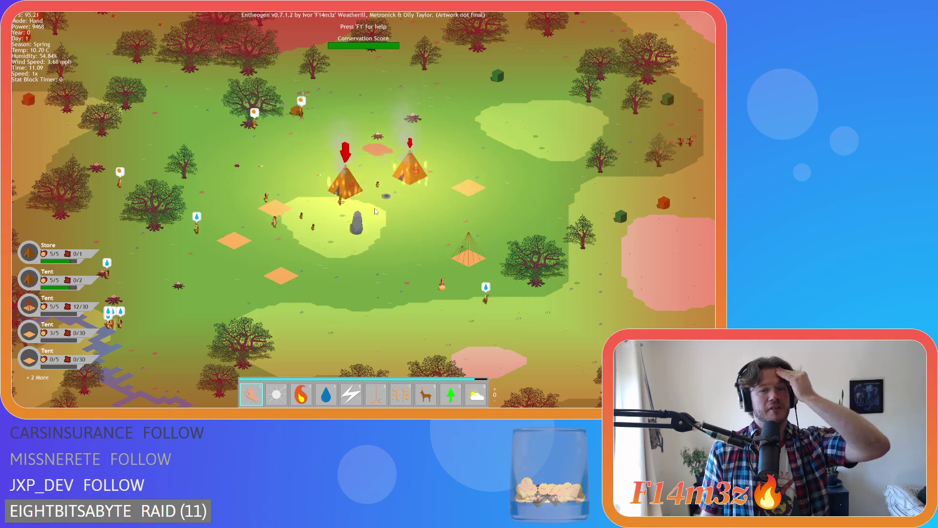
{"action": "scroll", "scroll_direction": "up", "scroll_amount": 3}
{"action": "mouse_move", "coordinate": [327, 180]}
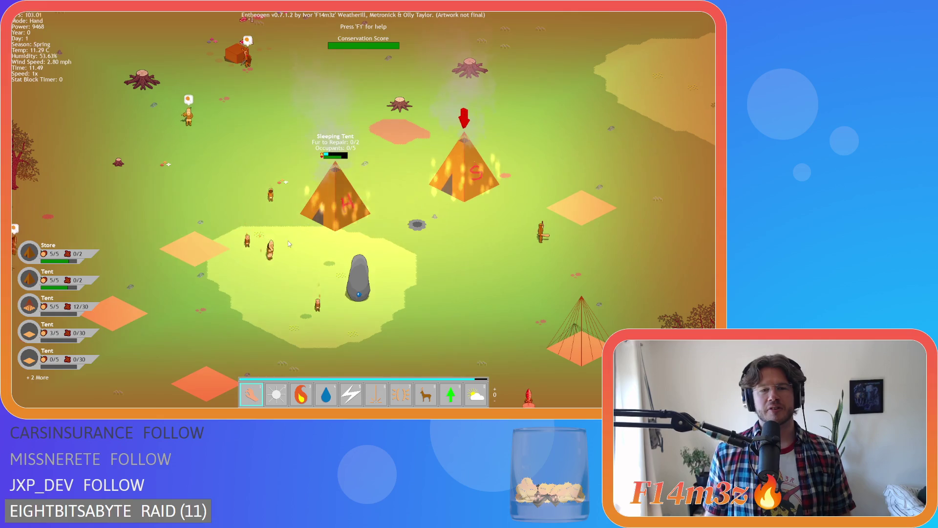
Pan the camera across the camp to watch the red fire arrows
{"action": "key", "text": "a"}
{"action": "key", "text": "d"}
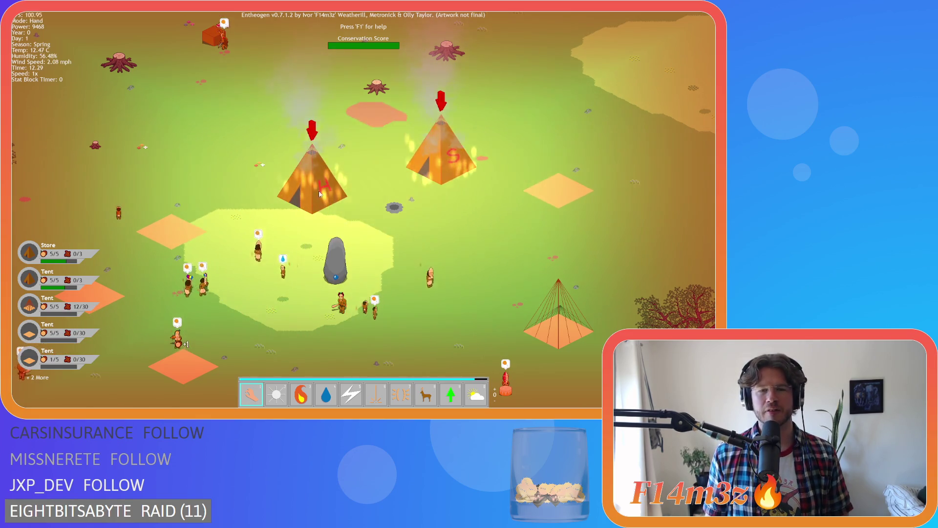
{"action": "key", "text": "a"}
{"action": "scroll", "scroll_direction": "down", "scroll_amount": 3}
{"action": "scroll", "scroll_direction": "up", "scroll_amount": 3}
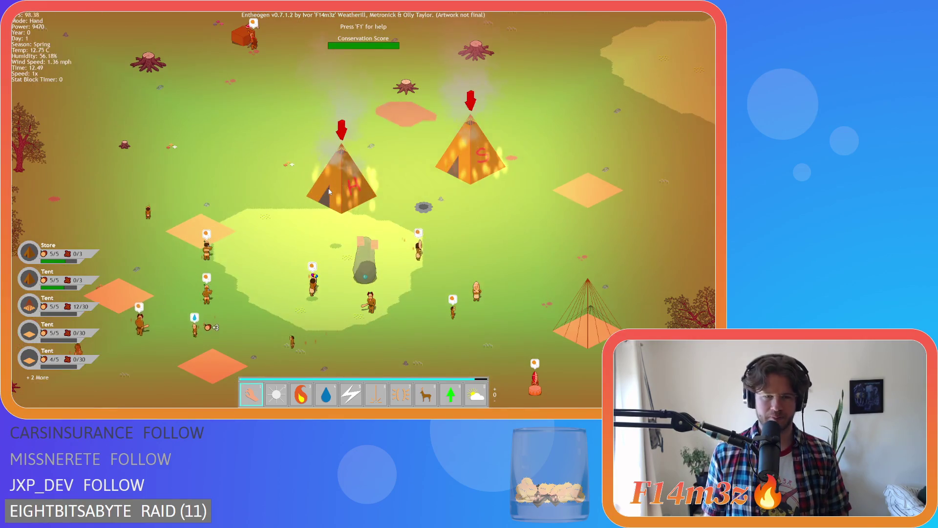
{"action": "key", "text": "w"}
{"action": "key", "text": "d"}
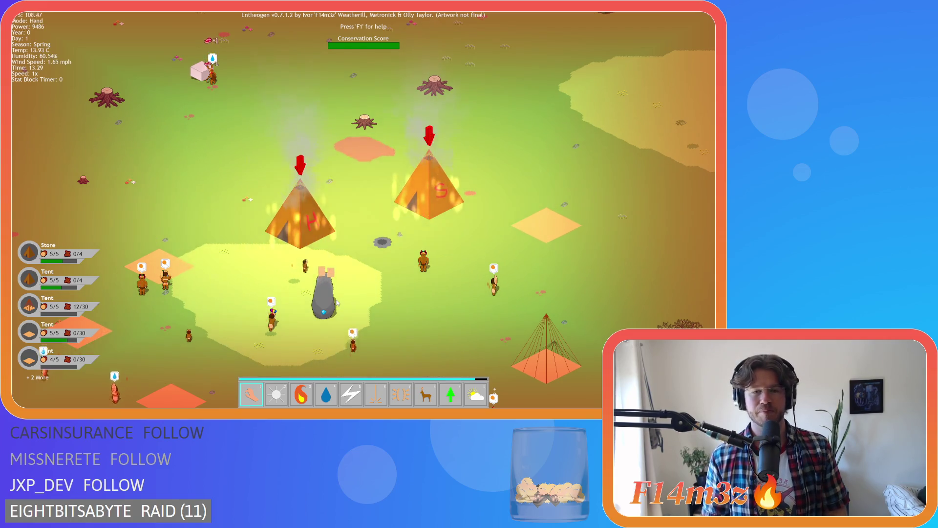
Recentre the camera on the tents with name plates showing
{"action": "key", "text": "w"}
{"action": "key", "text": "d"}
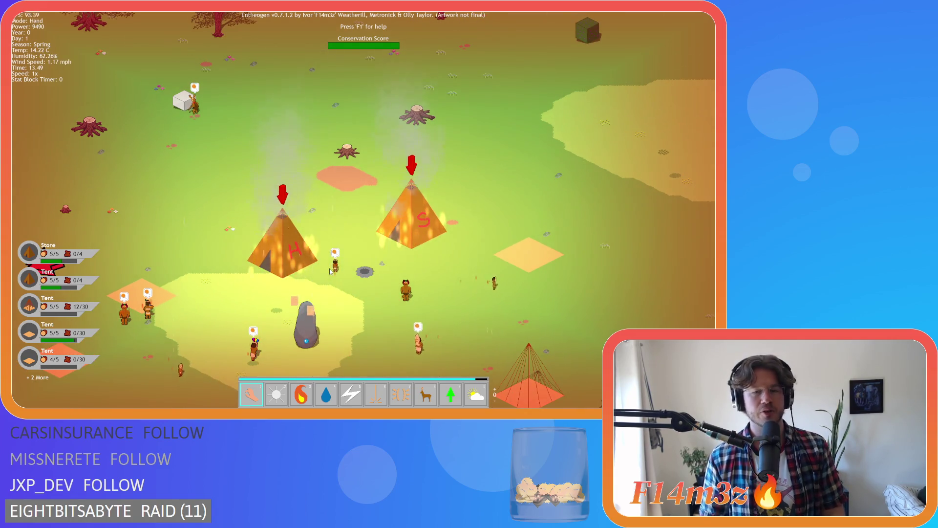
{"action": "key", "text": "s"}
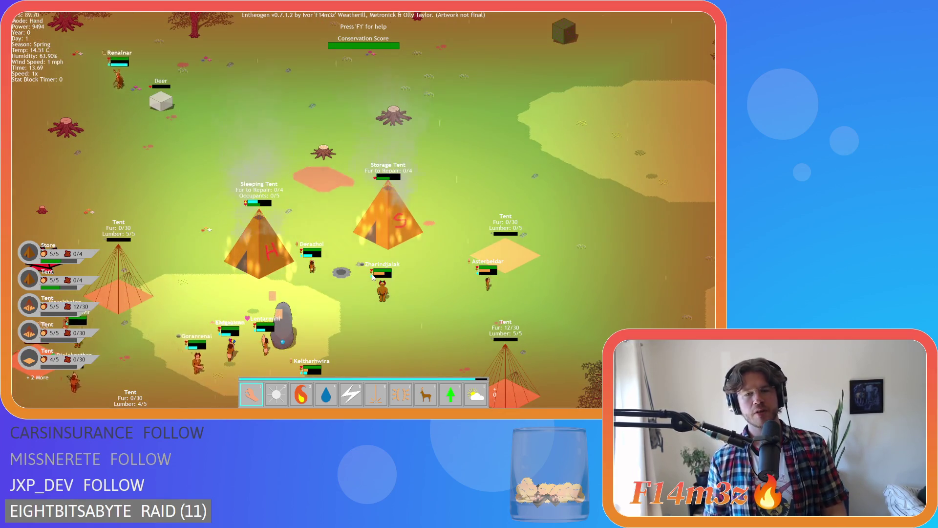
{"action": "key", "text": "d"}
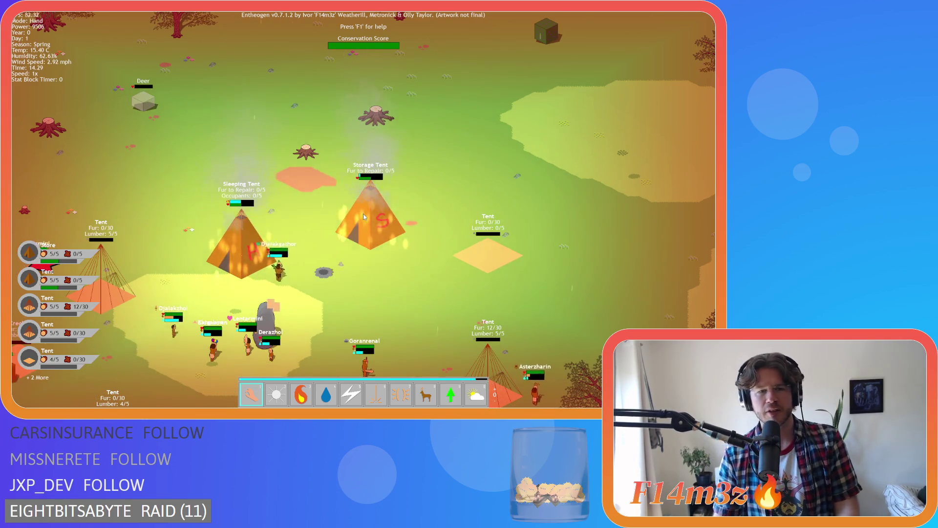
Toggle name plates with Tab, open and close the inventory, comparing fire arrows
{"action": "key", "text": "Tab"}
{"action": "key", "text": "i"}
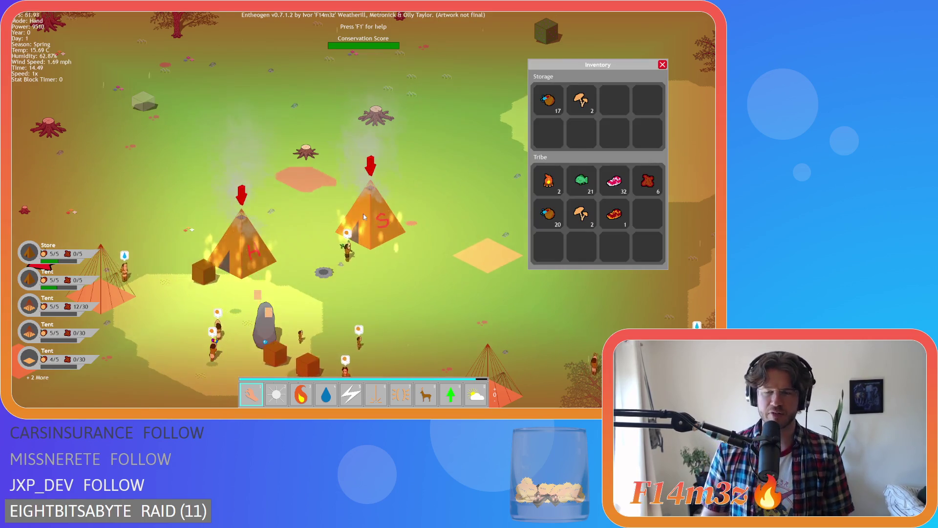
{"action": "key", "text": "i"}
{"action": "key", "text": "Tab"}
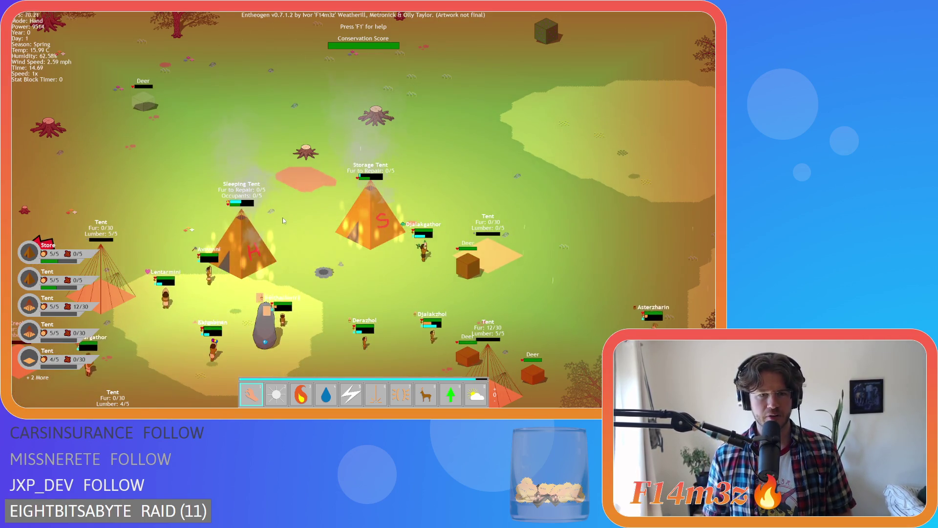
{"action": "key", "text": "Tab"}
{"action": "key", "text": "Tab"}
{"action": "key", "text": "Tab"}
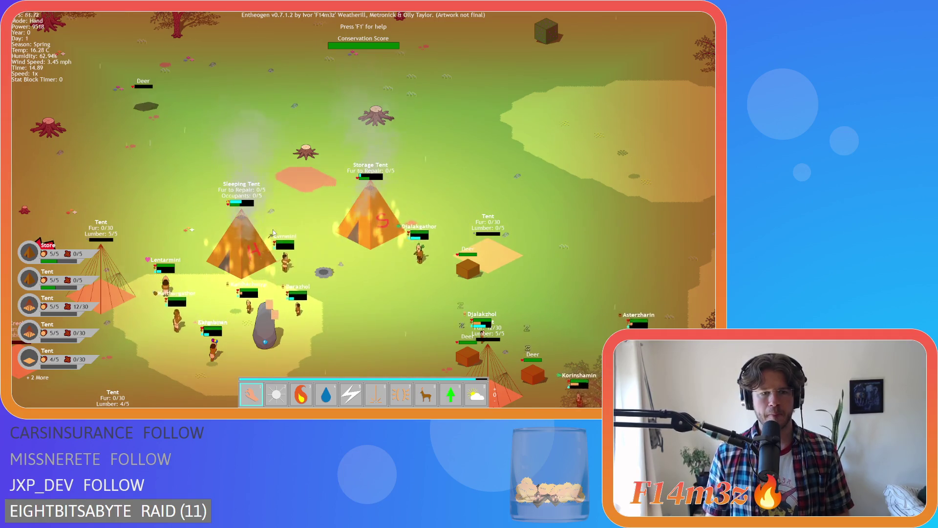
{"action": "key", "text": "a"}
{"action": "key", "text": "Tab"}
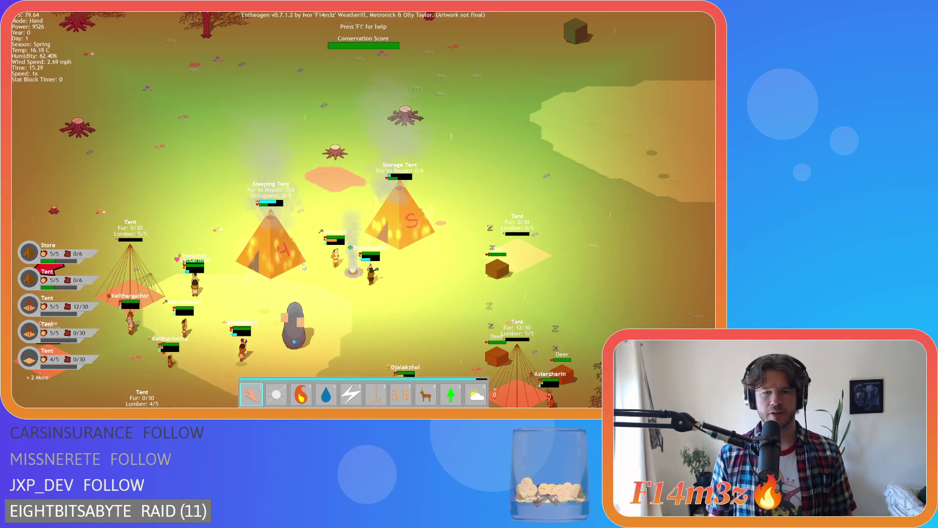
Pan and zoom around the island's forest, then bring the camp back to centre
{"action": "key", "text": "s"}
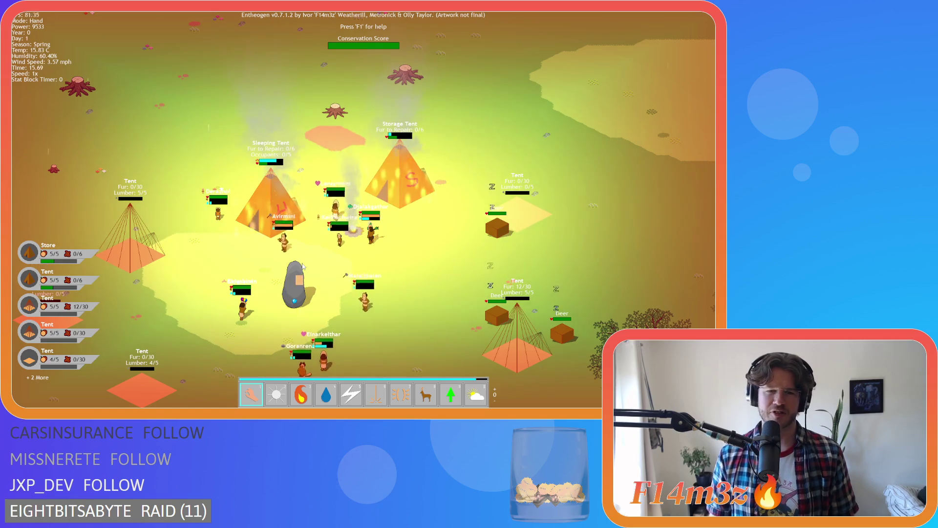
{"action": "key", "text": "a"}
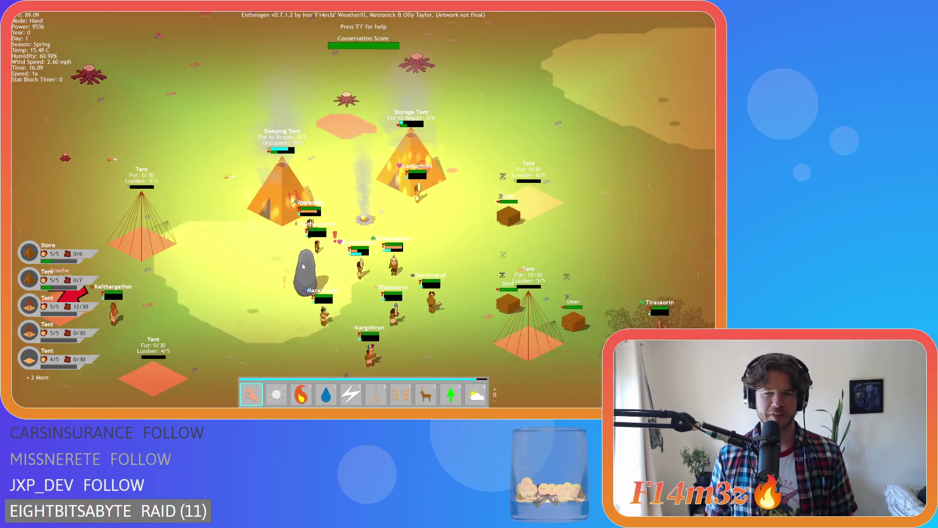
{"action": "key", "text": "a"}
{"action": "key", "text": "w"}
{"action": "key", "text": "a"}
{"action": "key", "text": "s"}
{"action": "scroll", "scroll_direction": "down", "scroll_amount": 3}
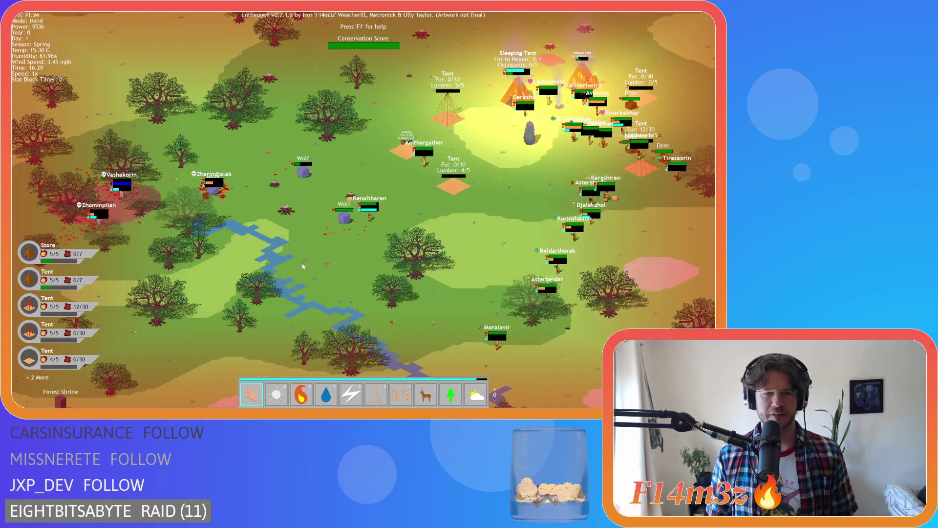
{"action": "key", "text": "a"}
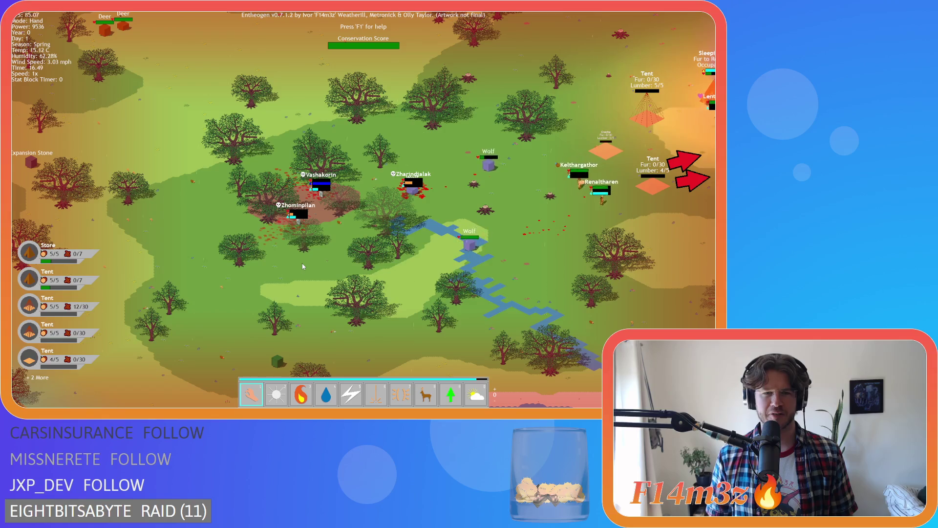
{"action": "key", "text": "d"}
{"action": "key", "text": "w"}
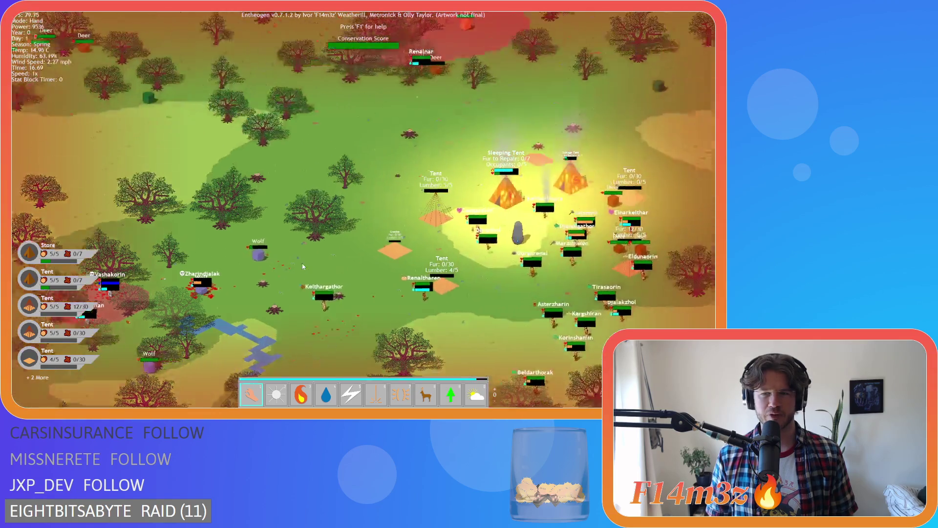
{"action": "key", "text": "a"}
{"action": "key", "text": "s"}
{"action": "key", "text": "d"}
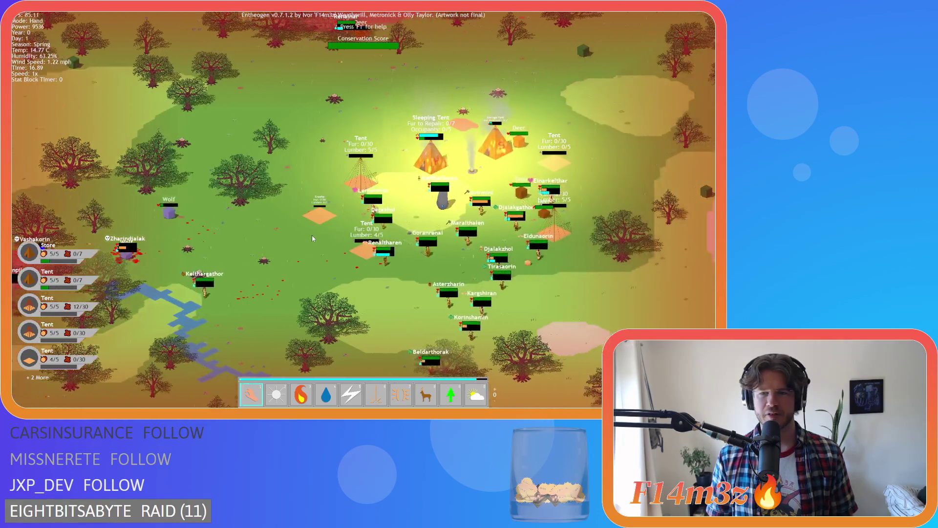
{"action": "key", "text": "w"}
{"action": "scroll", "scroll_direction": "up", "scroll_amount": 3}
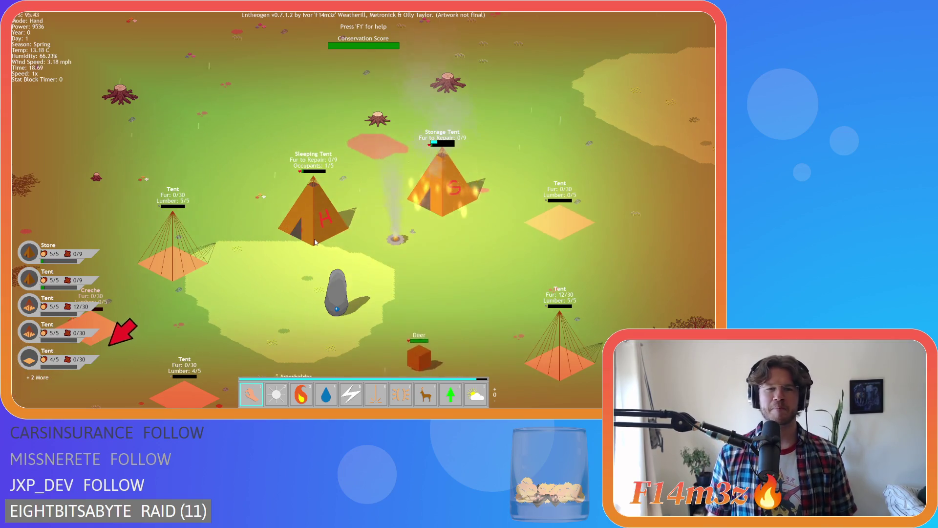
Quit the game with Escape and Y, then go to the end of the extinguish icon line
{"action": "key", "text": "Escape"}
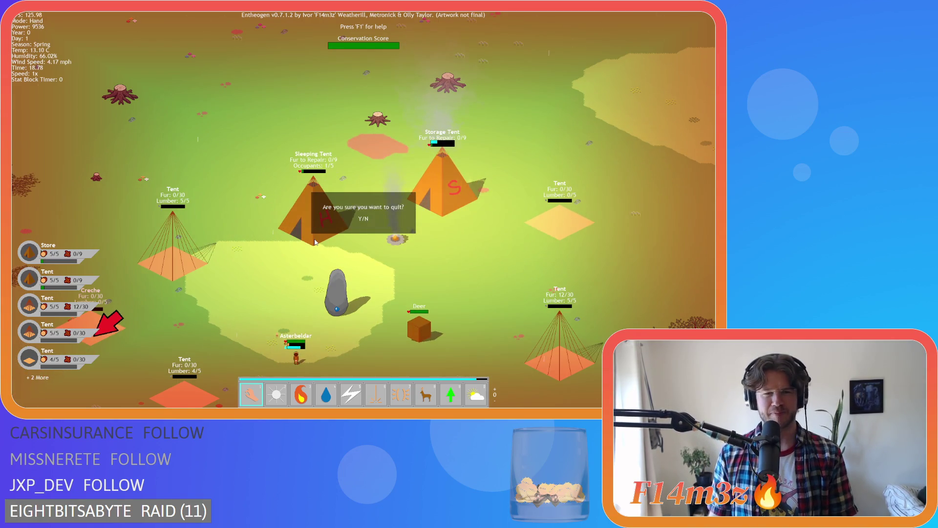
{"action": "key", "text": "y"}
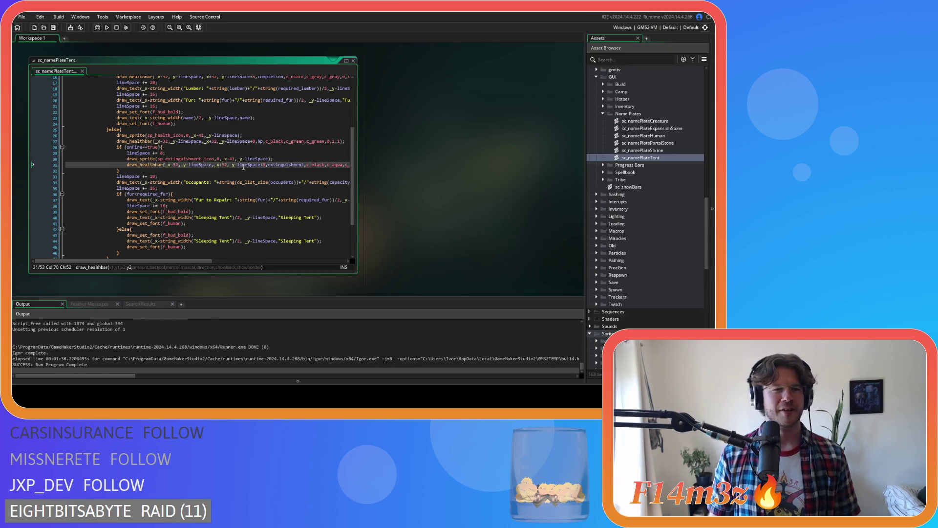
{"action": "left_click", "coordinate": [292, 160]}
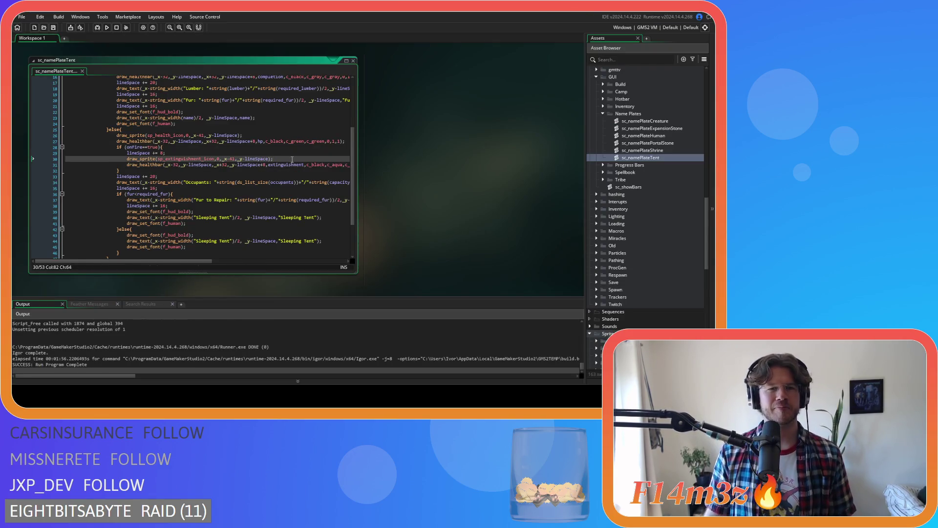